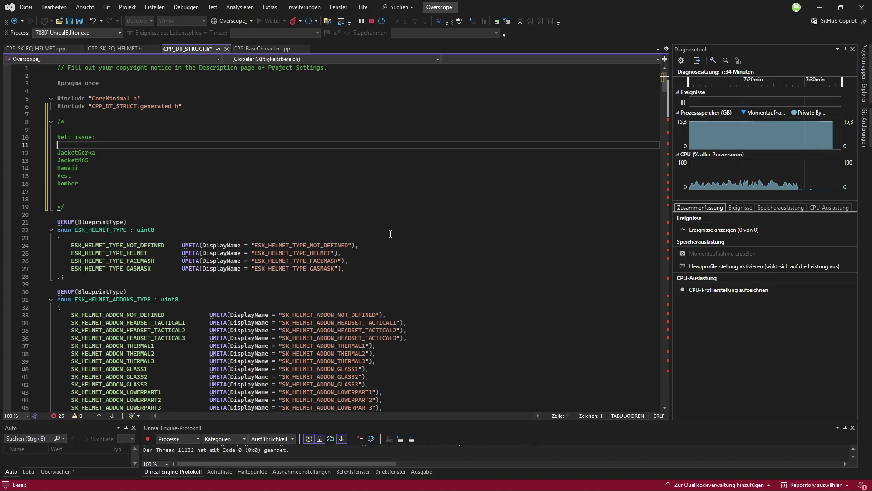
Switch from Visual Studio to the running Unreal Engine game preview
{"action": "key", "text": "super"}
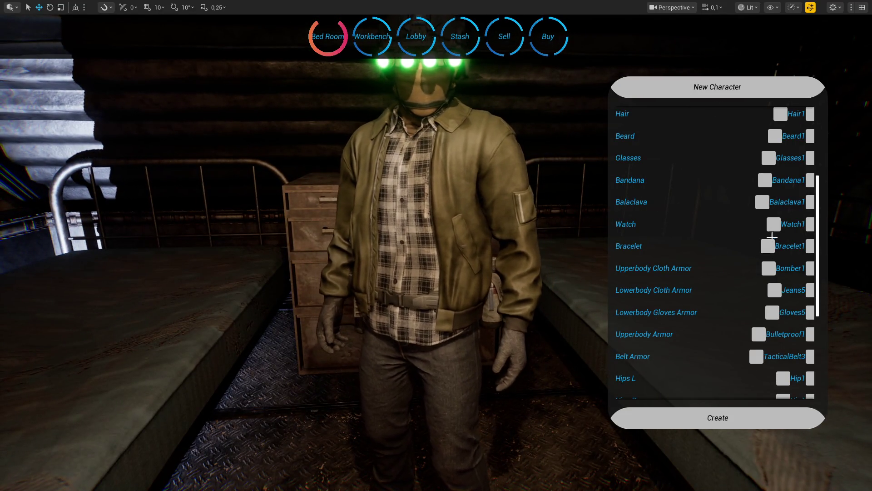
Cycle the upper-body jacket through hoodies, Gorka and hooded jackets, ending on JacketM65_5
{"action": "left_click", "coordinate": [810, 271]}
{"action": "left_click", "coordinate": [811, 269]}
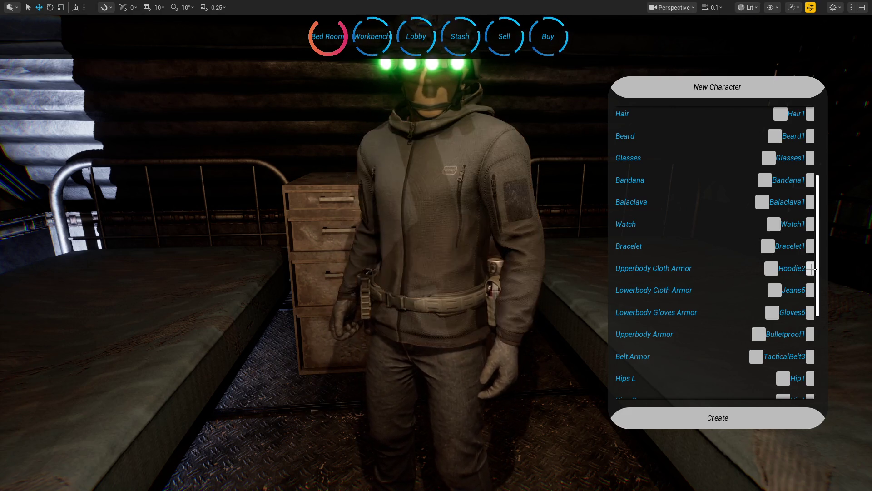
{"action": "left_click", "coordinate": [811, 269]}
{"action": "left_click", "coordinate": [811, 269]}
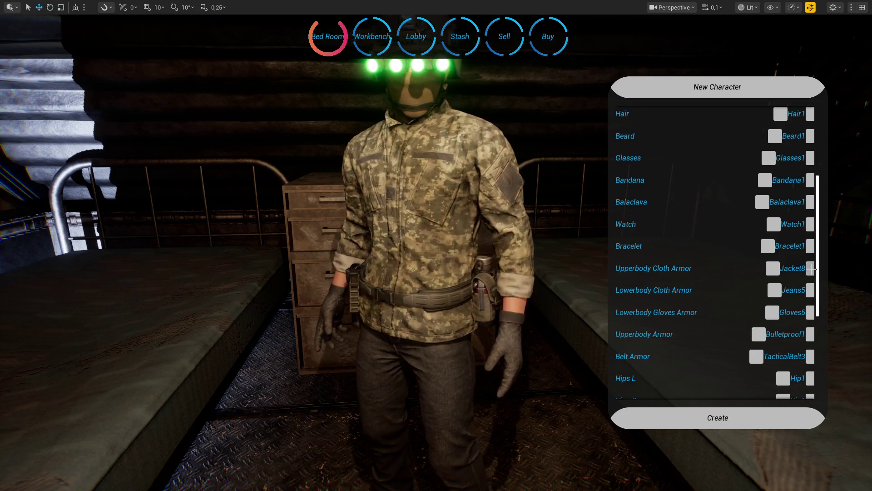
{"action": "left_click", "coordinate": [812, 269]}
{"action": "left_click", "coordinate": [811, 269]}
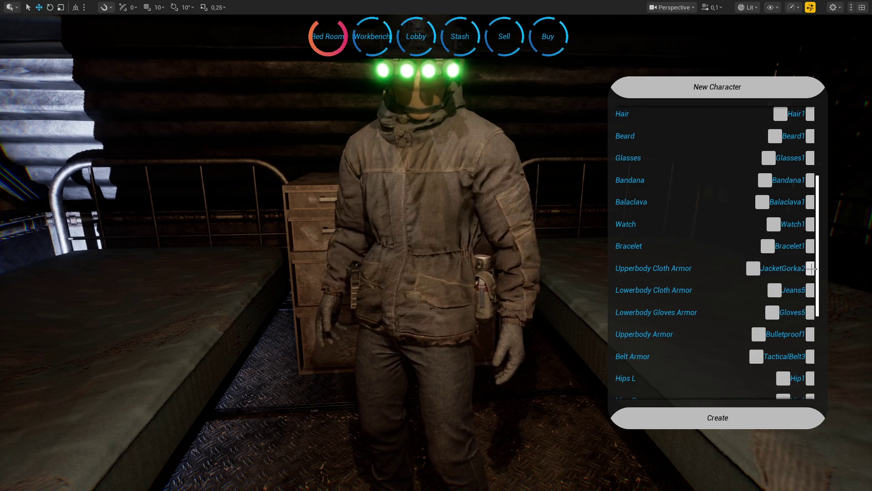
{"action": "left_click", "coordinate": [812, 269]}
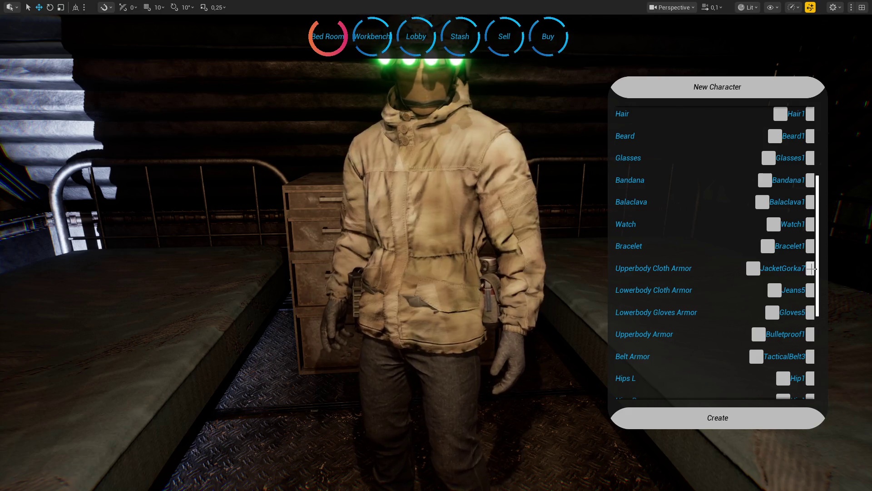
{"action": "left_click", "coordinate": [812, 269]}
{"action": "left_click", "coordinate": [811, 269]}
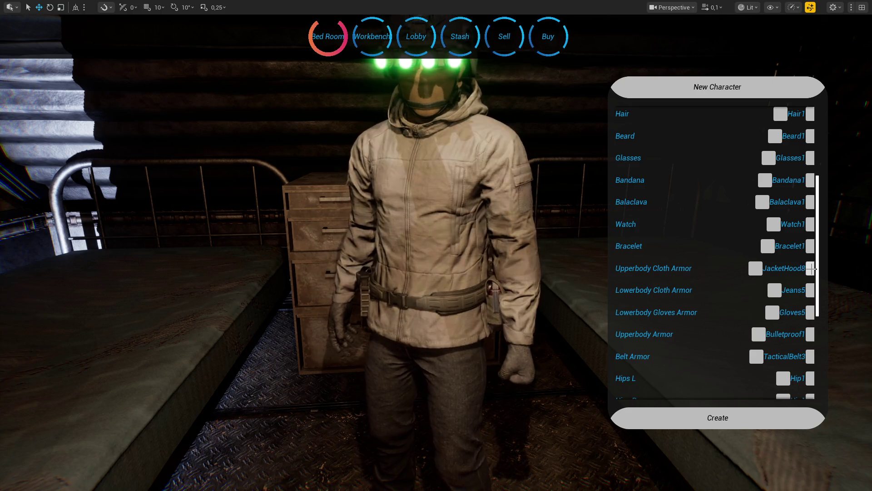
{"action": "left_click", "coordinate": [811, 269]}
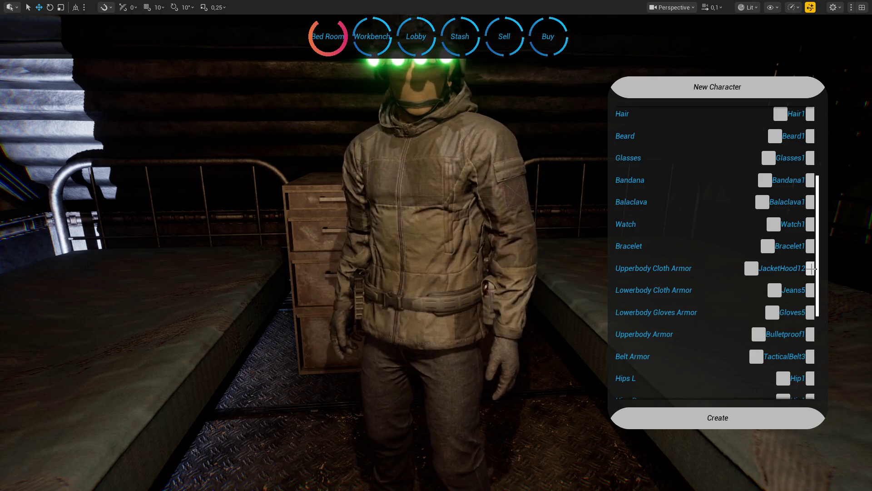
{"action": "left_click", "coordinate": [811, 269]}
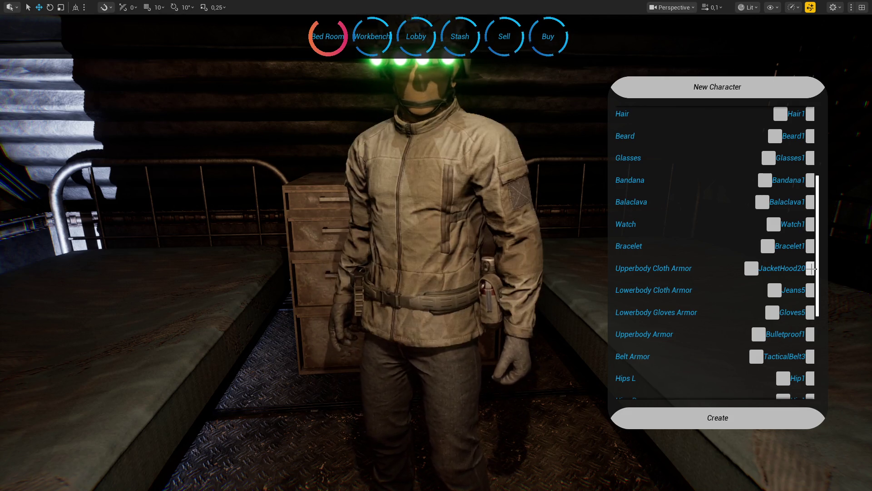
{"action": "left_click", "coordinate": [811, 269]}
{"action": "left_click", "coordinate": [811, 269]}
{"action": "left_click", "coordinate": [812, 269]}
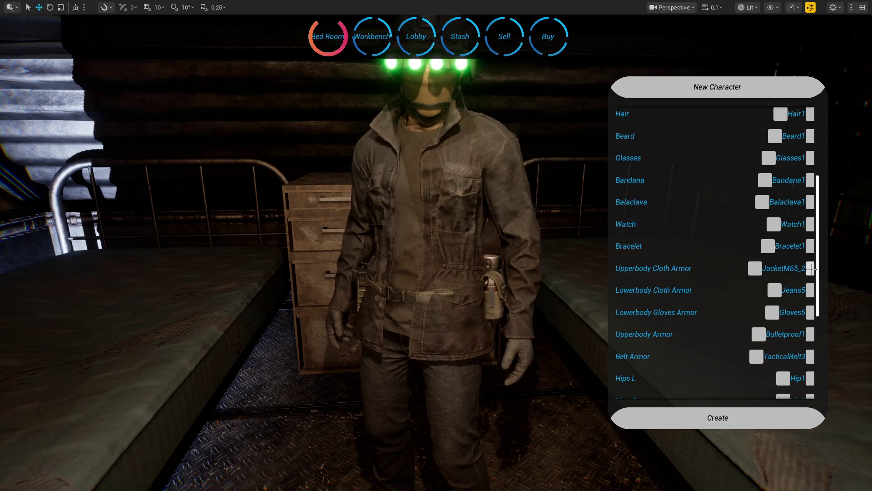
{"action": "left_click", "coordinate": [812, 269]}
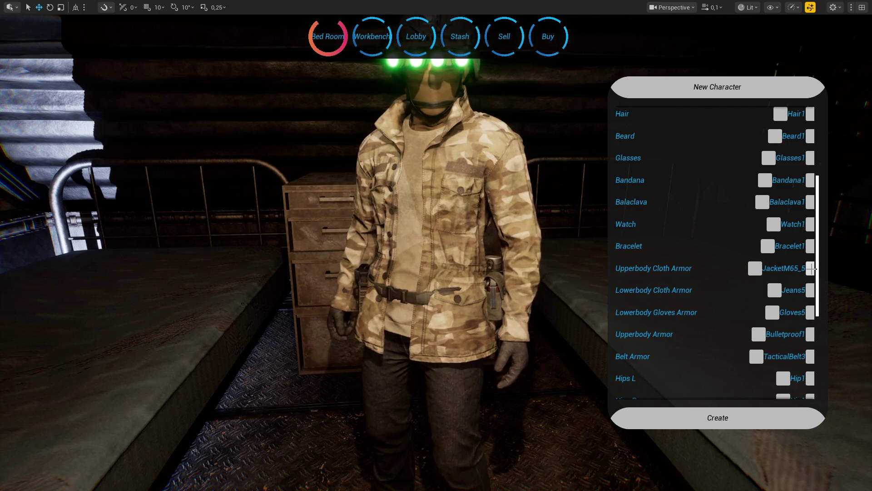
Cycle the belt armor through TacticalBelt6, 1 and 3, settling on TacticalBelt5
{"action": "left_click", "coordinate": [810, 357]}
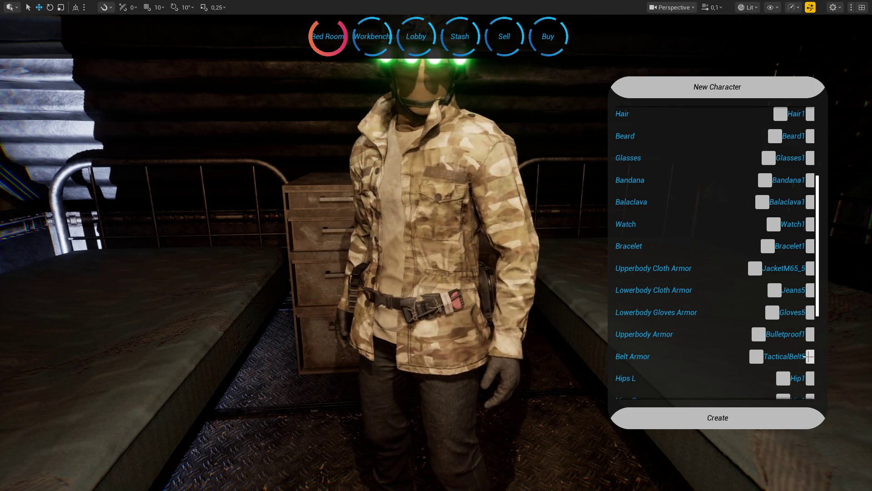
{"action": "left_click", "coordinate": [809, 357]}
{"action": "left_click", "coordinate": [810, 357]}
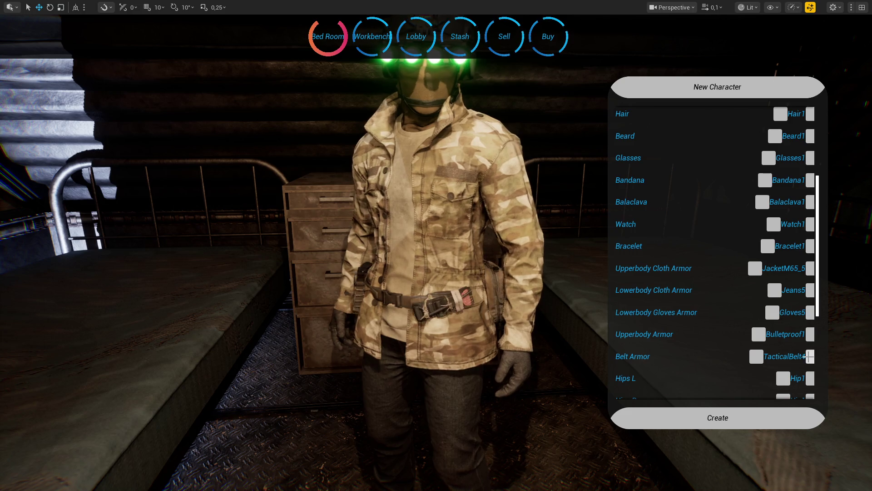
{"action": "left_click", "coordinate": [809, 357]}
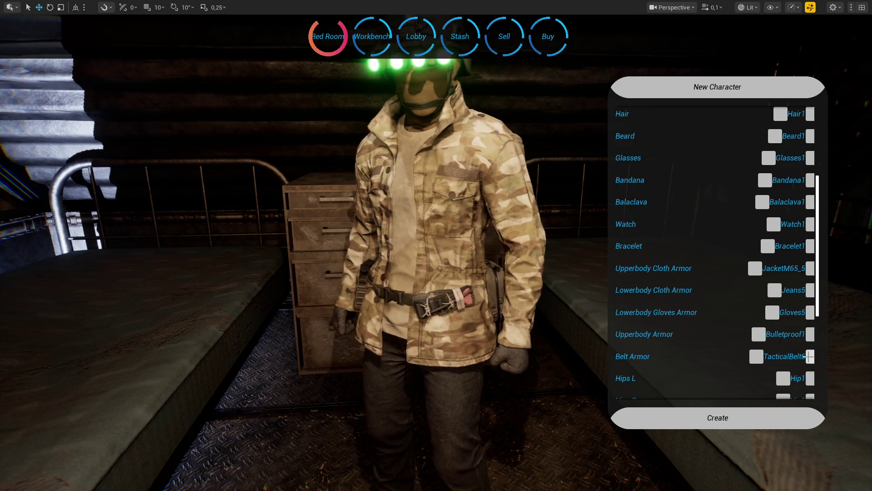
{"action": "left_click", "coordinate": [809, 356]}
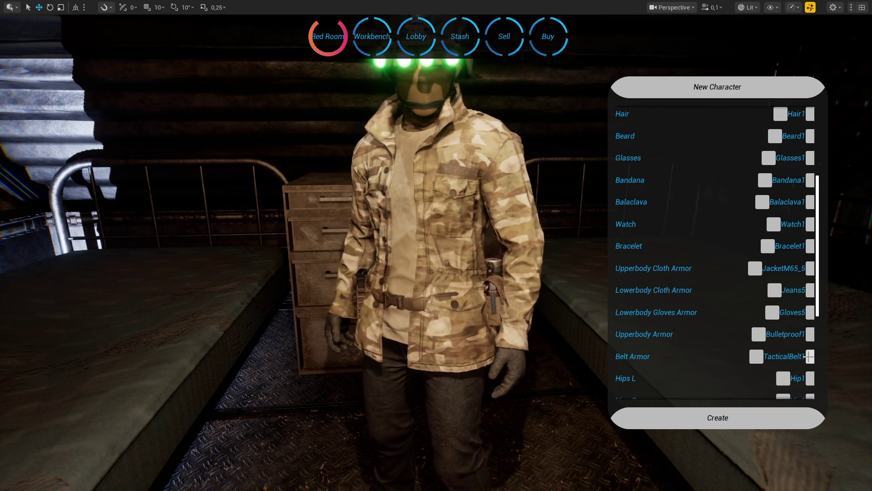
{"action": "left_click", "coordinate": [810, 356]}
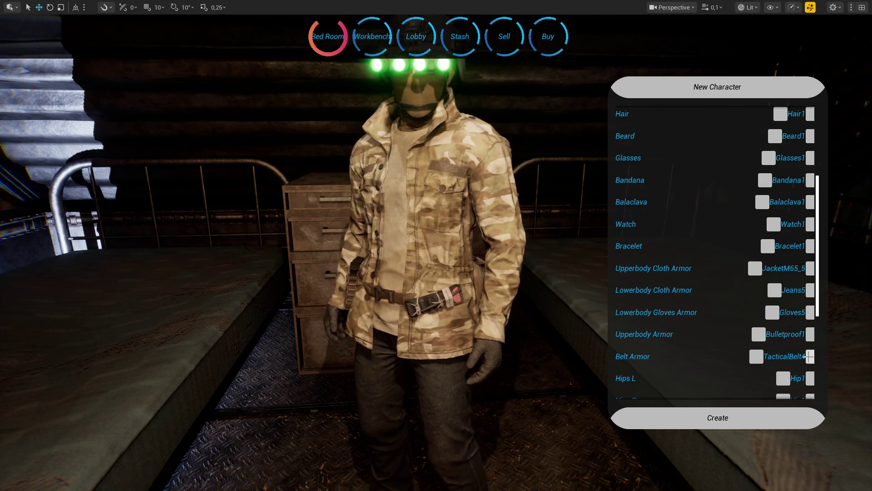
{"action": "left_click", "coordinate": [806, 357]}
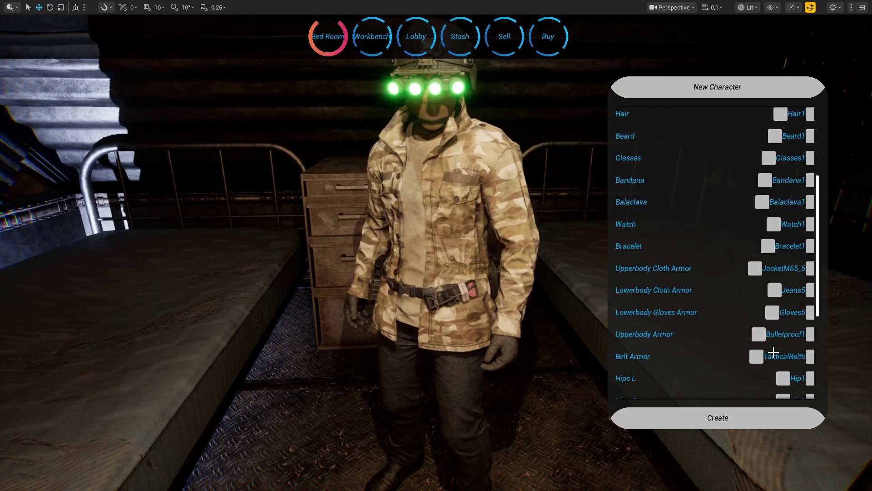
{"action": "key", "text": "super"}
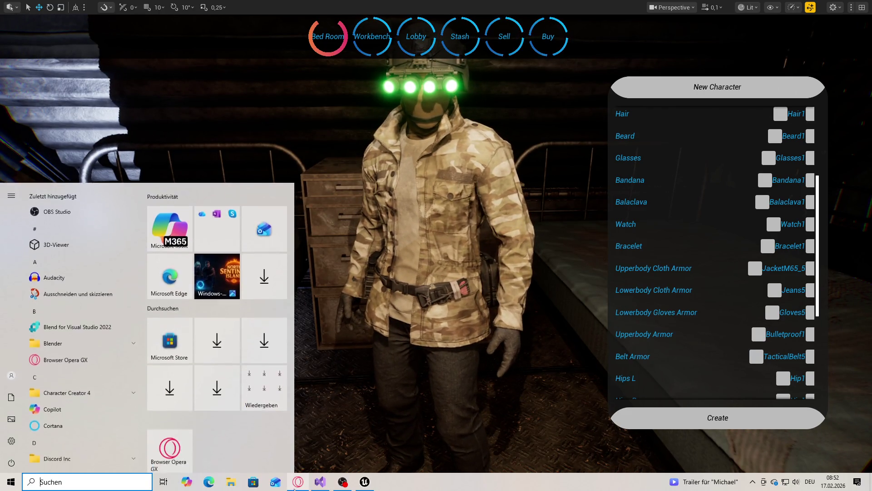
Insert a blank line after Hawaii in the belt-issue notes
{"action": "left_click", "coordinate": [320, 484]}
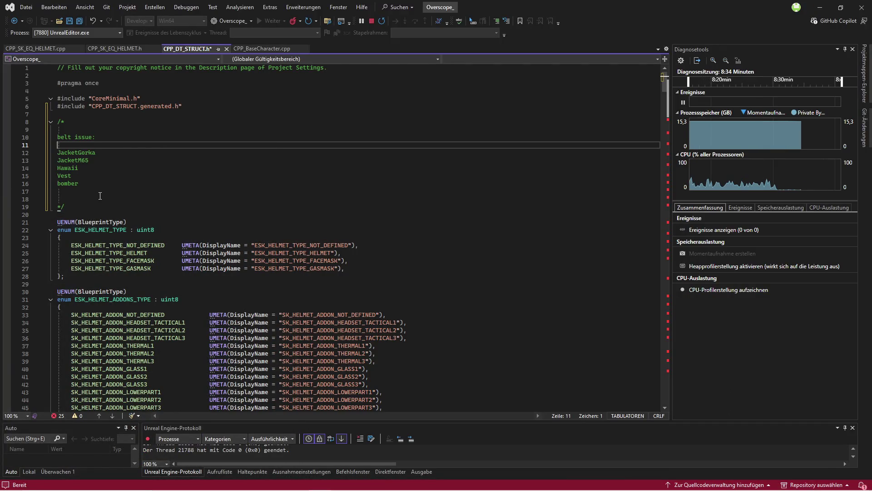
{"action": "left_click", "coordinate": [132, 168]}
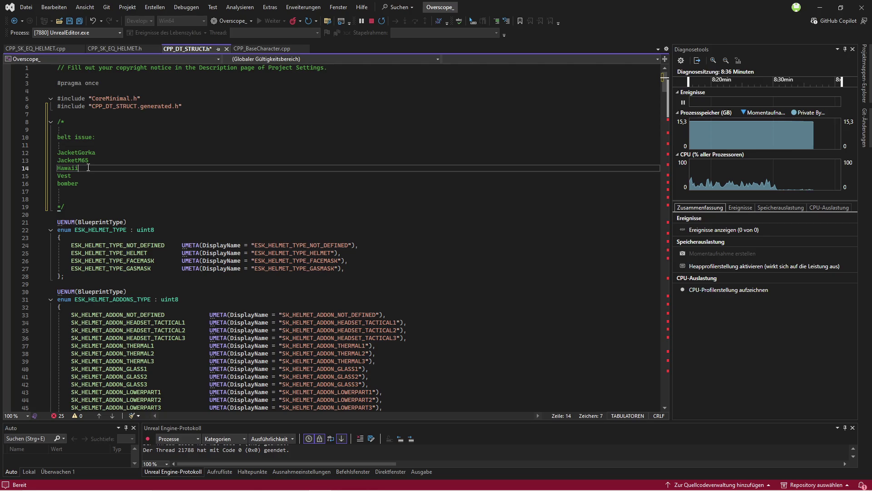
{"action": "key", "text": "Return"}
Return to the Unreal game preview and exit immersive view to show the full editor
{"action": "mouse_move", "coordinate": [386, 486]}
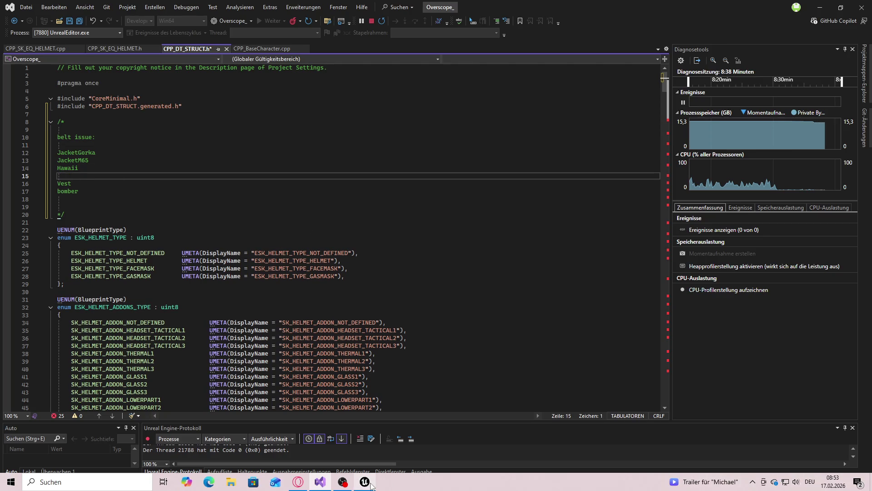
{"action": "left_click", "coordinate": [74, 177]}
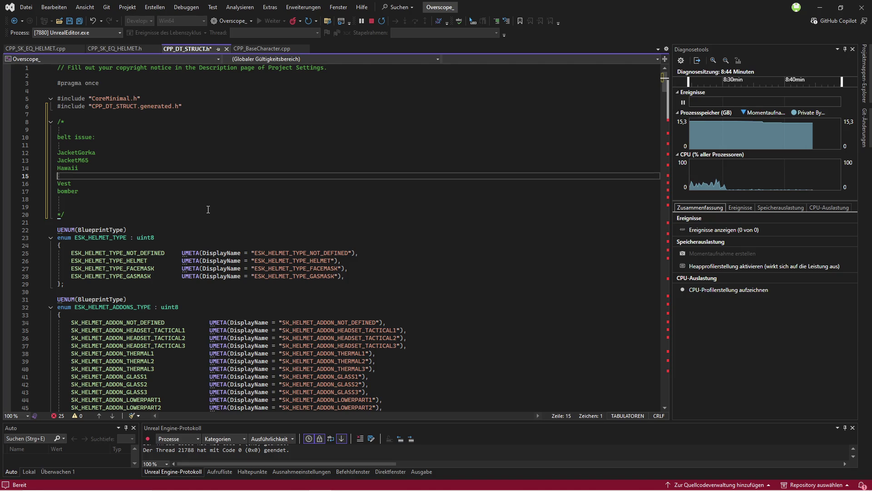
{"action": "left_click", "coordinate": [844, 461]}
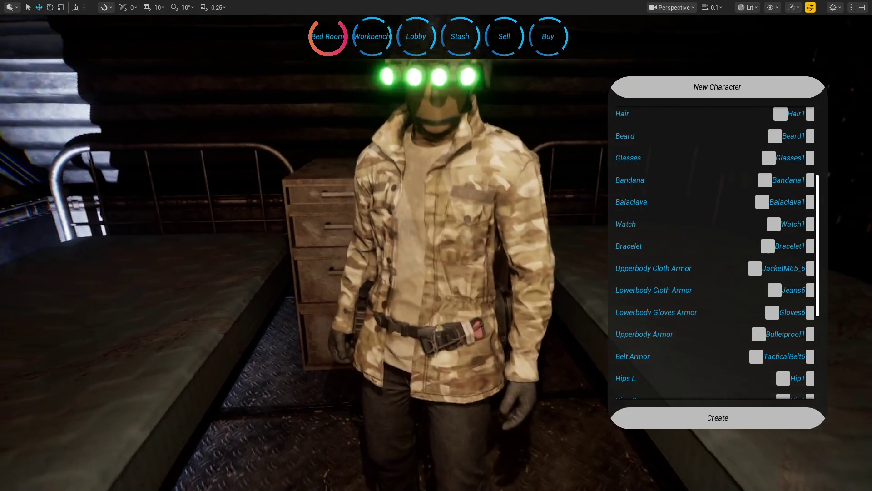
{"action": "key", "text": "F11"}
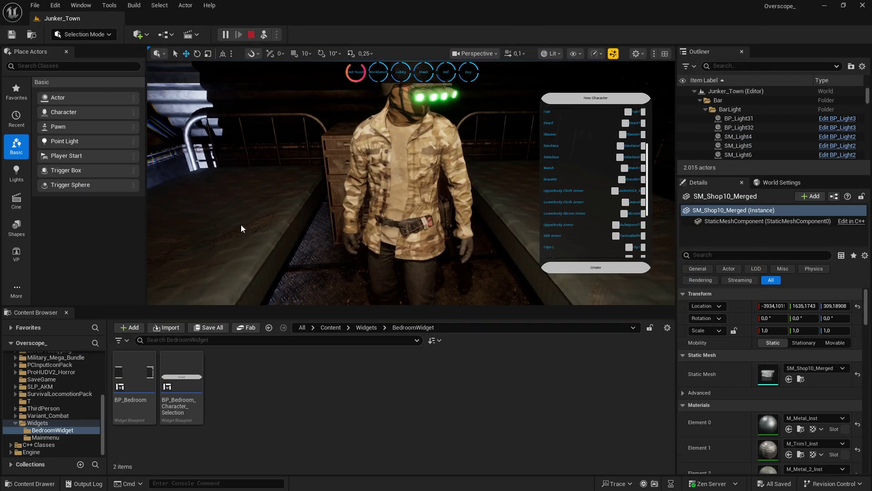
Stop the play session and open the mesh_fix folder on the Data (D:) drive in Explorer
{"action": "key", "text": "Escape"}
{"action": "key", "text": "super"}
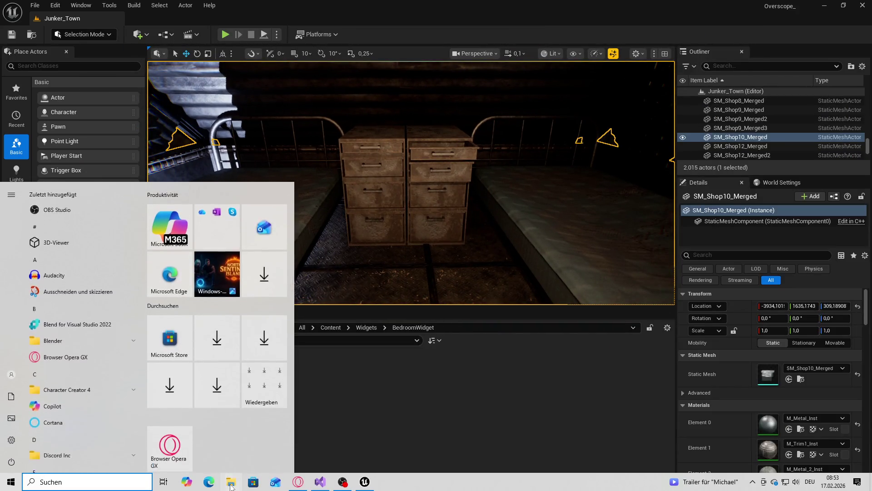
{"action": "key", "text": "super+e"}
{"action": "left_click", "coordinate": [177, 431]}
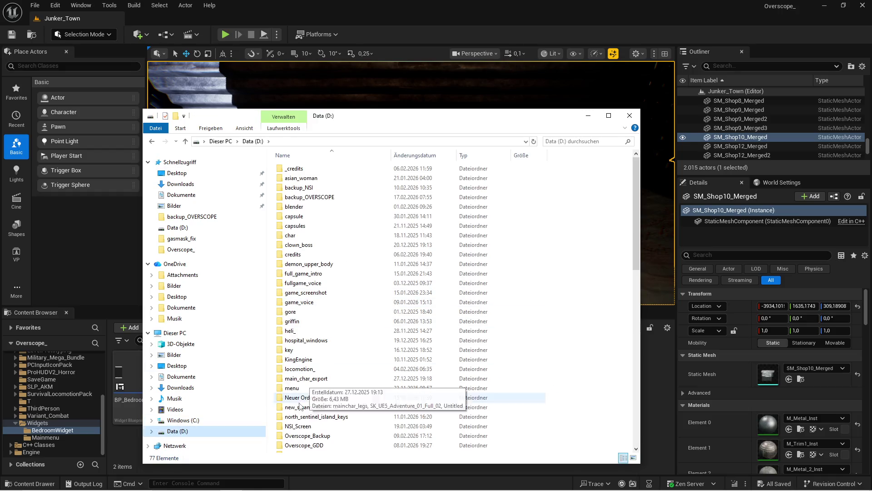
{"action": "scroll", "coordinate": [345, 391], "scroll_direction": "down", "scroll_amount": 5}
{"action": "double_click", "coordinate": [301, 314]}
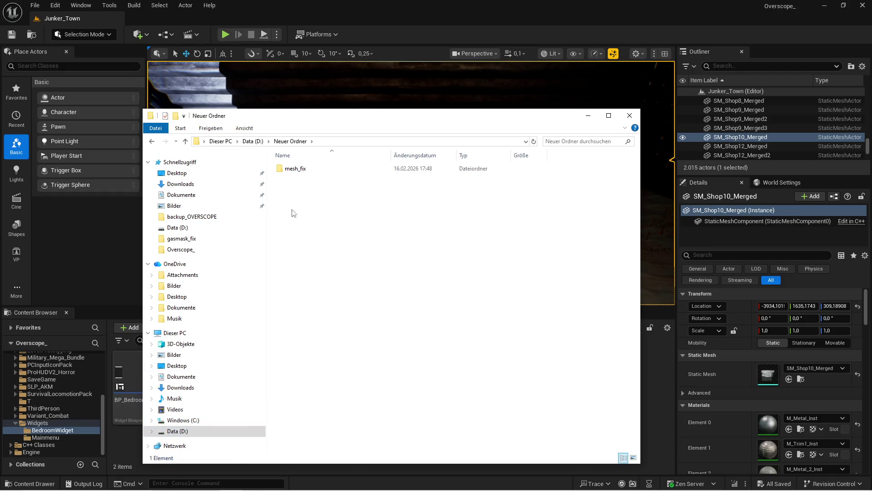
{"action": "double_click", "coordinate": [295, 169]}
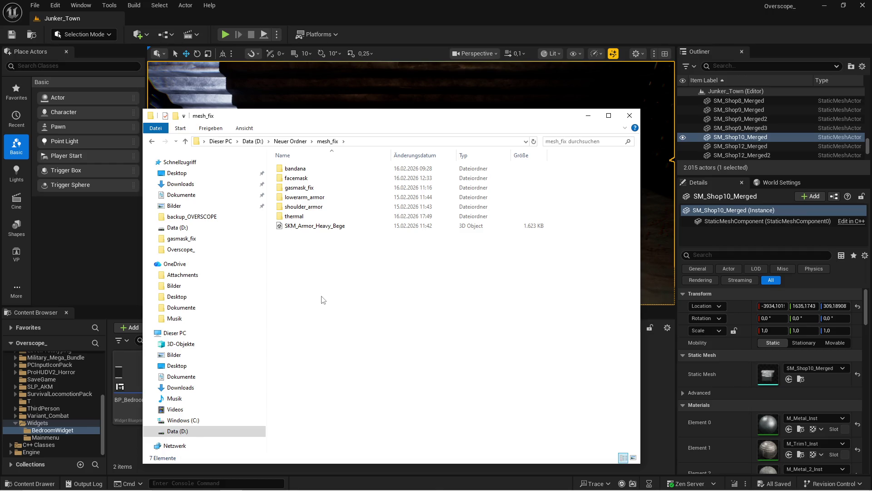
Create a folder named belt_fix inside mesh_fix and open it
{"action": "right_click", "coordinate": [321, 300]}
{"action": "mouse_move", "coordinate": [345, 419]}
{"action": "left_click", "coordinate": [437, 417]}
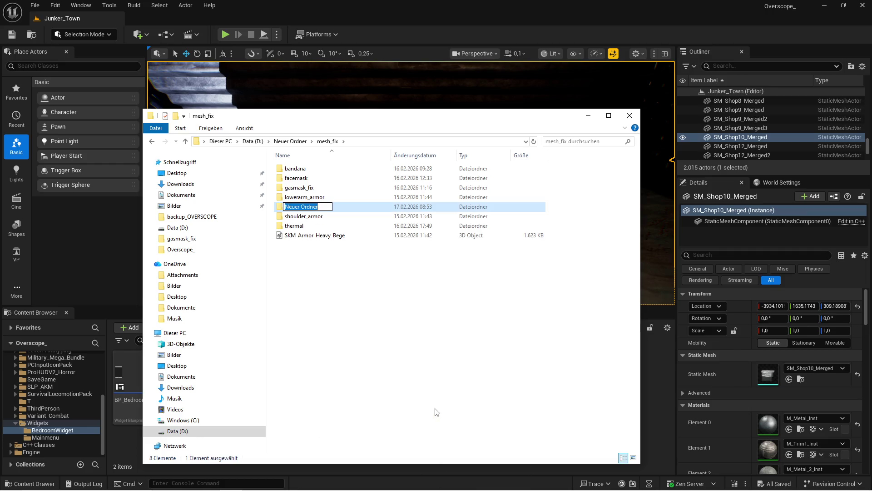
{"action": "type", "text": "belt_fix"}
{"action": "key", "text": "Return"}
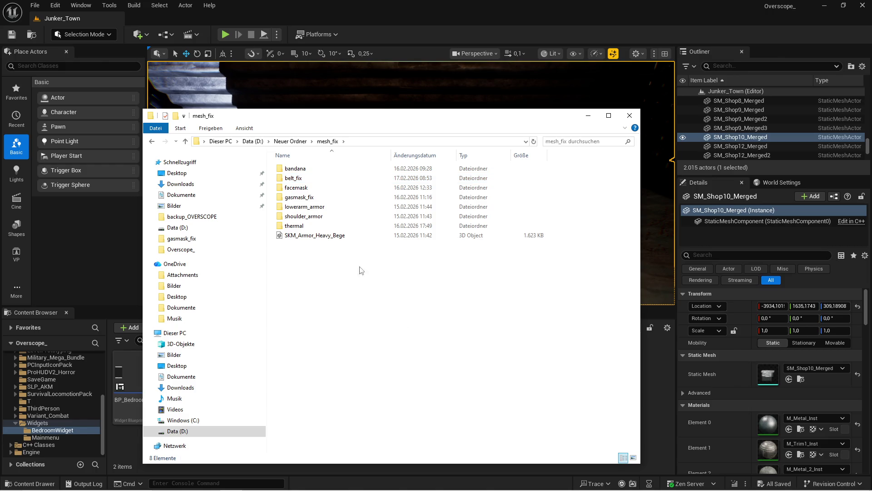
{"action": "double_click", "coordinate": [320, 179]}
Create two subfolders named 1 and 2 inside belt_fix
{"action": "right_click", "coordinate": [387, 211]}
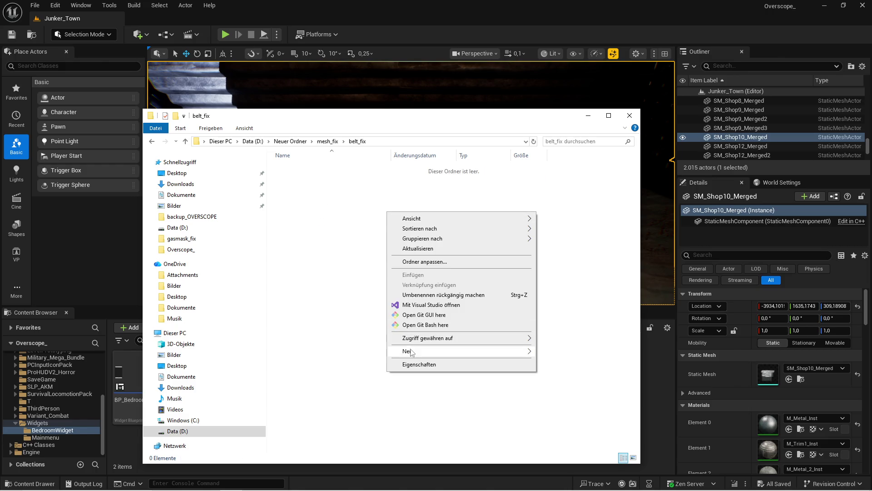
{"action": "mouse_move", "coordinate": [412, 349]}
{"action": "left_click", "coordinate": [556, 352]}
{"action": "type", "text": "1"}
{"action": "right_click", "coordinate": [381, 273]}
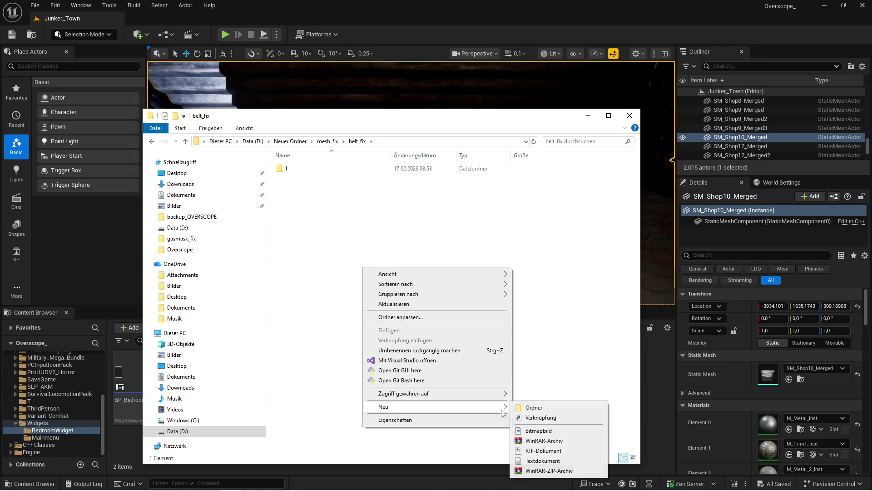
{"action": "left_click", "coordinate": [523, 409]}
{"action": "type", "text": "2"}
{"action": "key", "text": "Return"}
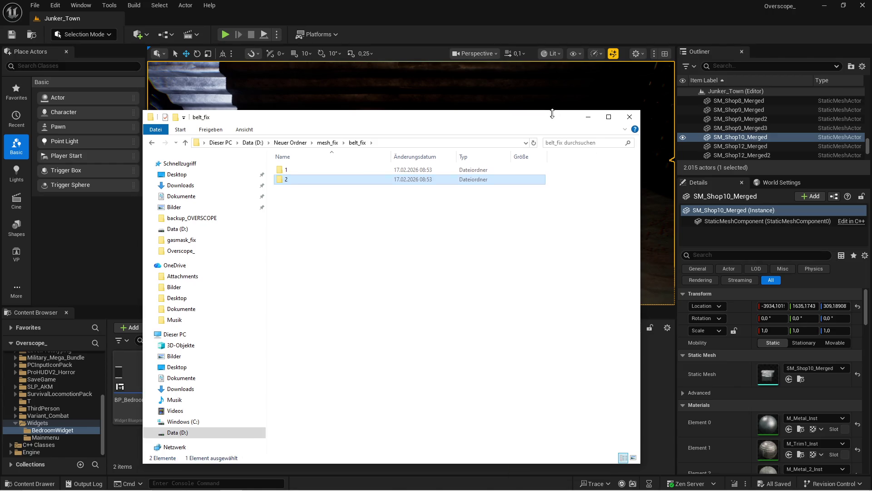
Open subfolder 1, select its path, and go back to Unreal's top-level Content folder
{"action": "mouse_move", "coordinate": [562, 119]}
{"action": "left_mouse_down"}
{"action": "mouse_move", "coordinate": [664, 123]}
{"action": "mouse_move", "coordinate": [780, 143]}
{"action": "left_mouse_up"}
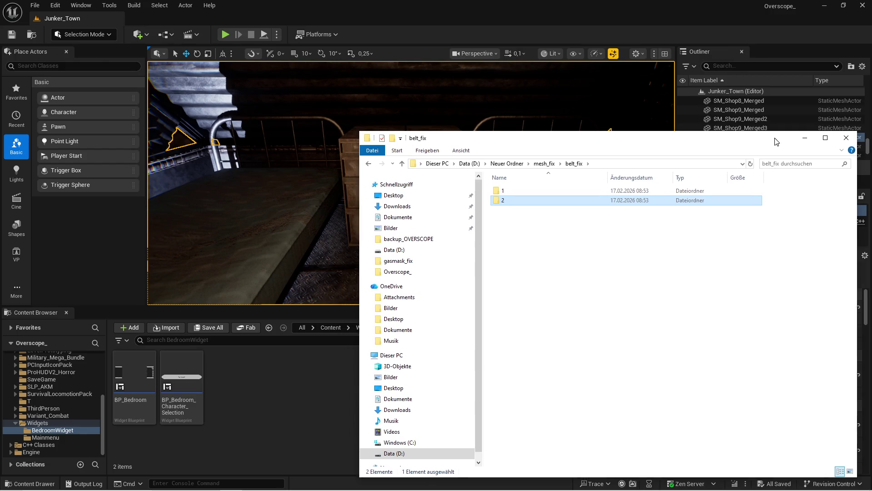
{"action": "double_click", "coordinate": [523, 192]}
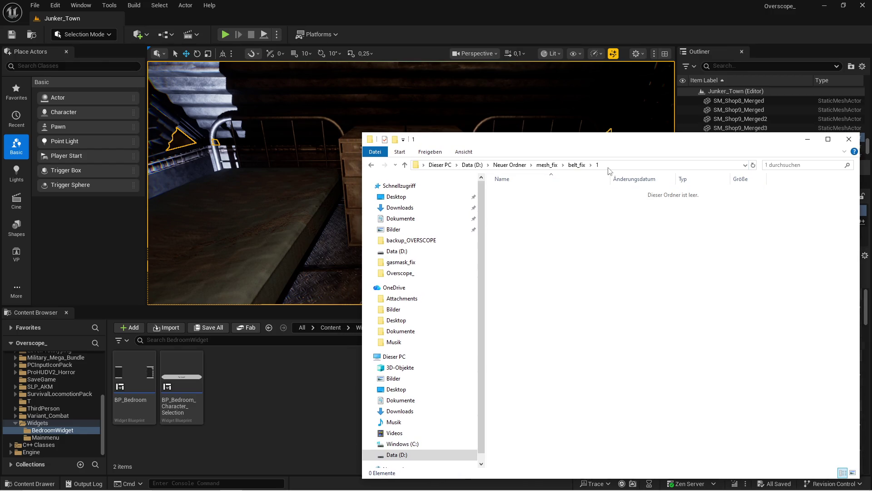
{"action": "left_click", "coordinate": [636, 165]}
{"action": "left_click", "coordinate": [315, 411]}
{"action": "left_click", "coordinate": [326, 328]}
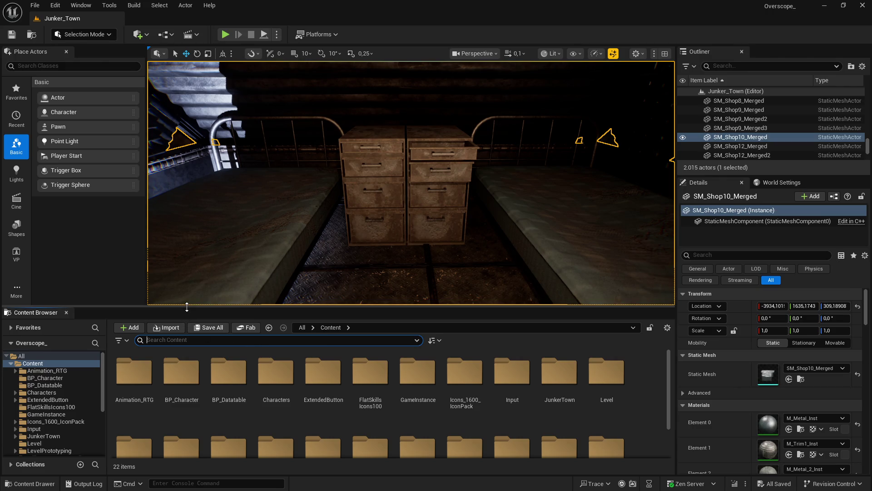
Open the DT_SK_BELT data table and locate TacticalBelt1's mesh, SKM_Belt_Tactic_Drops_01_Bege
{"action": "left_click_drag", "start_coordinate": [227, 307], "coordinate": [227, 235]}
{"action": "double_click", "coordinate": [182, 379]}
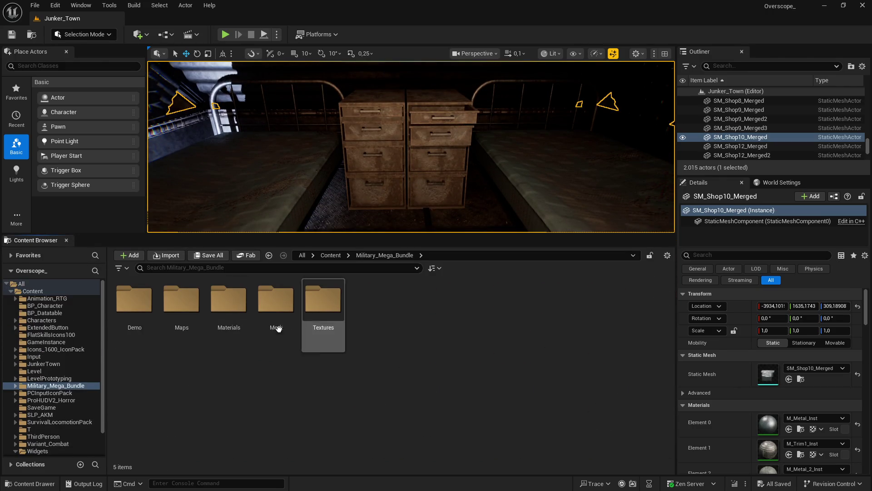
{"action": "double_click", "coordinate": [276, 309]}
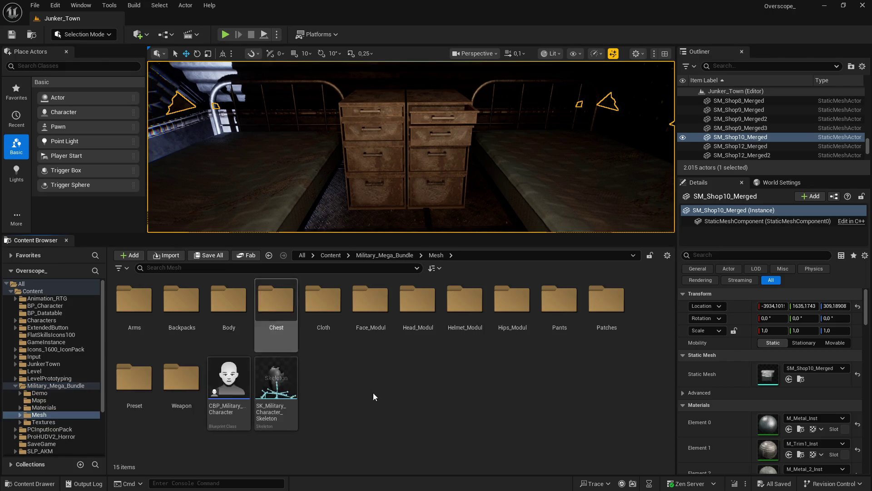
{"action": "left_click", "coordinate": [330, 254]}
{"action": "double_click", "coordinate": [229, 302]}
{"action": "left_click", "coordinate": [230, 268]}
{"action": "type", "text": "belt"}
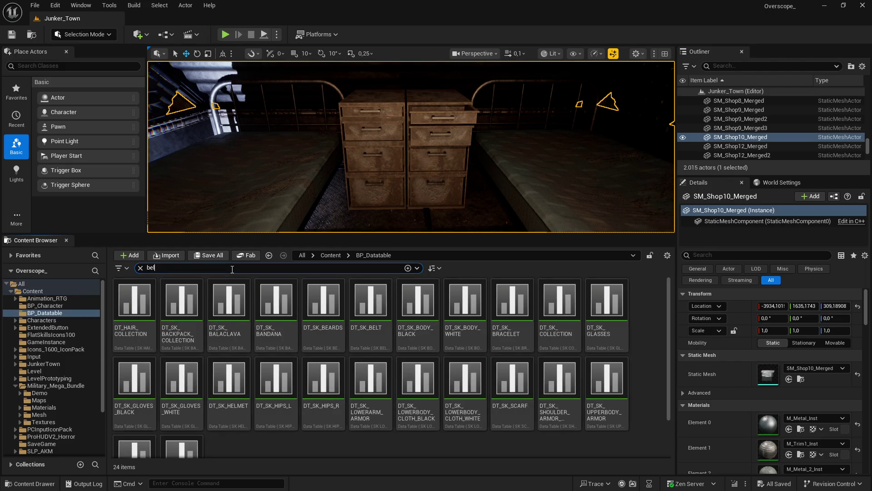
{"action": "double_click", "coordinate": [137, 301]}
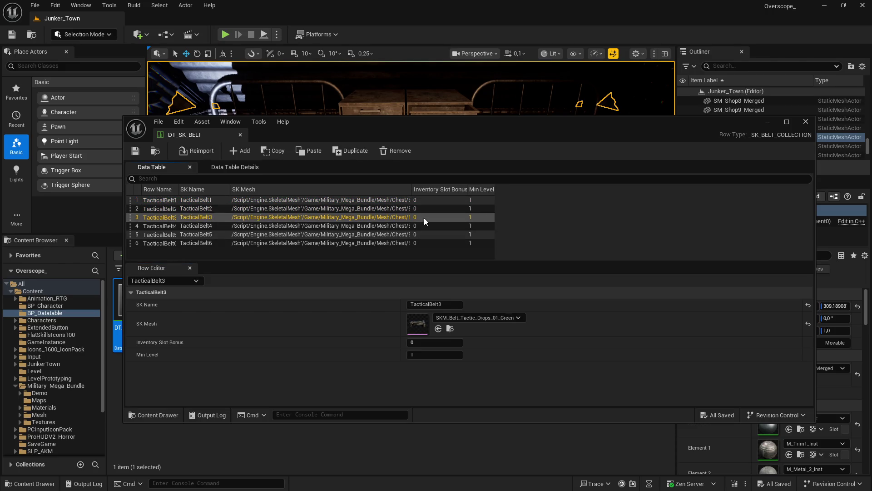
{"action": "left_click", "coordinate": [343, 226]}
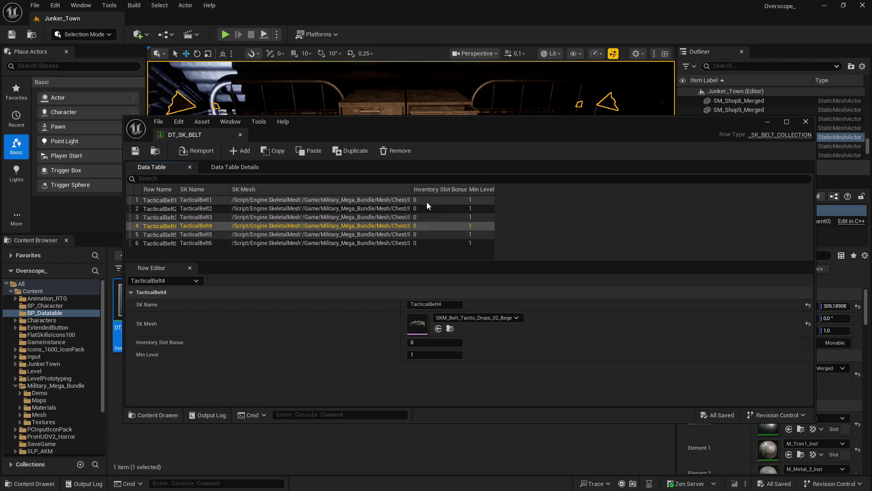
{"action": "left_click", "coordinate": [450, 328]}
{"action": "left_click", "coordinate": [768, 122]}
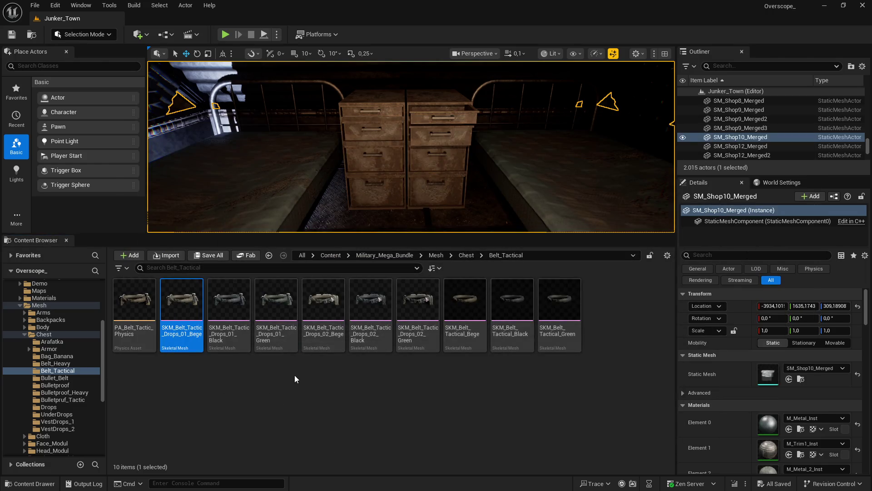
Export SKM_Belt_Tactic_Drops_01_Bege as an FBX file into belt_fix\1
{"action": "right_click", "coordinate": [189, 318]}
{"action": "mouse_move", "coordinate": [256, 316]}
{"action": "left_click", "coordinate": [345, 374]}
{"action": "left_click", "coordinate": [230, 27]}
{"action": "key", "text": "ctrl+v"}
{"action": "key", "text": "Return"}
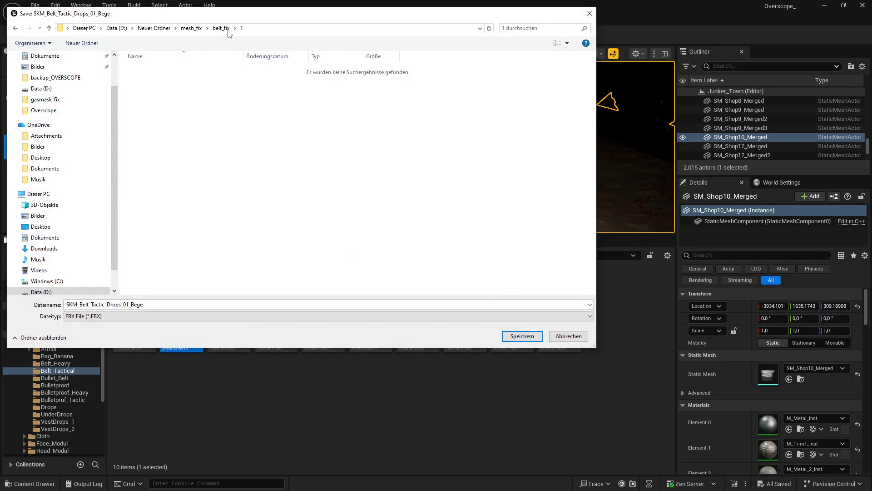
{"action": "key", "text": "Return"}
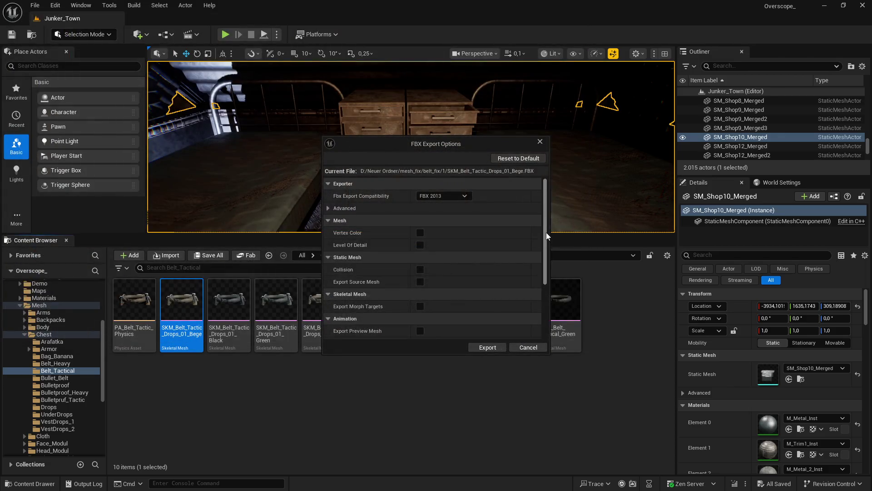
Confirm the FBX export, check that belt_fix\2 is still empty, and return to Unreal
{"action": "left_click", "coordinate": [488, 347]}
{"action": "key", "text": "super"}
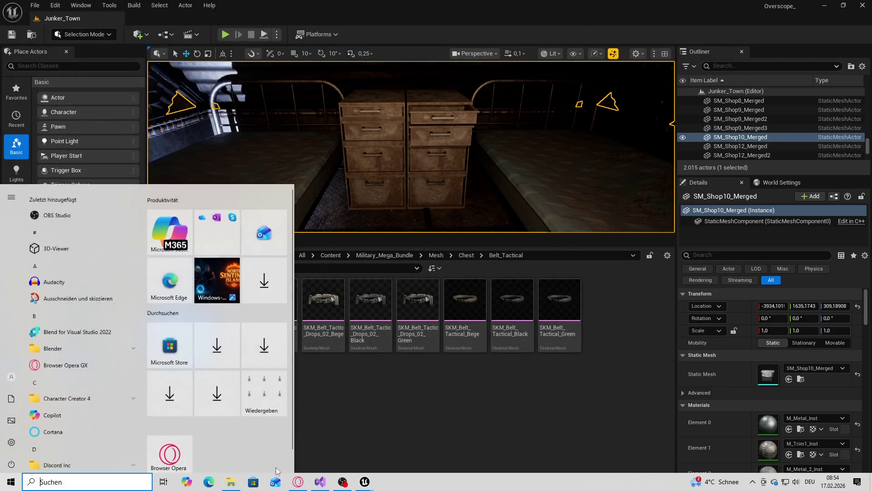
{"action": "key", "text": "alt+Up"}
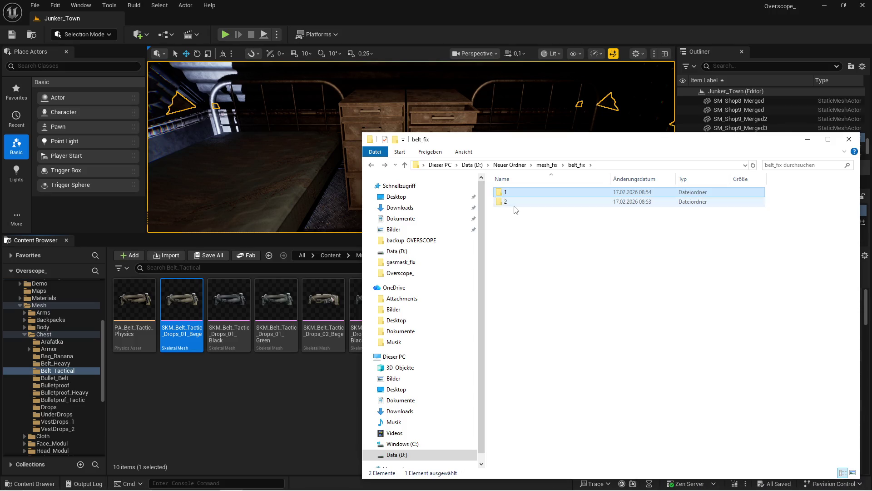
{"action": "double_click", "coordinate": [516, 202]}
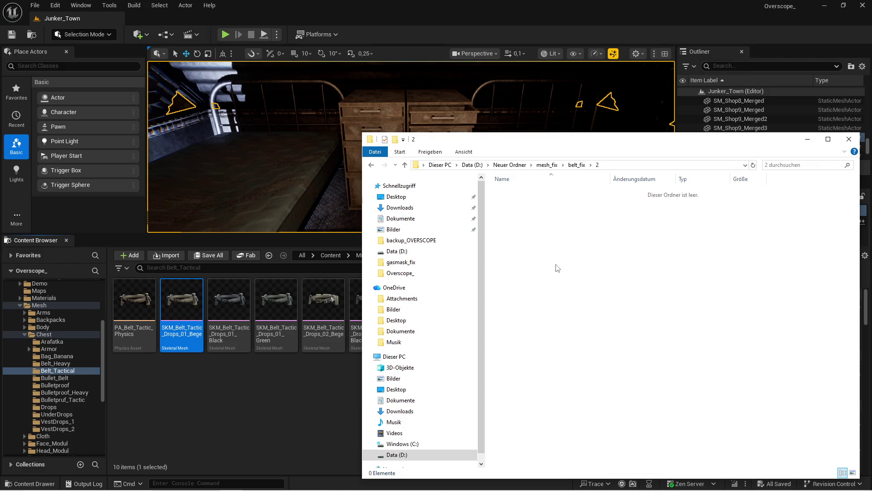
{"action": "left_click", "coordinate": [615, 165]}
{"action": "left_click", "coordinate": [322, 396]}
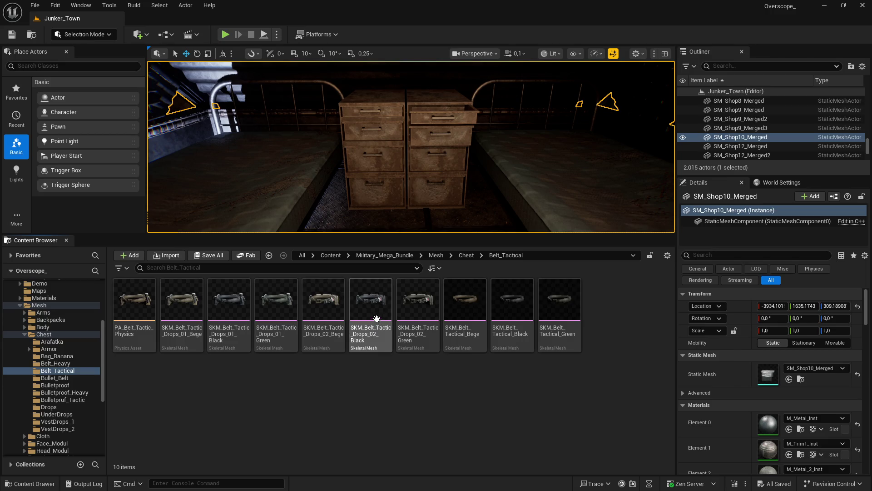
Export SKM_Belt_Tactic_Drops_02_Bege as an FBX file into belt_fix\2
{"action": "left_click", "coordinate": [327, 309]}
{"action": "right_click", "coordinate": [328, 309]}
{"action": "mouse_move", "coordinate": [399, 321]}
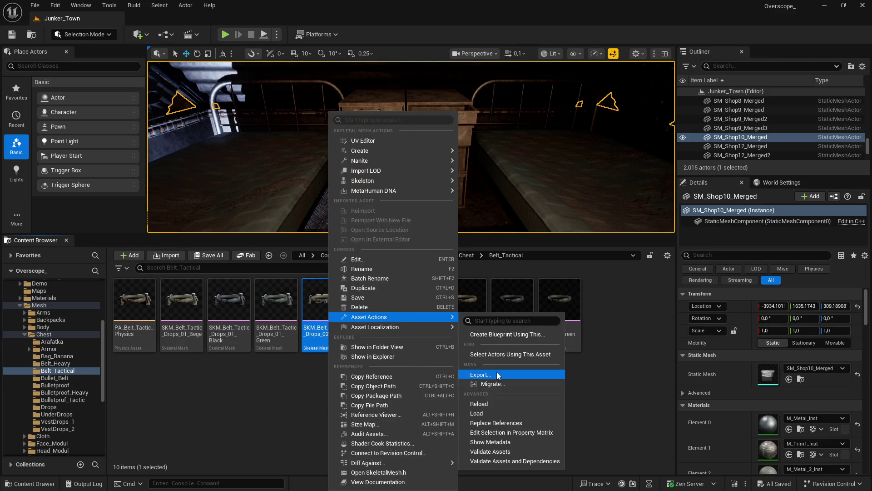
{"action": "left_click", "coordinate": [497, 372]}
{"action": "left_click", "coordinate": [272, 29]}
{"action": "key", "text": "ctrl+v"}
{"action": "key", "text": "Return"}
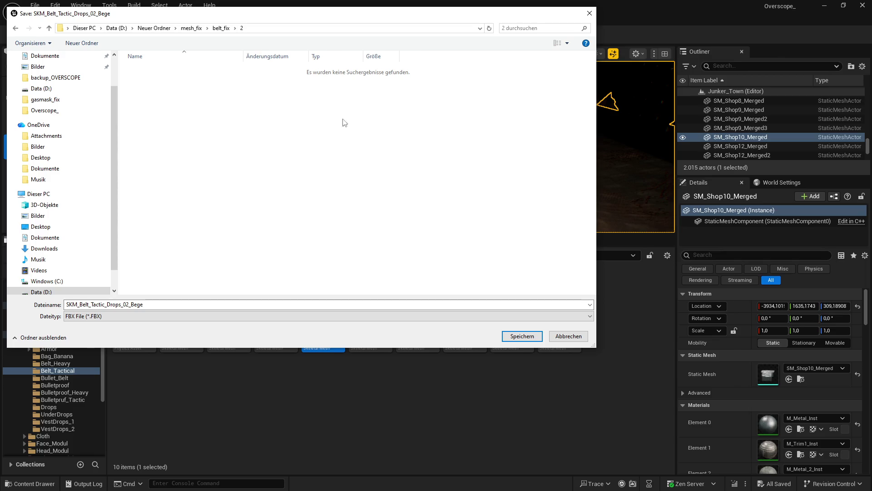
{"action": "left_click", "coordinate": [522, 336]}
{"action": "left_click", "coordinate": [483, 347]}
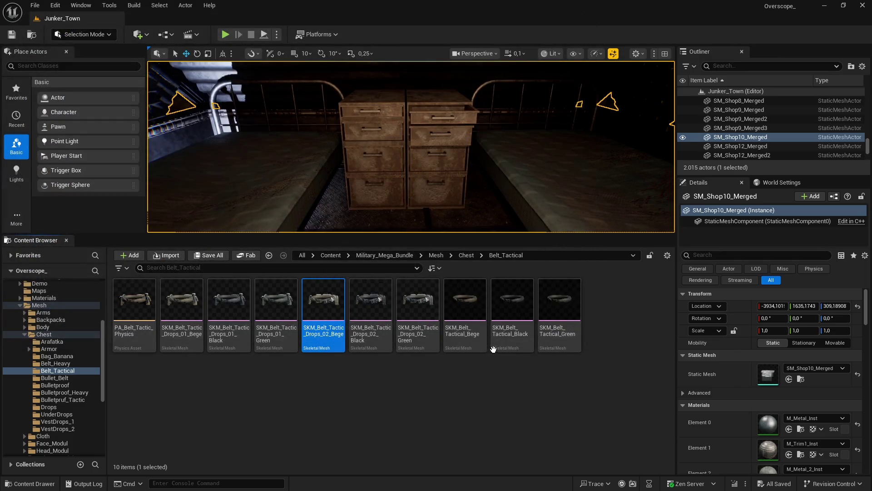
Verify belt_fix\1 holds the 1,400 KB SKM_Belt_Tactic_Drops_01_Bege file, then bring up the belt notes
{"action": "key", "text": "super"}
{"action": "left_click", "coordinate": [231, 481]}
{"action": "left_click", "coordinate": [576, 164]}
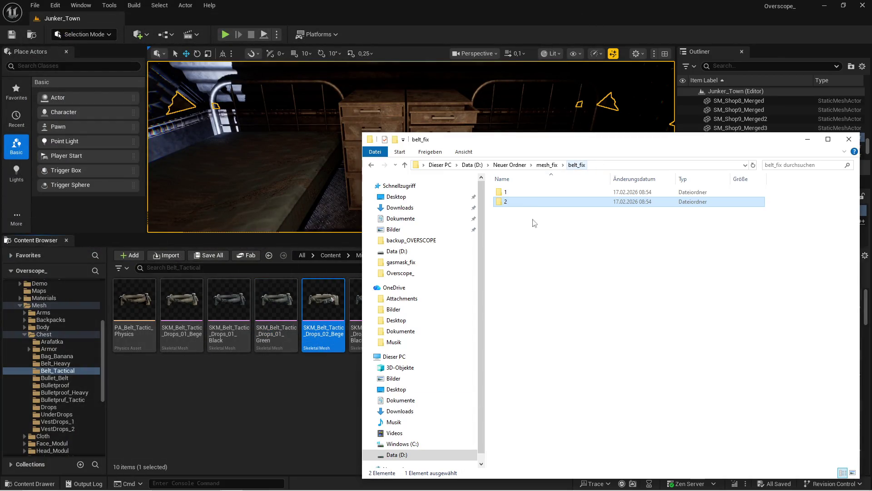
{"action": "double_click", "coordinate": [582, 192]}
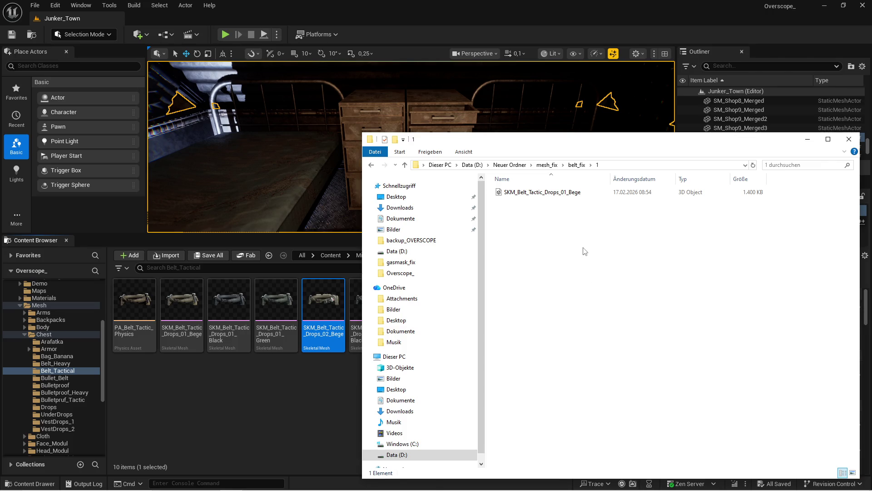
{"action": "key", "text": "super"}
{"action": "left_click", "coordinate": [309, 481]}
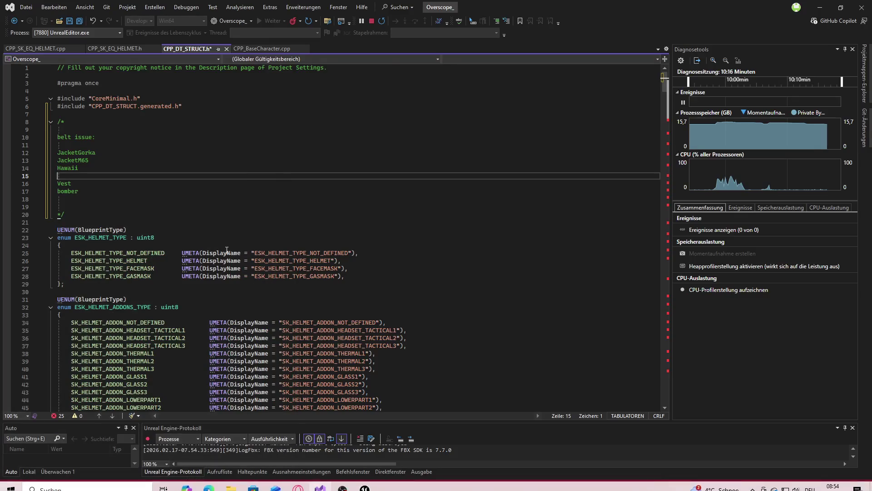
Create a jacket_m65 folder in belt_fix\1, checking the jacket name against the notes
{"action": "left_click", "coordinate": [820, 8]}
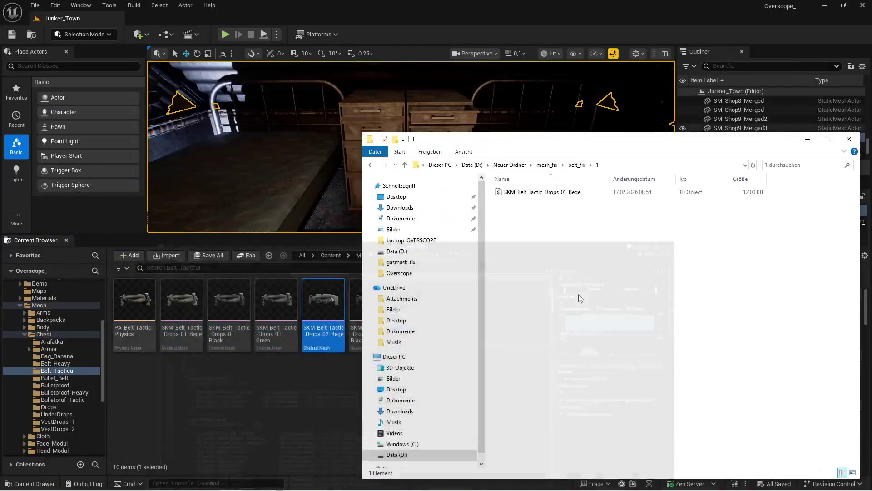
{"action": "right_click", "coordinate": [563, 266]}
{"action": "mouse_move", "coordinate": [586, 409]}
{"action": "left_click", "coordinate": [736, 404]}
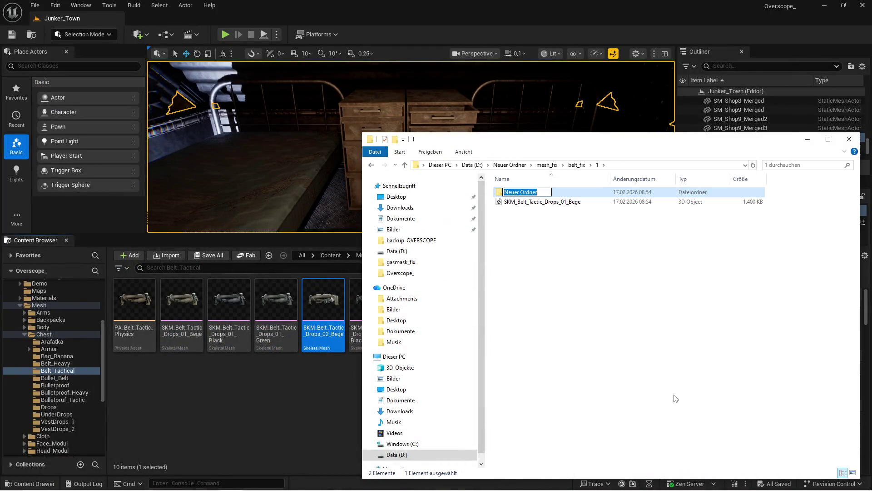
{"action": "type", "text": "jacket_gorka"}
{"action": "key", "text": "super"}
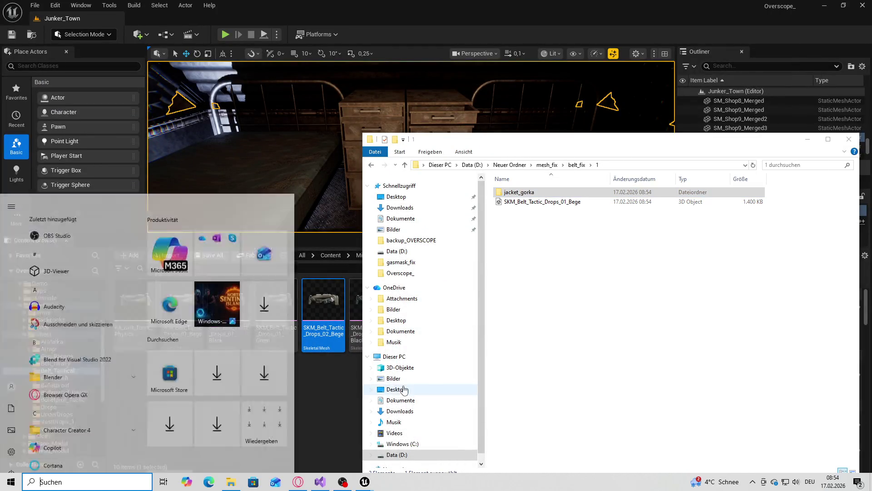
{"action": "left_click", "coordinate": [309, 481]}
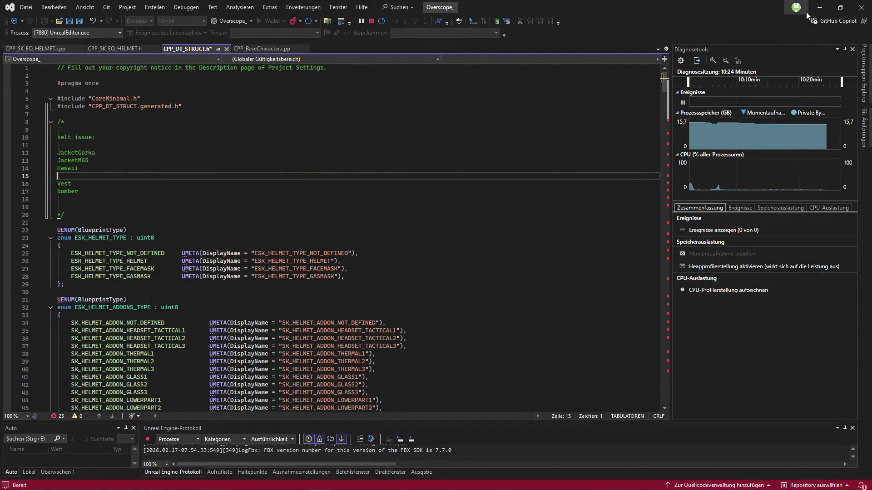
{"action": "left_click", "coordinate": [820, 7]}
{"action": "right_click", "coordinate": [544, 288]}
{"action": "mouse_move", "coordinate": [575, 427]}
{"action": "left_click", "coordinate": [710, 360]}
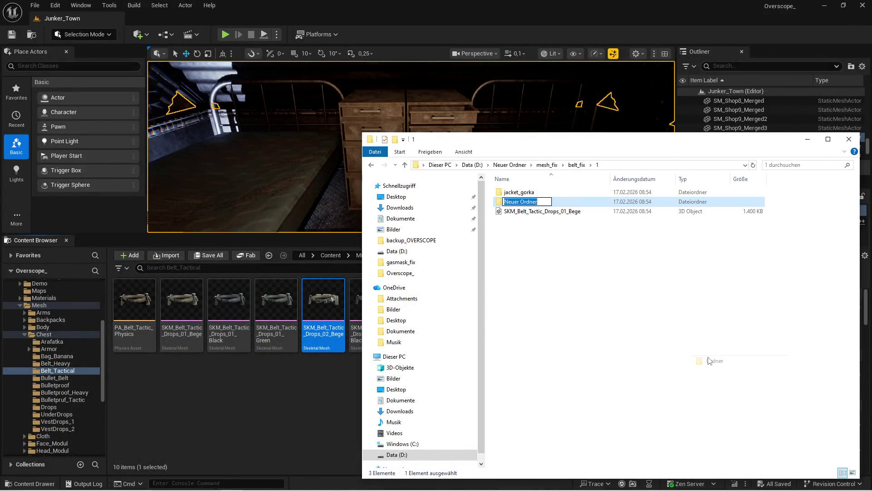
{"action": "type", "text": "jacket_m65"}
{"action": "key", "text": "Return"}
Create and open a hawaii folder, then return to Unreal's Military_Mega_Bundle folder
{"action": "key", "text": "super"}
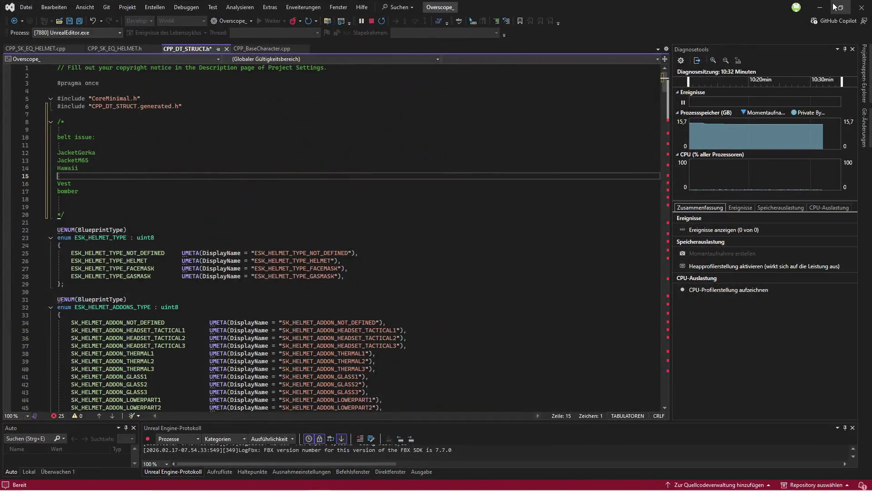
{"action": "left_click", "coordinate": [821, 8]}
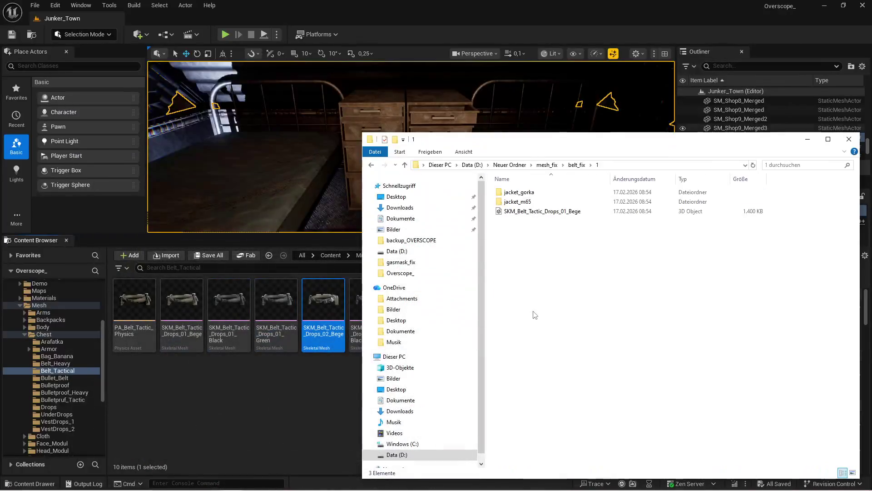
{"action": "right_click", "coordinate": [533, 312]}
{"action": "mouse_move", "coordinate": [559, 447]}
{"action": "left_click", "coordinate": [690, 386]}
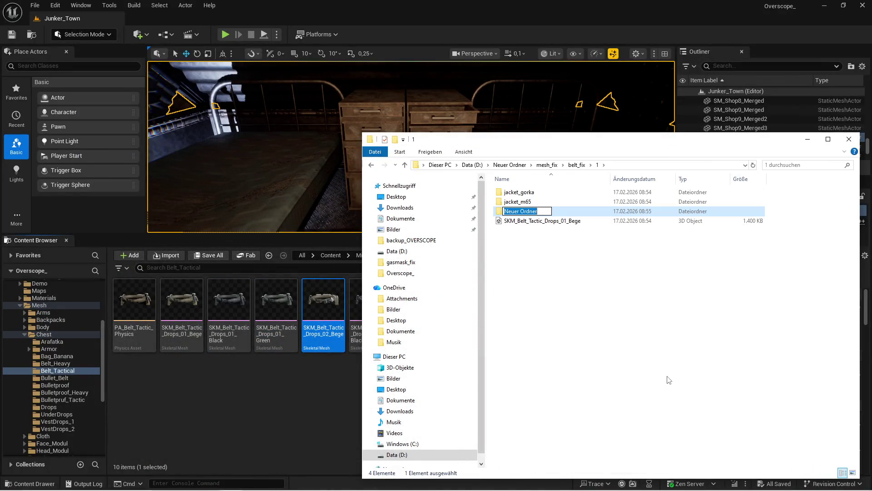
{"action": "type", "text": "hawaii"}
{"action": "key", "text": "Return"}
{"action": "left_click", "coordinate": [666, 364]}
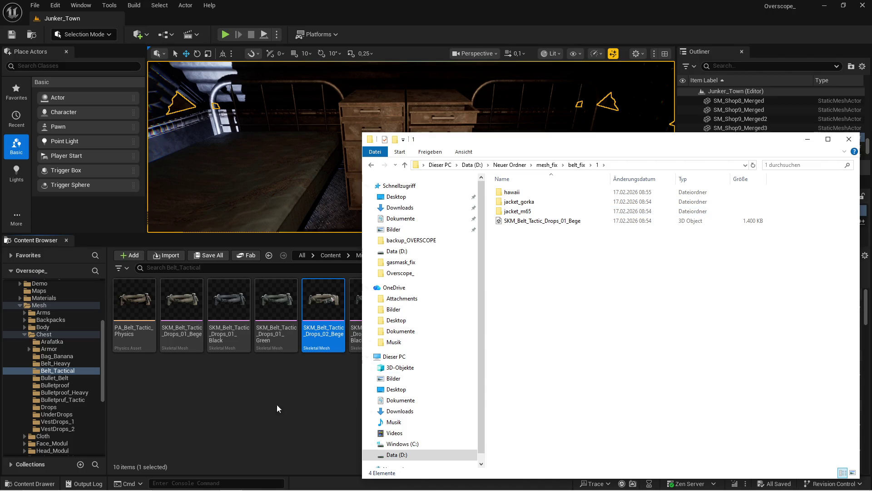
{"action": "double_click", "coordinate": [518, 192]}
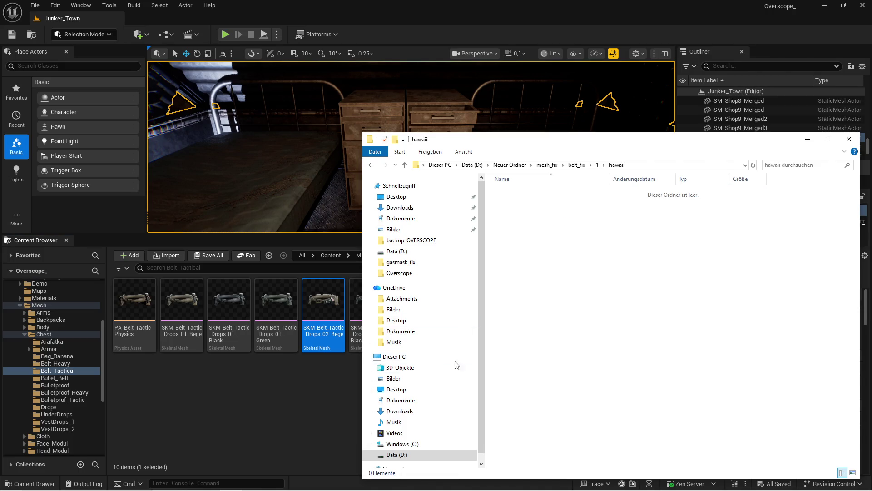
{"action": "key", "text": "alt+Tab"}
{"action": "left_click", "coordinate": [397, 256]}
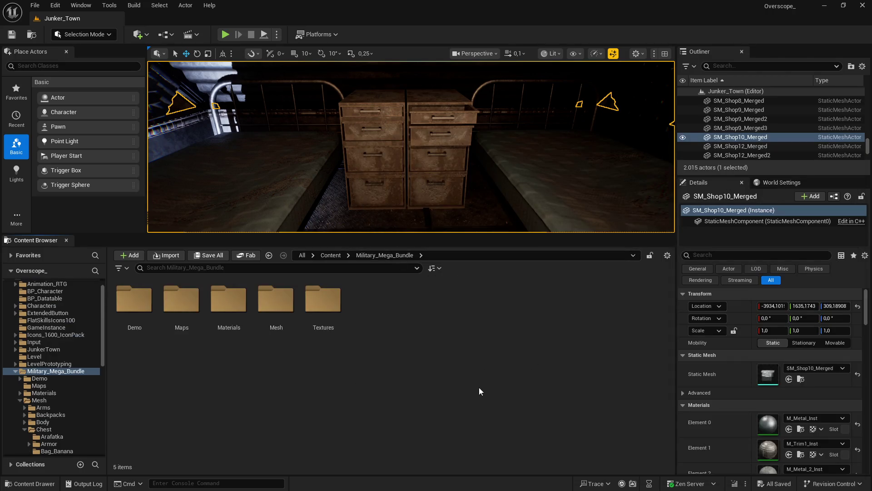
Open Military_Mega_Bundle's Mesh folder to list its 15 items, including CBP_Military_Character
{"action": "double_click", "coordinate": [281, 309]}
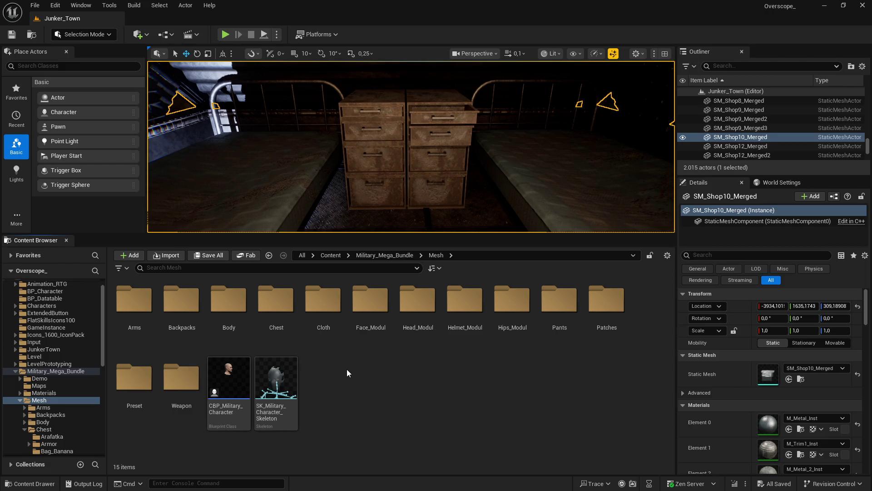
{"action": "key", "text": "super"}
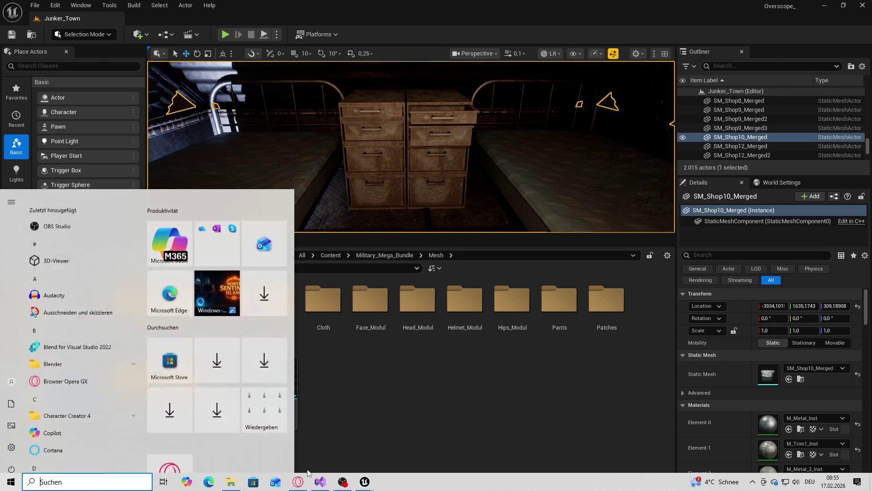
Copy the '// no belt' comment from the Vest line onto the bomber line, then minimize Visual Studio
{"action": "key", "text": "alt+Tab"}
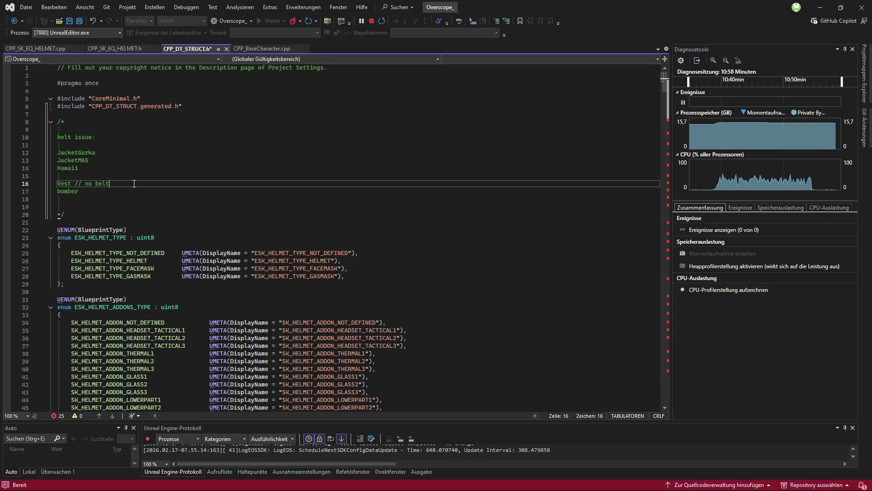
{"action": "left_click_drag", "start_coordinate": [72, 183], "coordinate": [110, 184]}
{"action": "key", "text": "ctrl+c"}
{"action": "left_click", "coordinate": [171, 191]}
{"action": "key", "text": "ctrl+v"}
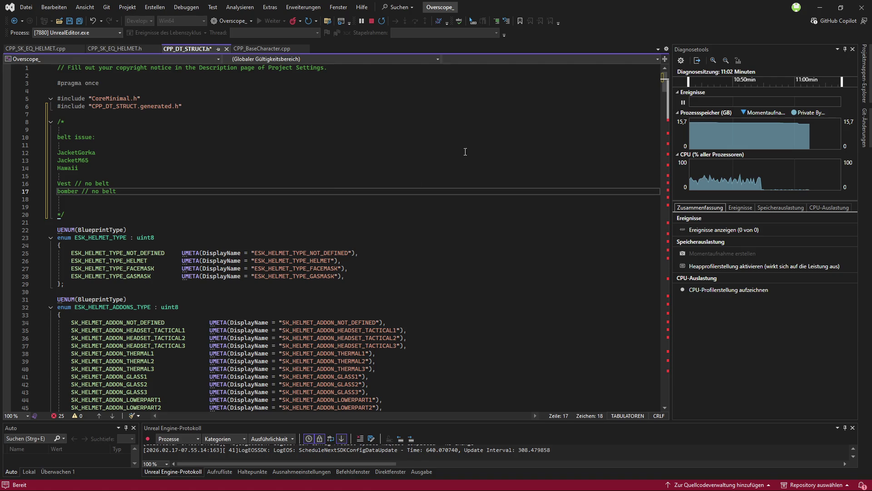
{"action": "left_click", "coordinate": [821, 9]}
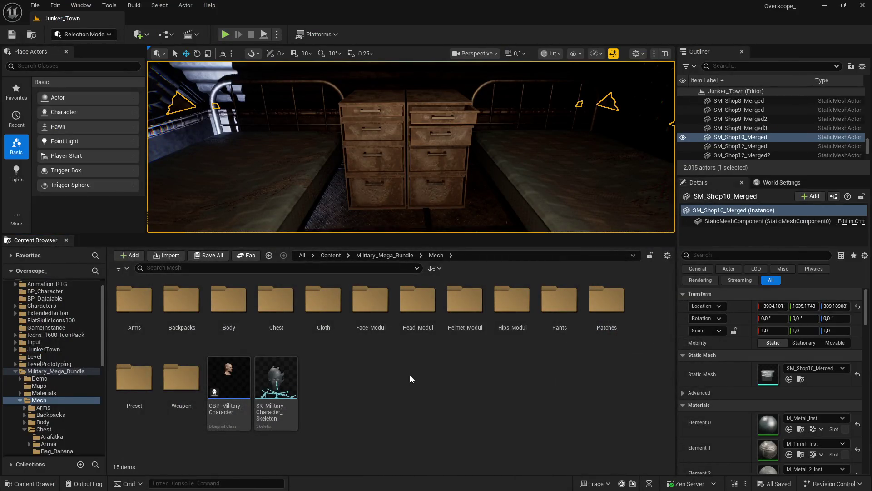
Filter the Content Browser by 'hawai' and copy the hawaii folder's path from Explorer
{"action": "left_click", "coordinate": [206, 269]}
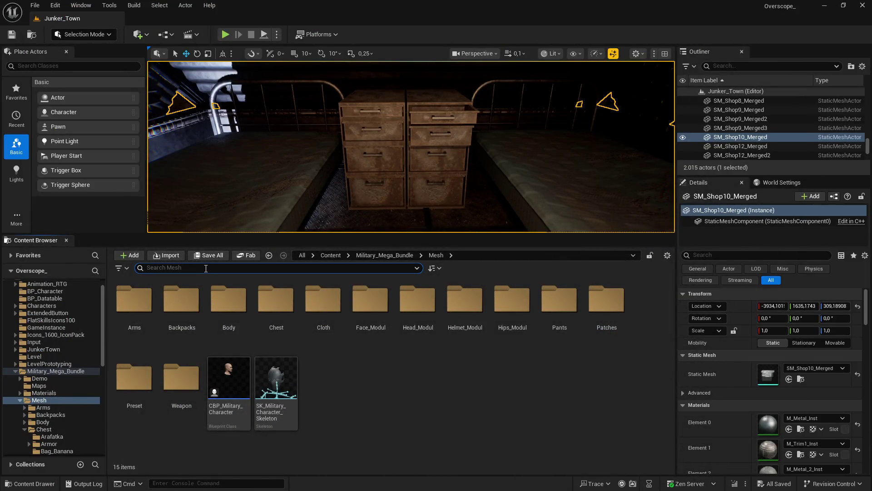
{"action": "type", "text": "hawaii"}
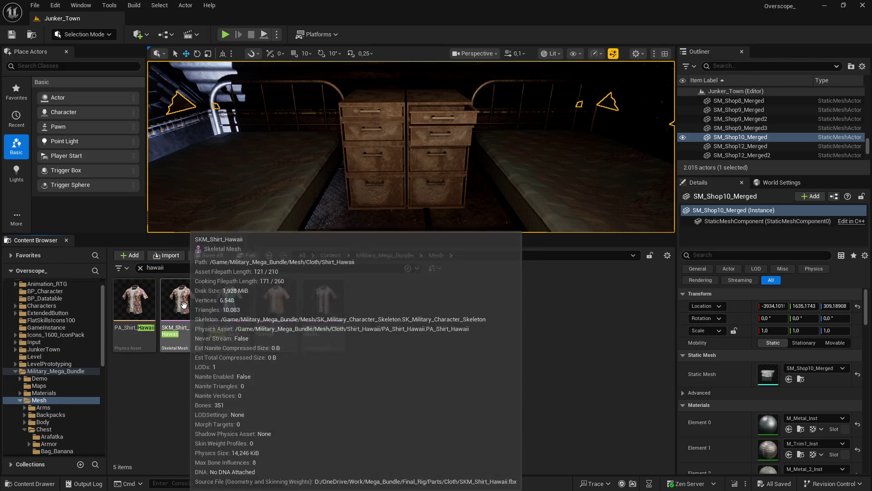
{"action": "key", "text": "super"}
{"action": "left_click", "coordinate": [230, 482]}
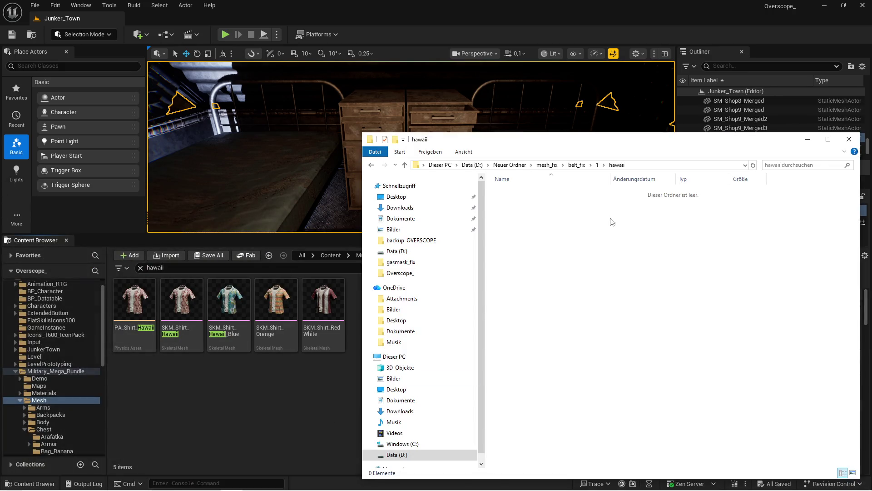
{"action": "left_click", "coordinate": [637, 168]}
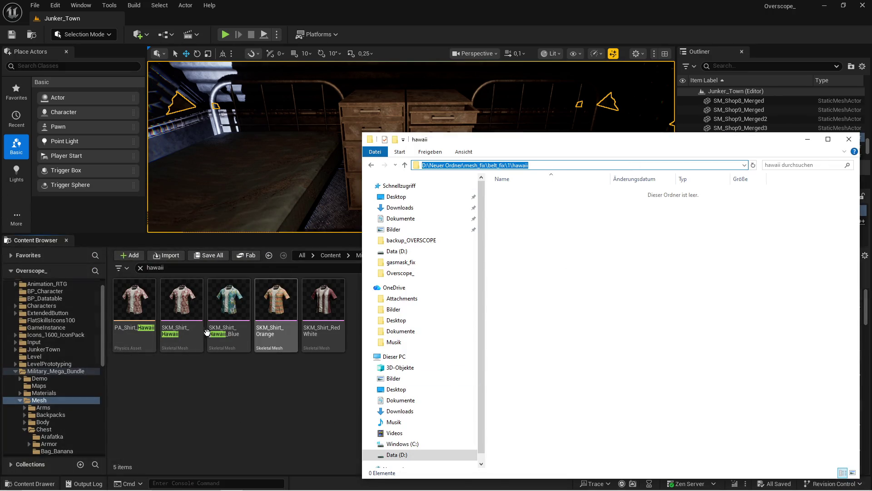
{"action": "left_click", "coordinate": [223, 302]}
Export SKM_Shirt_Hawaii as FBX into the belt_fix\1\hawaii folder
{"action": "right_click", "coordinate": [180, 318]}
{"action": "mouse_move", "coordinate": [233, 318]}
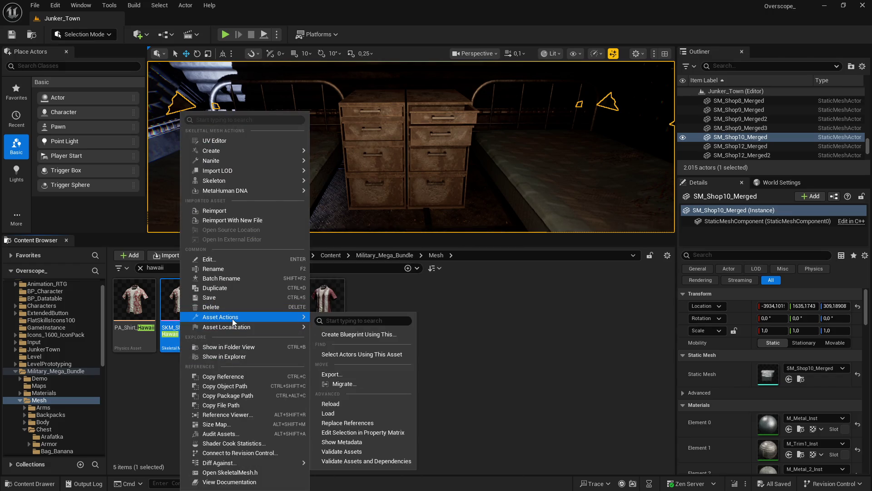
{"action": "left_click", "coordinate": [338, 374]}
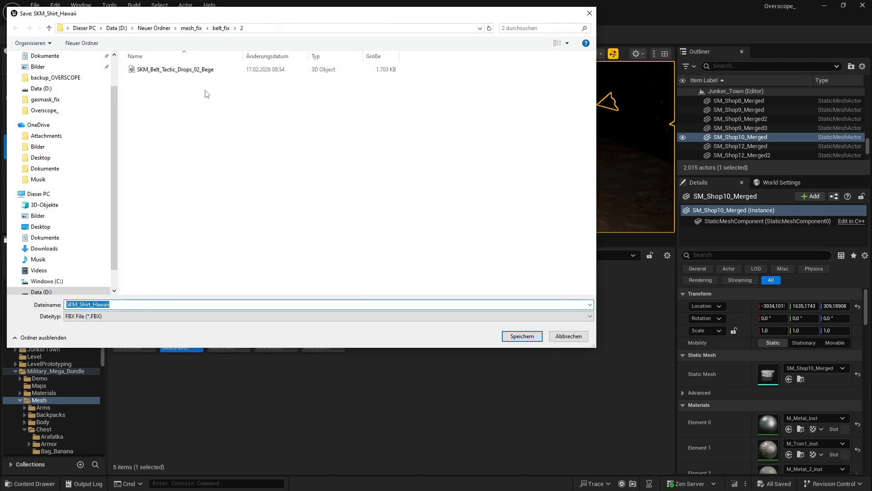
{"action": "left_click", "coordinate": [263, 28]}
{"action": "key", "text": "ctrl+v"}
{"action": "key", "text": "Return"}
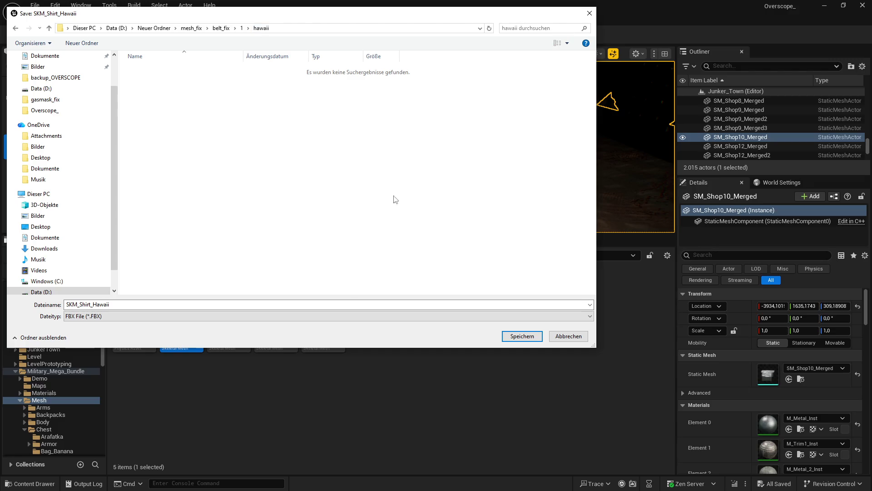
{"action": "left_click", "coordinate": [518, 336]}
{"action": "scroll", "coordinate": [454, 268], "scroll_direction": "down", "scroll_amount": 5}
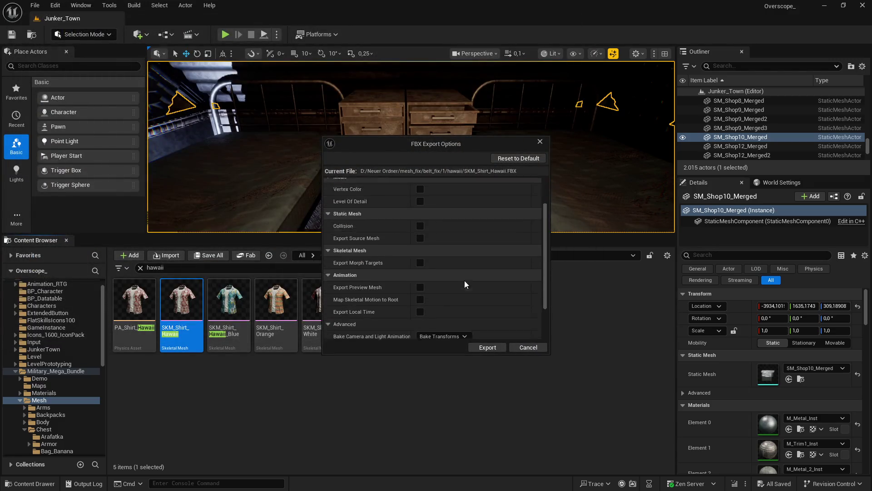
{"action": "scroll", "coordinate": [477, 303], "scroll_direction": "up", "scroll_amount": 5}
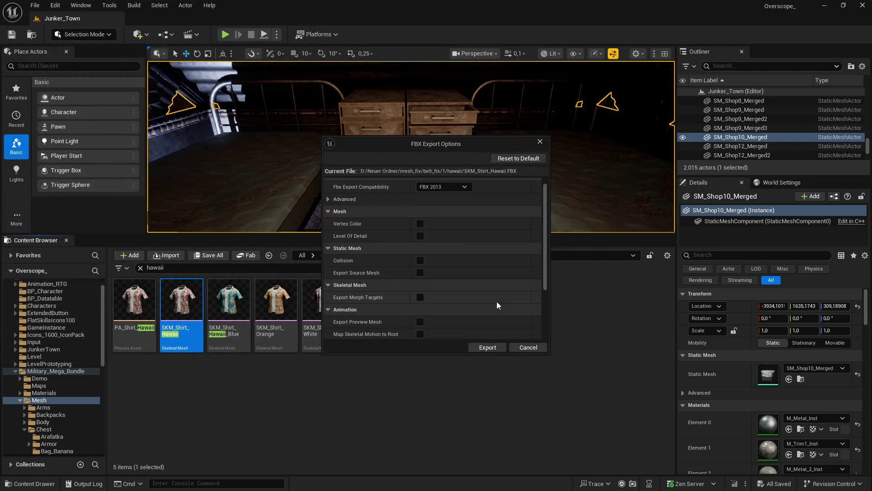
{"action": "left_click", "coordinate": [488, 347]}
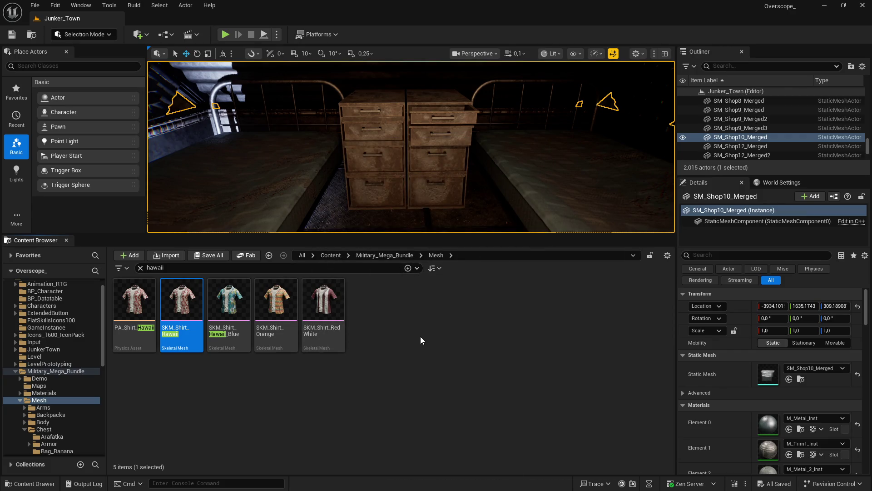
{"action": "key", "text": "ctrl+a"}
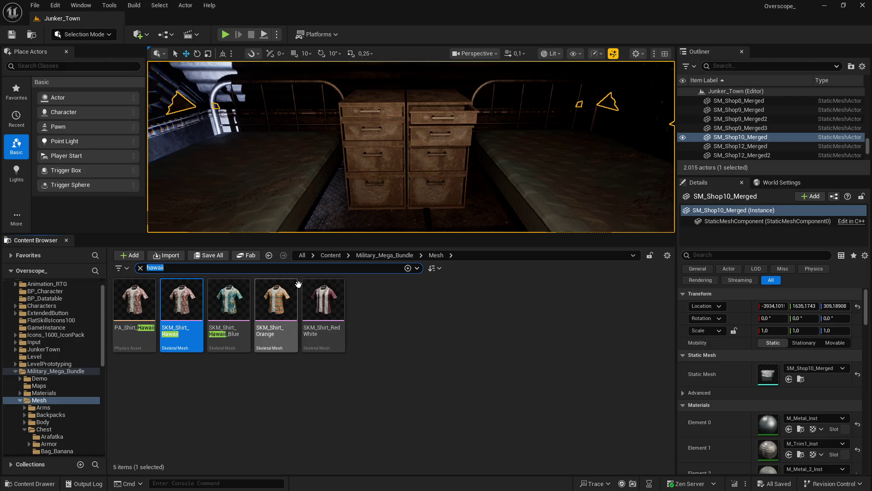
Search 'gorka' and export SKM_Jacket_Gorka_Black as FBX into the jacket_gorka folder
{"action": "type", "text": "gorka"}
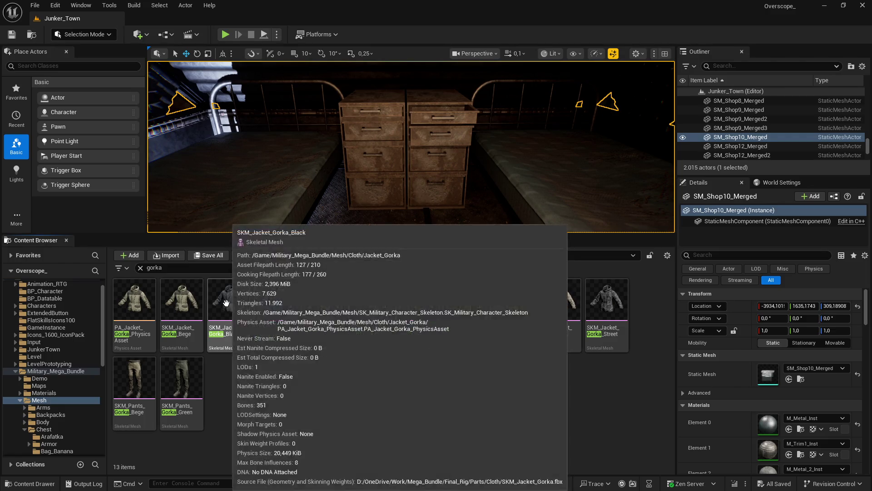
{"action": "right_click", "coordinate": [230, 314]}
{"action": "mouse_move", "coordinate": [278, 316]}
{"action": "left_click", "coordinate": [379, 374]}
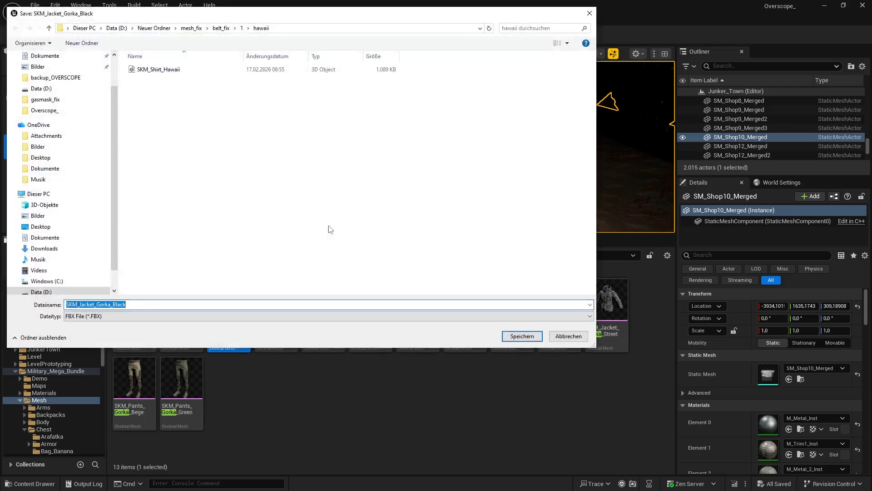
{"action": "left_click", "coordinate": [242, 28]}
{"action": "double_click", "coordinate": [149, 78]}
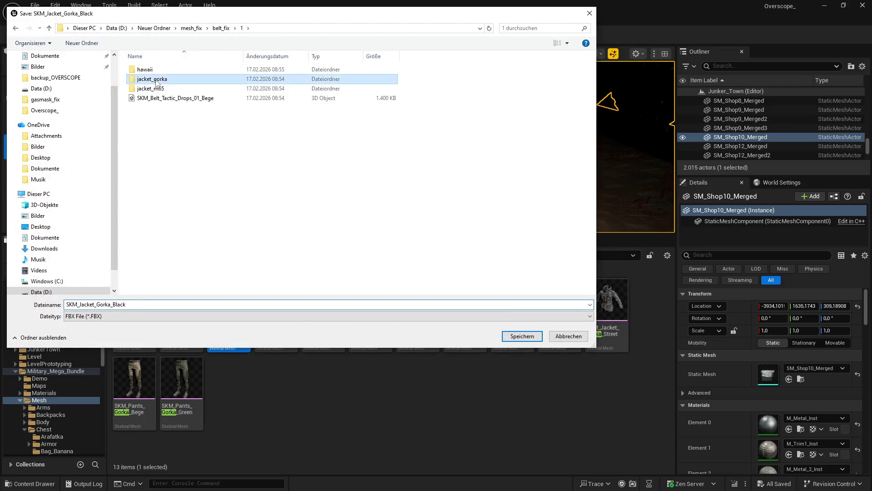
{"action": "key", "text": "Return"}
{"action": "left_click", "coordinate": [484, 348]}
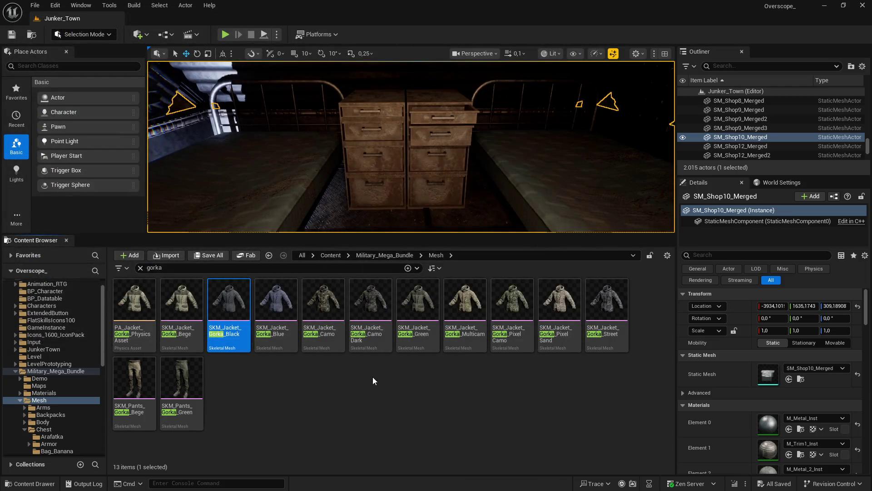
Search 'm65' and export SKM_Jacket_M65_Bege as FBX into the jacket_m65 folder
{"action": "double_click", "coordinate": [154, 268]}
{"action": "type", "text": "m65"}
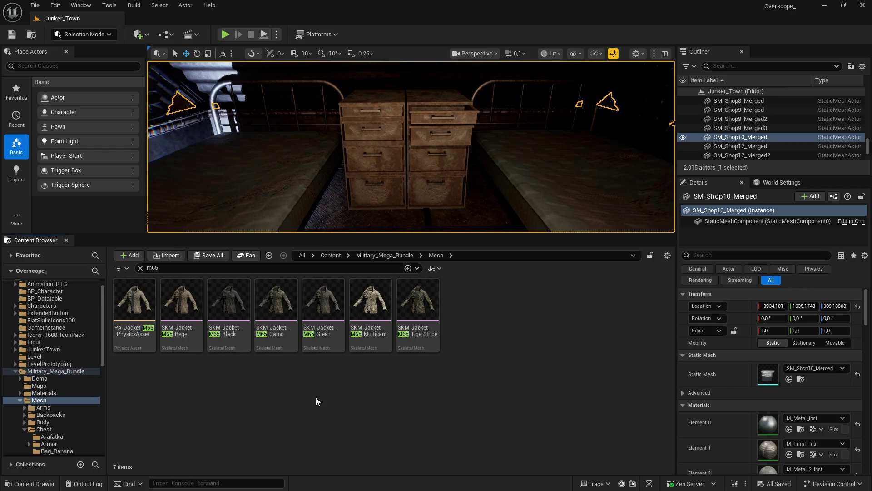
{"action": "left_click", "coordinate": [182, 304]}
{"action": "right_click", "coordinate": [187, 306]}
{"action": "mouse_move", "coordinate": [239, 315]}
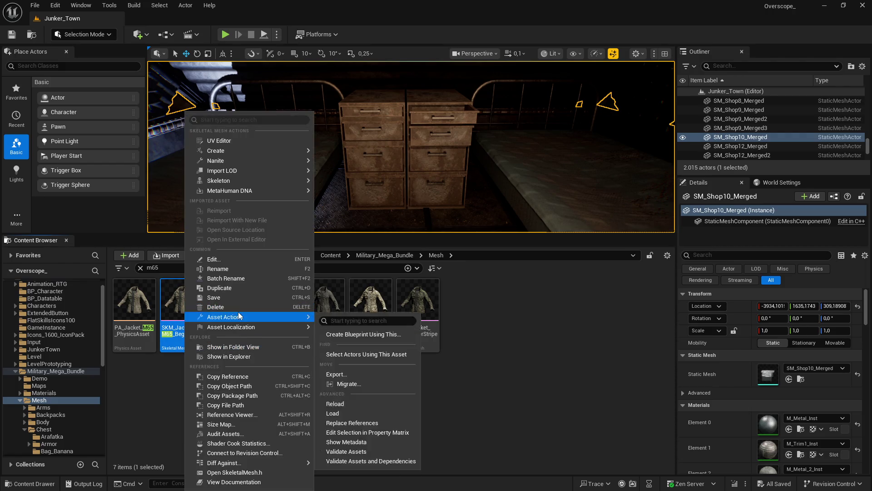
{"action": "left_click", "coordinate": [337, 374]}
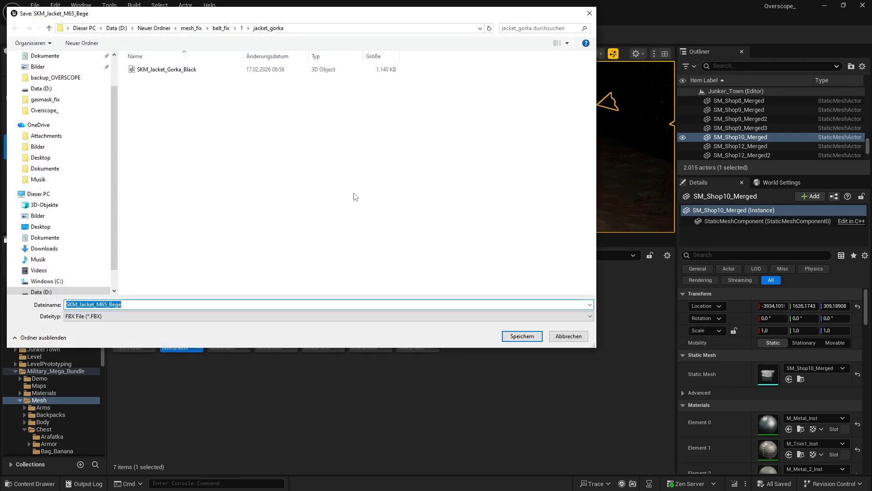
{"action": "left_click", "coordinate": [242, 28]}
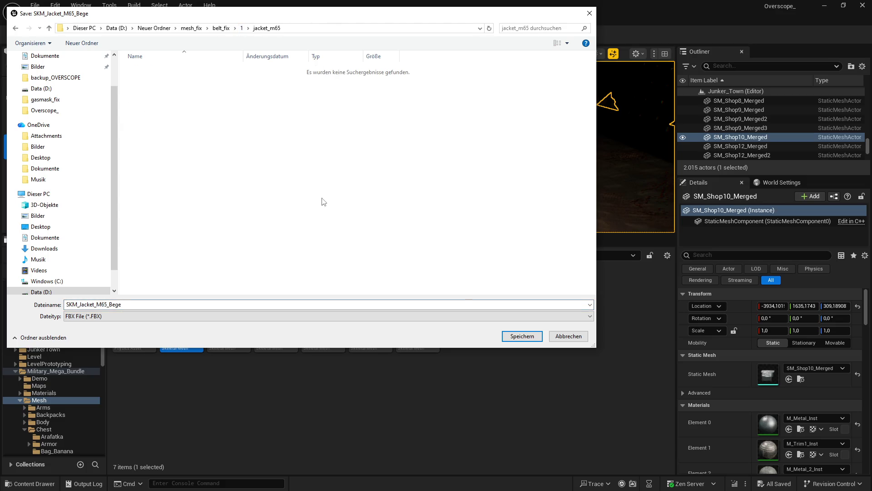
{"action": "left_click", "coordinate": [529, 336]}
{"action": "left_click", "coordinate": [487, 346]}
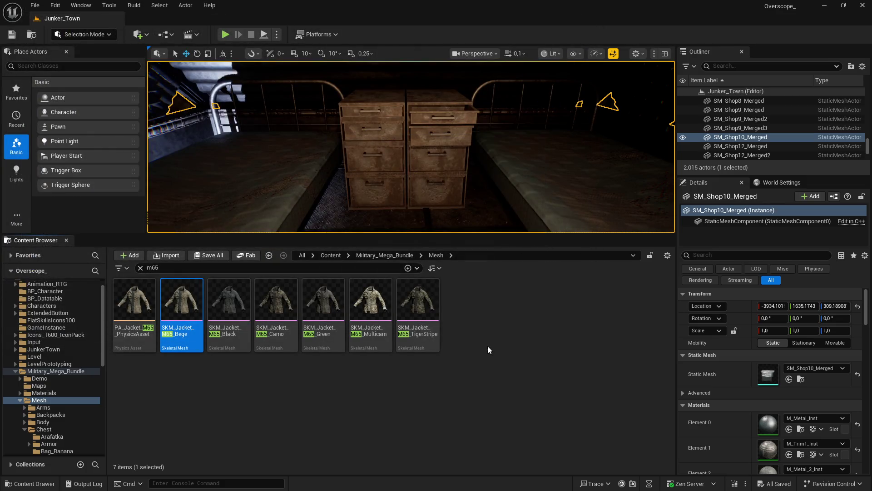
Launch Blender 5.0 from the Windows search
{"action": "key", "text": "super"}
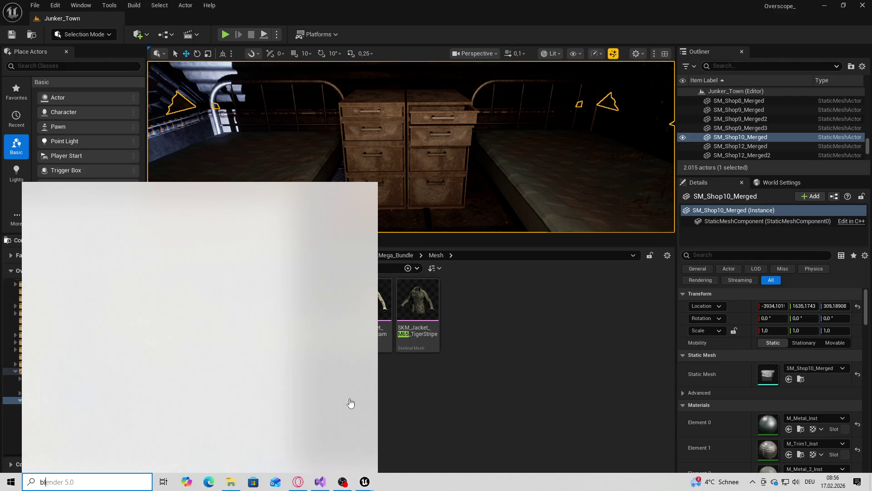
{"action": "type", "text": "ble"}
{"action": "left_click", "coordinate": [67, 238]}
Back in Unreal, close the DT_SK_BELT data table, clear the m65 filter and open File Explorer
{"action": "key", "text": "super"}
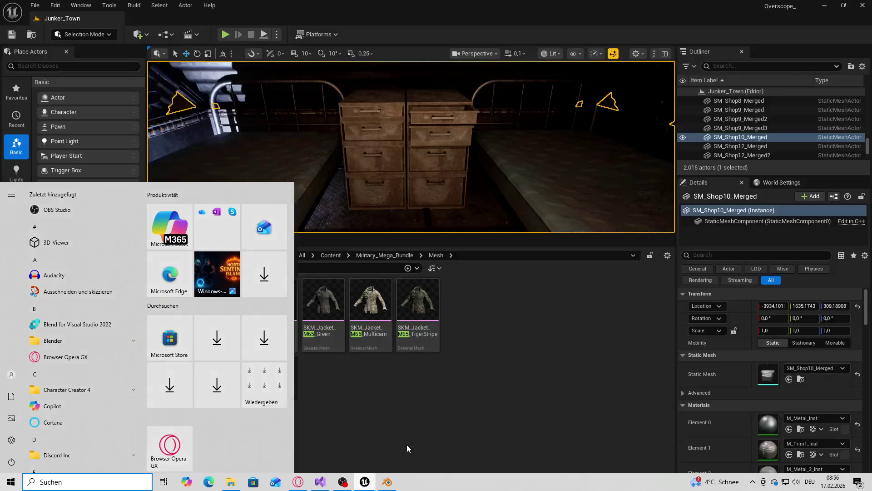
{"action": "left_click", "coordinate": [407, 444]}
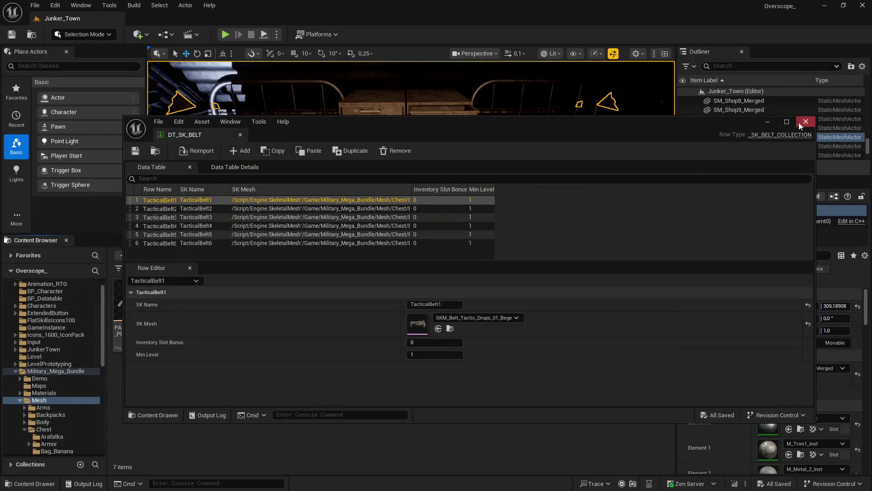
{"action": "left_click", "coordinate": [802, 121]}
{"action": "left_click", "coordinate": [140, 268]}
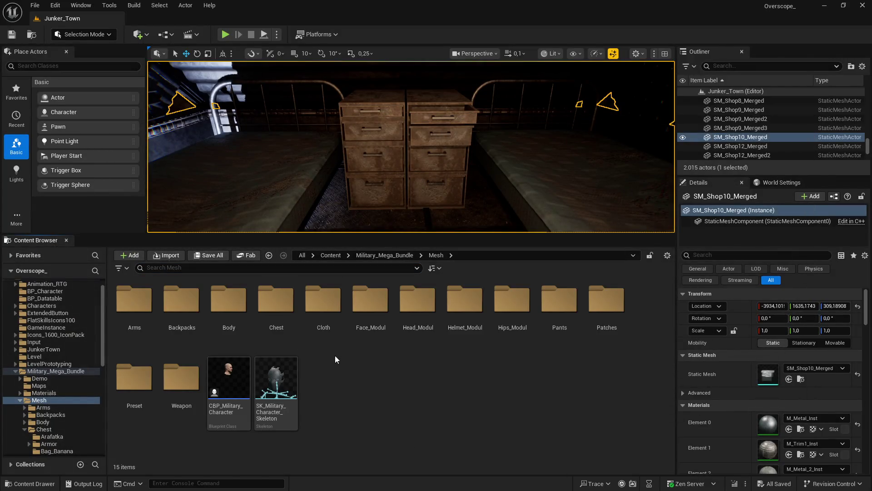
{"action": "key", "text": "super"}
{"action": "left_click", "coordinate": [260, 484]}
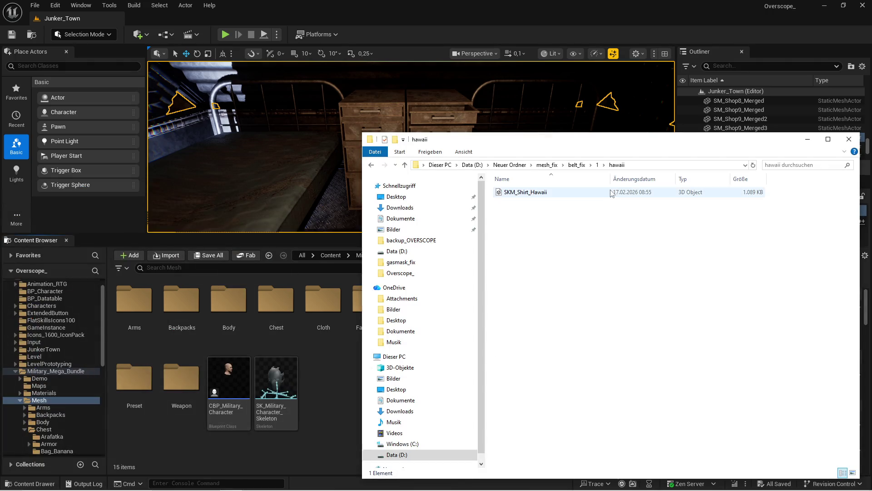
In folder 1, create a new folder and then delete it again
{"action": "left_click", "coordinate": [598, 166]}
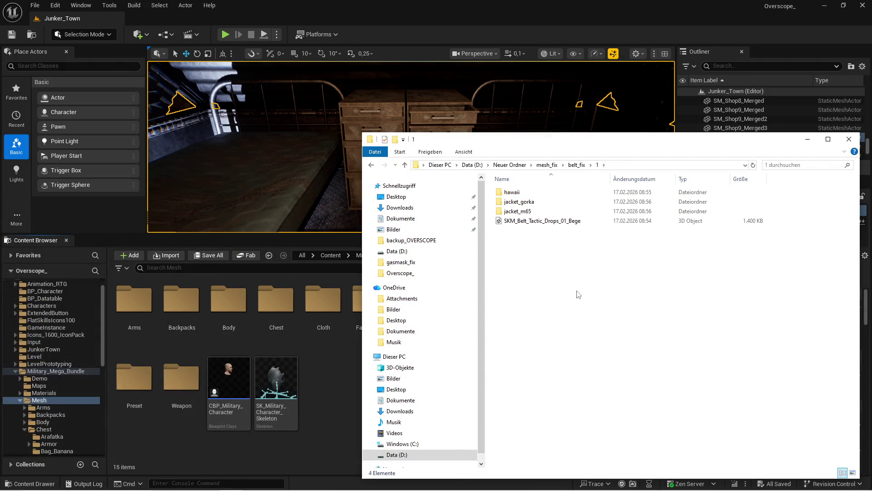
{"action": "right_click", "coordinate": [531, 293]}
{"action": "mouse_move", "coordinate": [600, 362]}
{"action": "left_click", "coordinate": [695, 364]}
{"action": "type", "text": "hawaii_fi"}
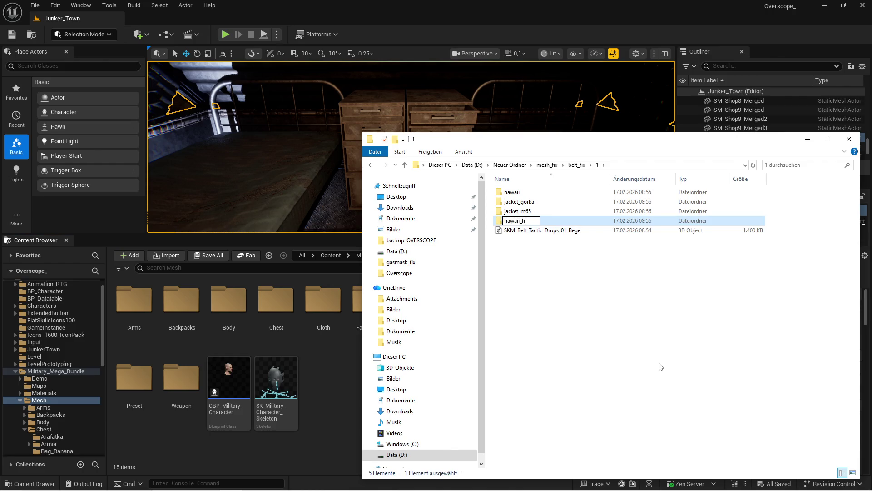
{"action": "key", "text": "Return"}
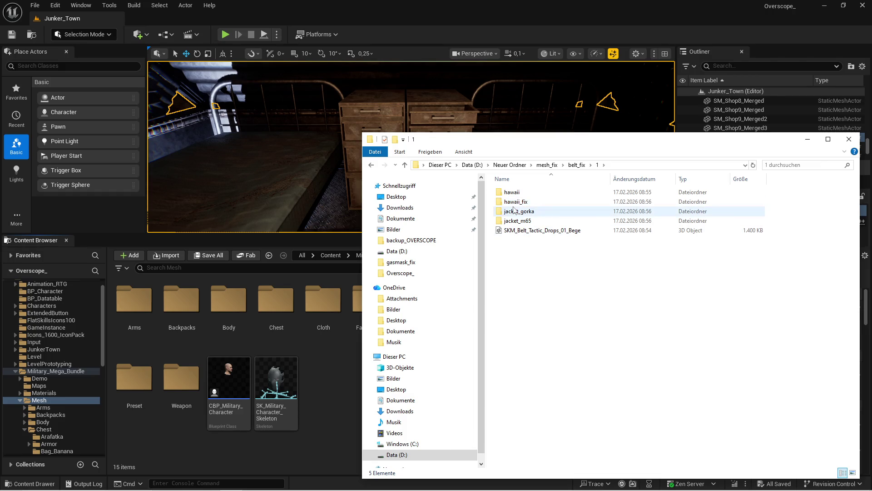
{"action": "key", "text": "Delete"}
Create a new folder named 'fix' in folder 1 and open it
{"action": "right_click", "coordinate": [534, 297]}
{"action": "mouse_move", "coordinate": [604, 433]}
{"action": "left_click", "coordinate": [699, 372]}
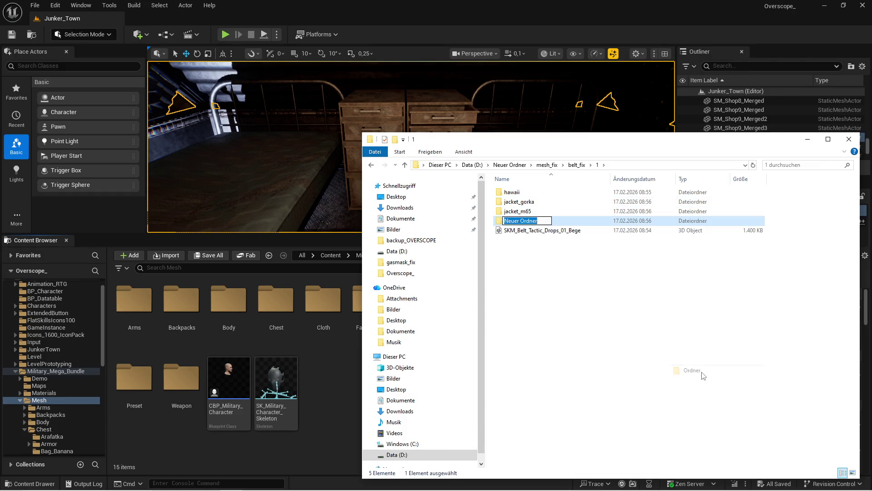
{"action": "type", "text": "ix"}
{"action": "key", "text": "Return"}
{"action": "key", "text": "Return"}
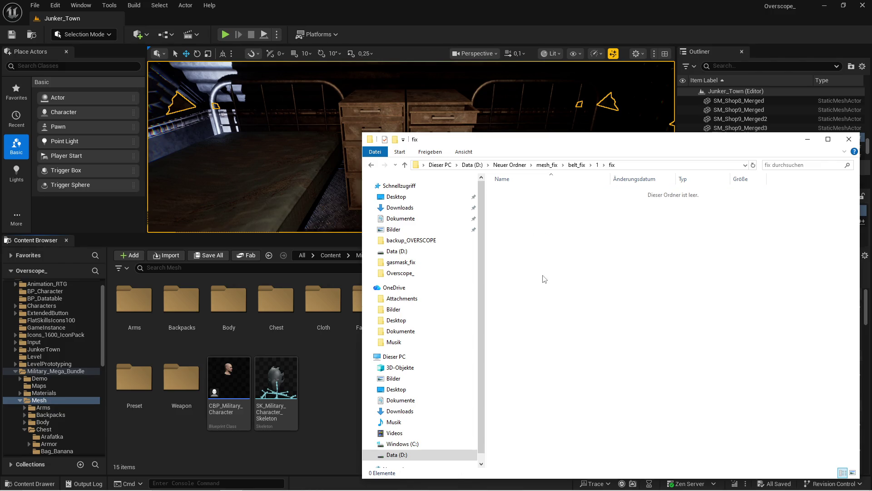
Create a 'hawaii' folder inside fix, then return to Unreal's Military_Mega_Bundle folder
{"action": "right_click", "coordinate": [543, 276]}
{"action": "mouse_move", "coordinate": [592, 413]}
{"action": "left_click", "coordinate": [716, 416]}
{"action": "type", "text": "haw"}
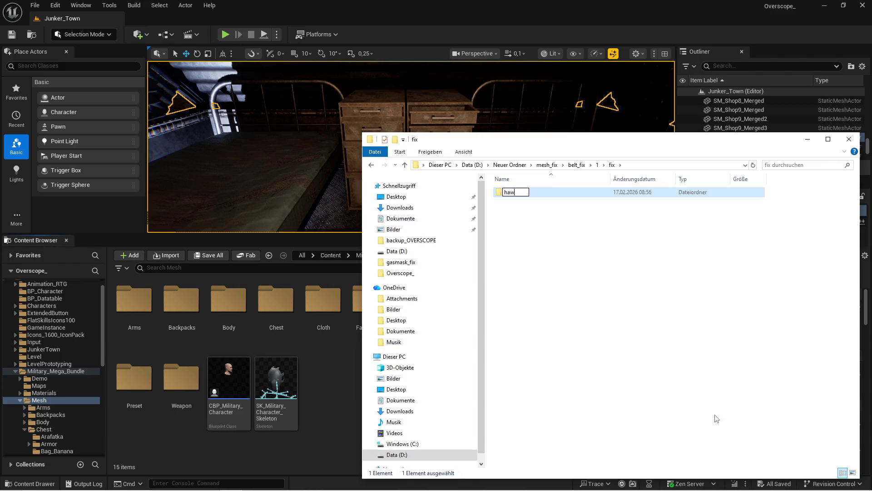
{"action": "type", "text": "aii"}
{"action": "key", "text": "Return"}
{"action": "left_click", "coordinate": [333, 362]}
{"action": "left_click", "coordinate": [385, 255]}
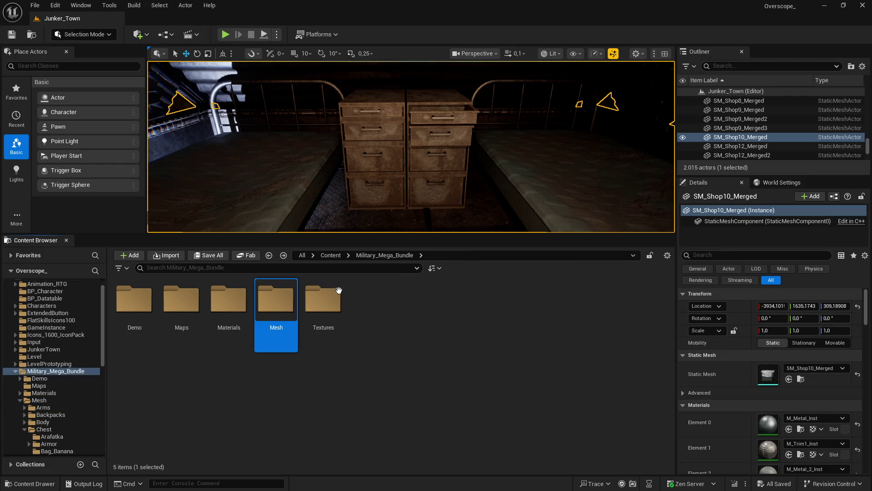
Search 'ha' and show SKM_Shirt_Hawaii in its Shirt_Hawaii folder
{"action": "type", "text": "hawaii"}
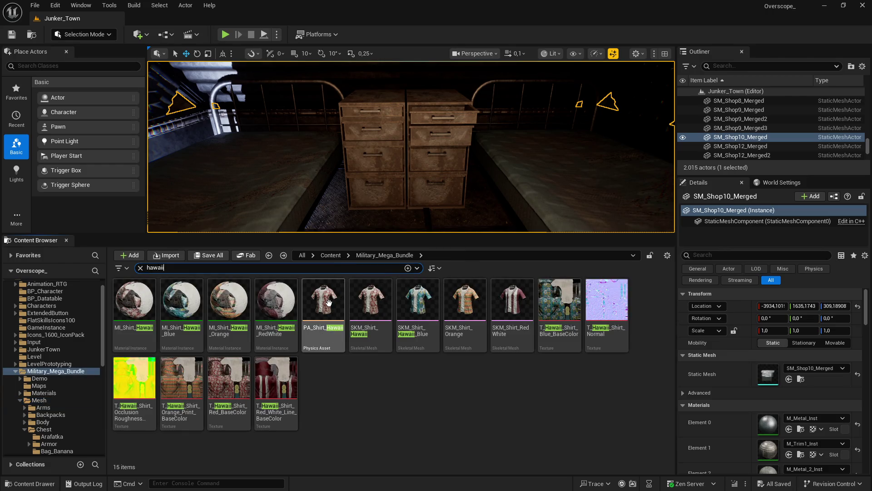
{"action": "right_click", "coordinate": [366, 318]}
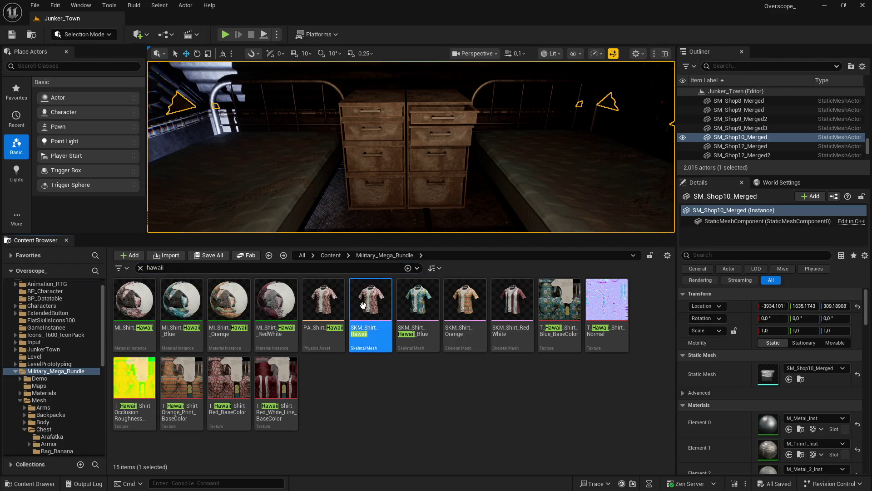
{"action": "mouse_move", "coordinate": [408, 327]}
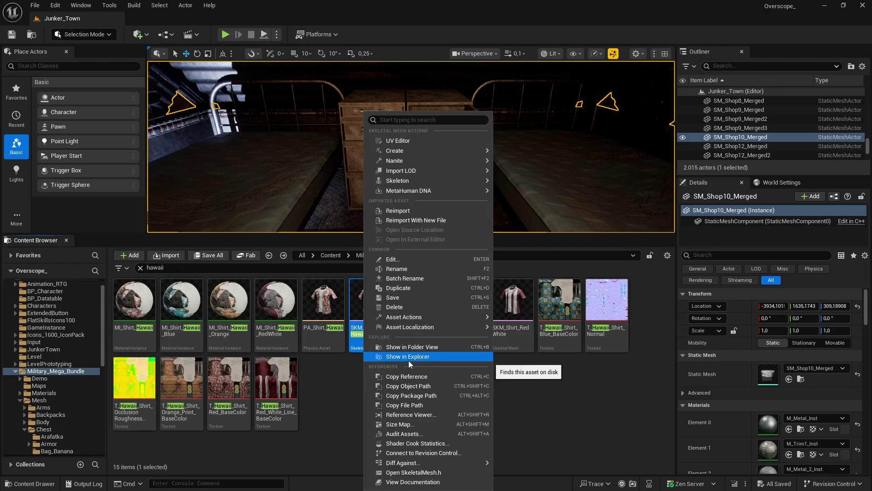
{"action": "left_click", "coordinate": [414, 347]}
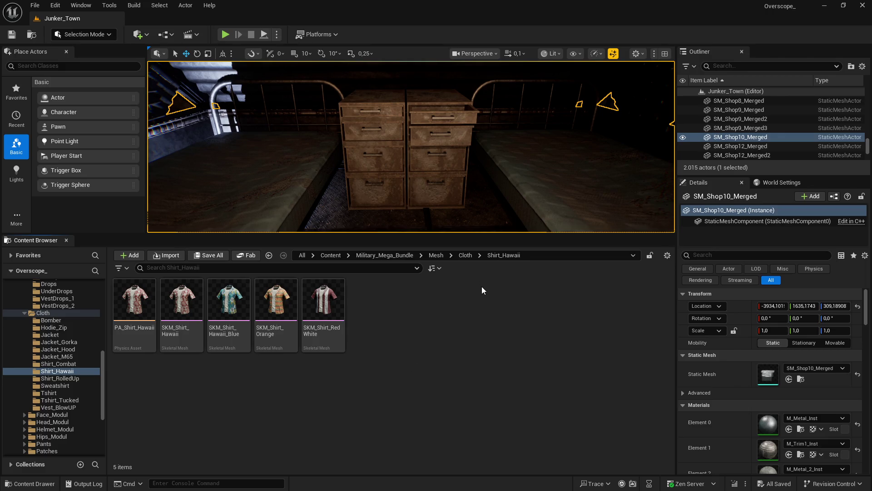
Create a new folder named belt_fix inside Shirt_Hawaii
{"action": "right_click", "coordinate": [411, 310]}
{"action": "left_click", "coordinate": [436, 194]}
{"action": "type", "text": "belt_fix"}
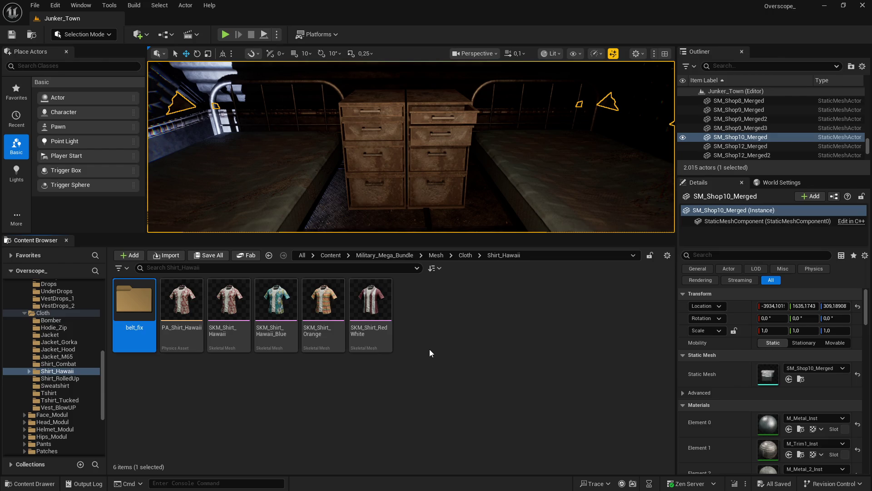
{"action": "type", "text": "_fix"}
{"action": "left_click", "coordinate": [474, 331]}
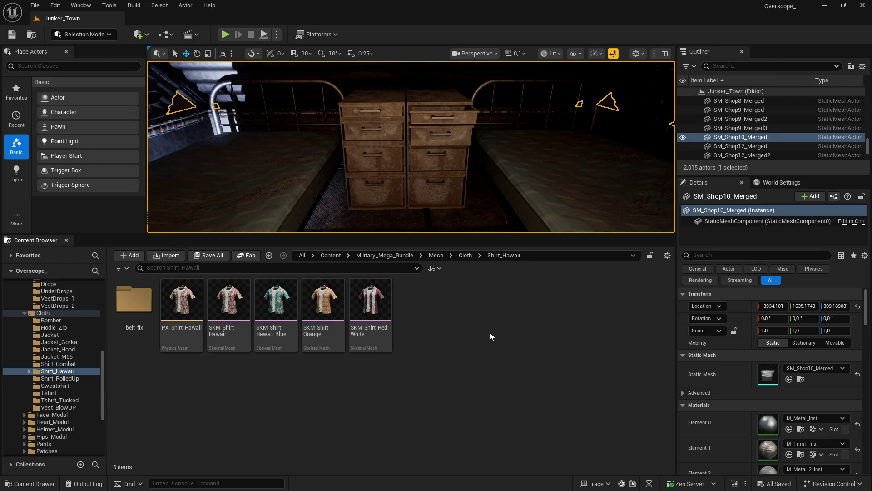
{"action": "key", "text": "super"}
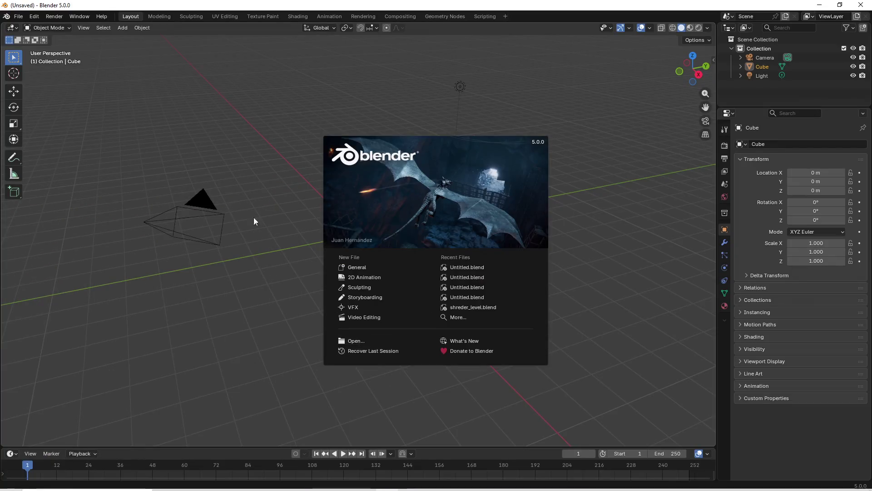
Close the splash screen and delete the default camera, cube and light
{"action": "left_click", "coordinate": [253, 221]}
{"action": "left_click_drag", "start_coordinate": [296, 170], "coordinate": [440, 296]}
{"action": "key", "text": "Delete"}
Import the SKM_Belt_Tactic_Drops_01_Bege FBX from folder 1 into Blender, then return to Unreal
{"action": "key", "text": "super"}
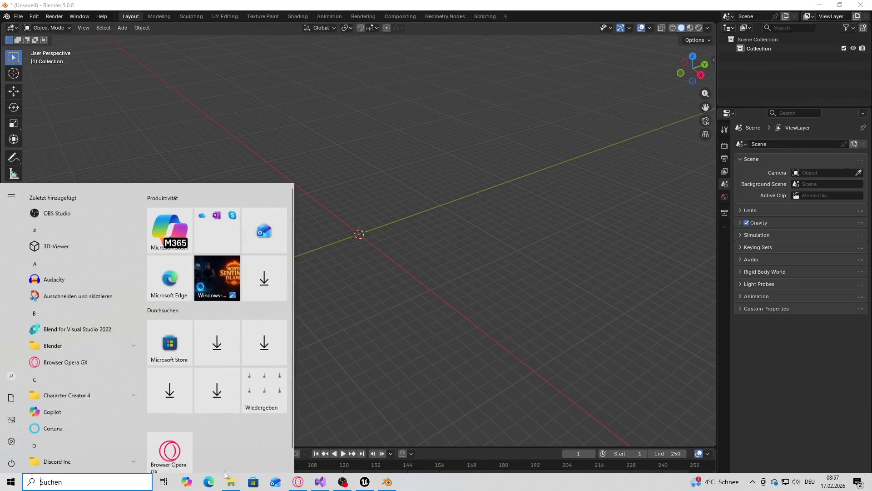
{"action": "left_click", "coordinate": [227, 480]}
{"action": "key", "text": "alt+Up"}
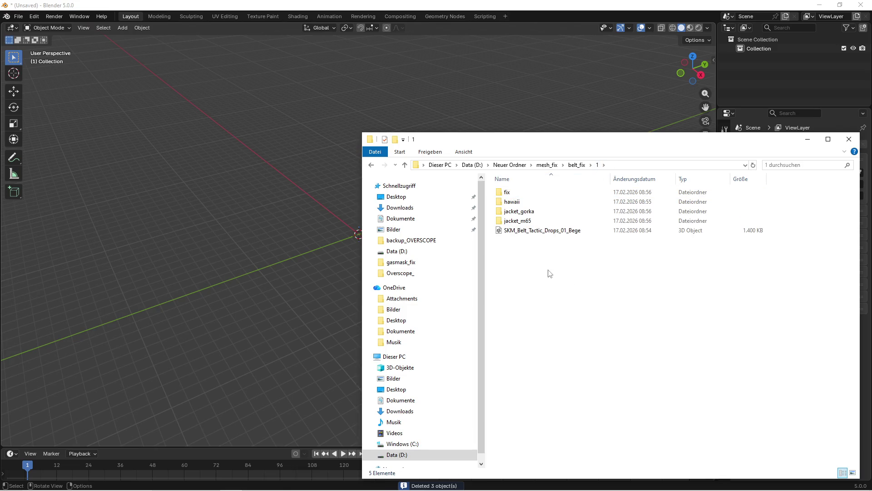
{"action": "left_click_drag", "start_coordinate": [541, 230], "coordinate": [320, 227]}
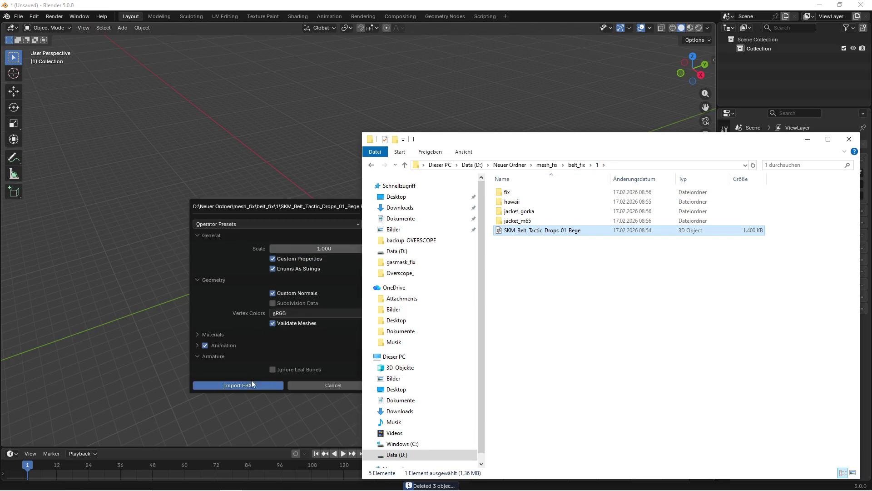
{"action": "left_click", "coordinate": [252, 380]}
{"action": "scroll", "coordinate": [406, 261], "scroll_direction": "up", "scroll_amount": 10}
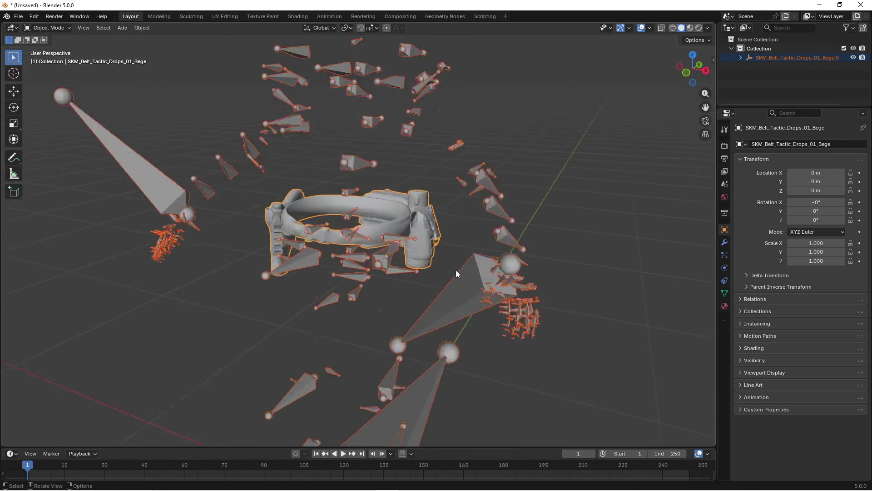
{"action": "left_click", "coordinate": [545, 226]}
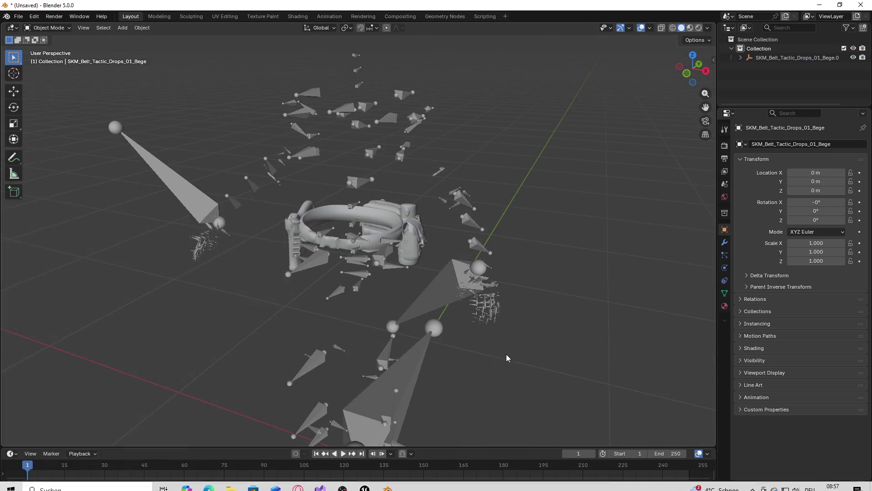
{"action": "left_click_drag", "start_coordinate": [506, 353], "coordinate": [488, 370]}
{"action": "key", "text": "super"}
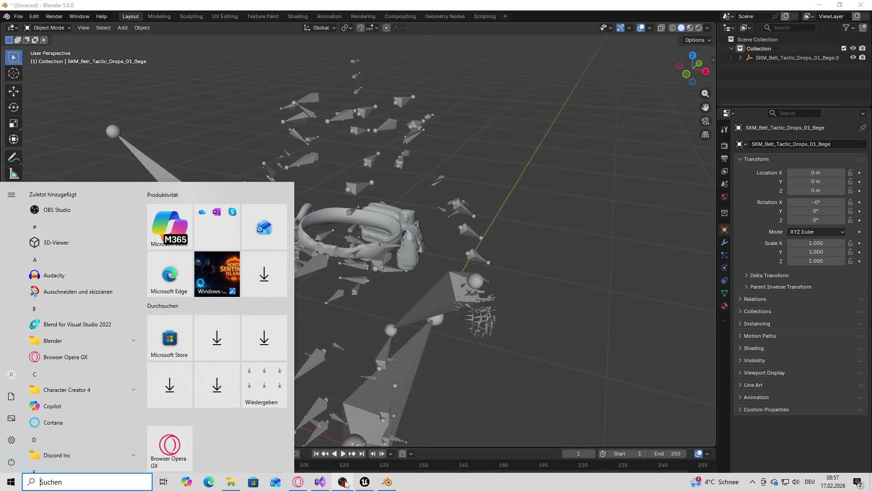
{"action": "left_click", "coordinate": [365, 482]}
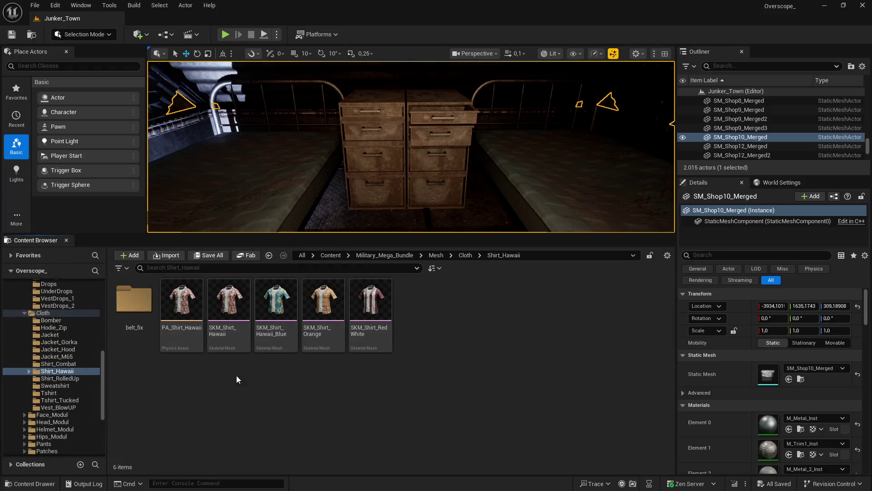
Open the belt_fix content folder and browse Explorer into folder 2
{"action": "double_click", "coordinate": [134, 300]}
{"action": "key", "text": "super"}
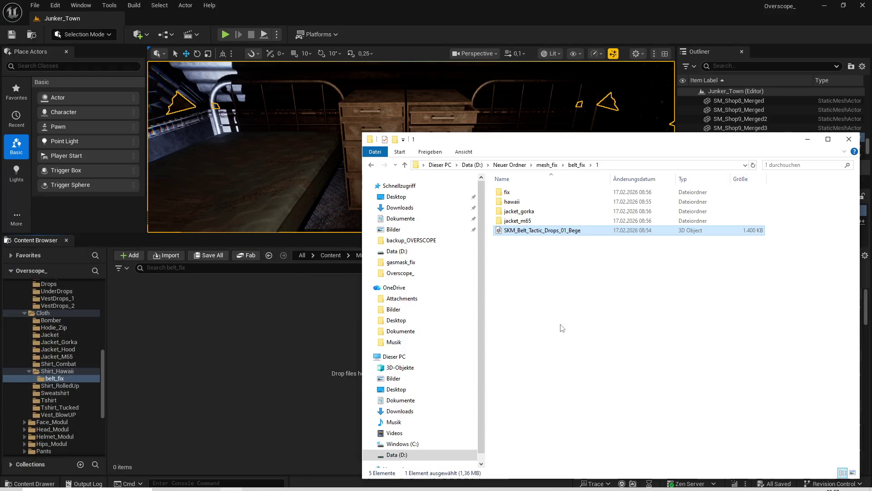
{"action": "left_click", "coordinate": [581, 165]}
{"action": "double_click", "coordinate": [529, 201]}
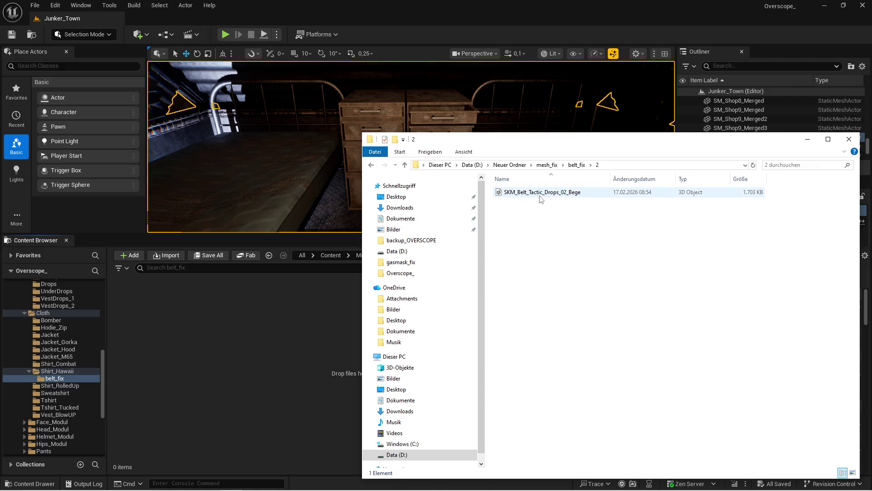
{"action": "left_click", "coordinate": [287, 320]}
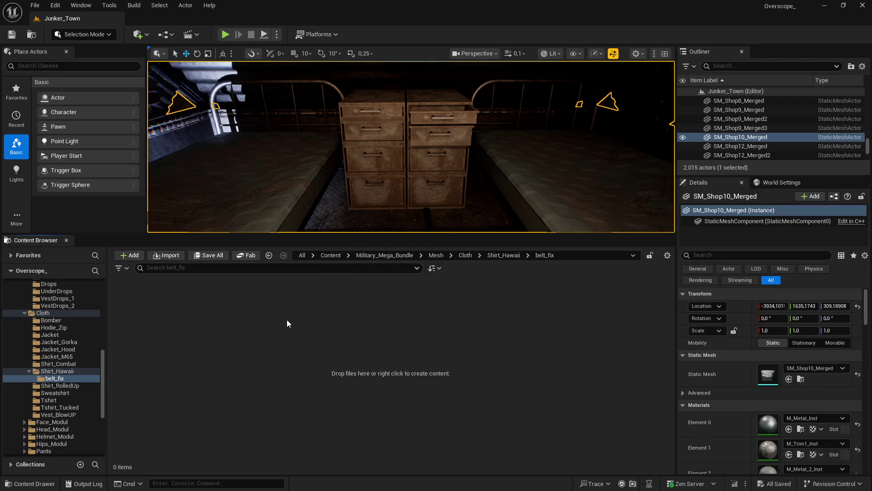
Create two folders, Tactic1 and Tactic2, inside belt_fix, then switch to Blender
{"action": "right_click", "coordinate": [288, 320]}
{"action": "left_click", "coordinate": [327, 195]}
{"action": "type", "text": "T"}
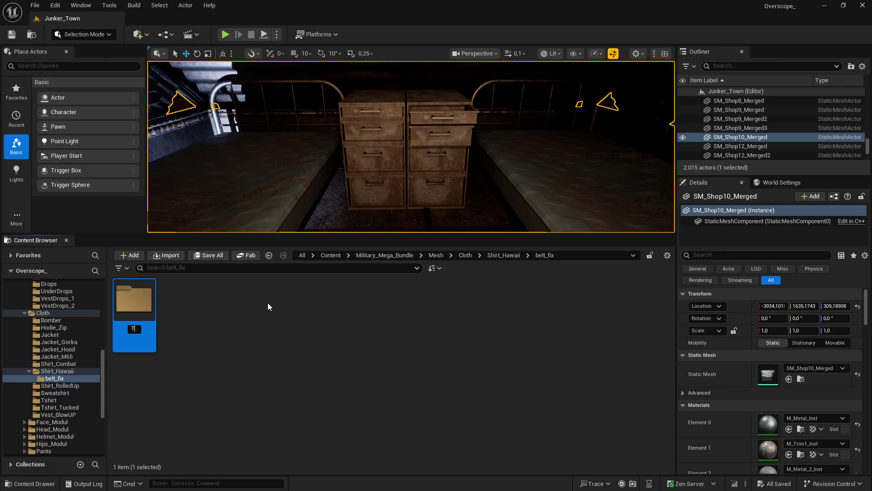
{"action": "type", "text": "actic"}
{"action": "type", "text": "1"}
{"action": "key", "text": "Return"}
{"action": "right_click", "coordinate": [268, 302]}
{"action": "left_click", "coordinate": [300, 199]}
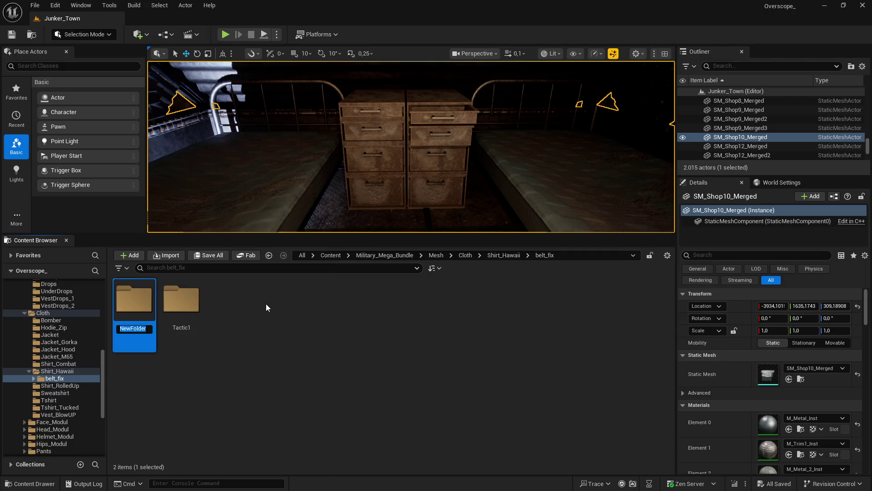
{"action": "type", "text": "Tactic"}
{"action": "type", "text": "2"}
{"action": "key", "text": "Return"}
{"action": "left_click", "coordinate": [266, 303]}
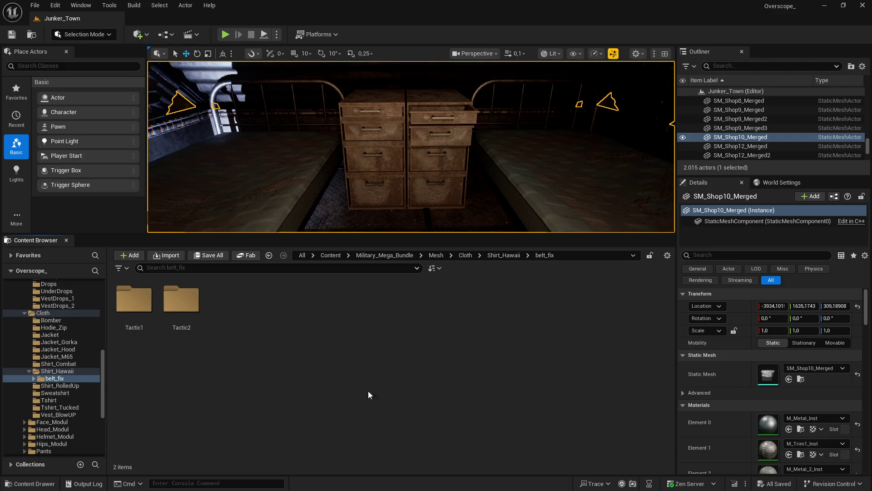
{"action": "key", "text": "super"}
{"action": "key", "text": "alt+Tab"}
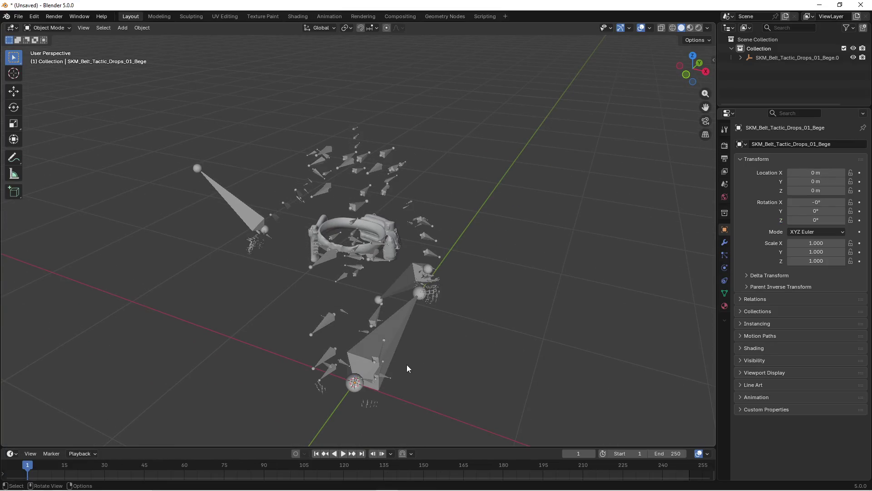
Import SKM_Shirt_Hawaii.FBX from belt_fix\1\hawaii into the Blender scene
{"action": "key", "text": "super"}
{"action": "key", "text": "alt+Tab"}
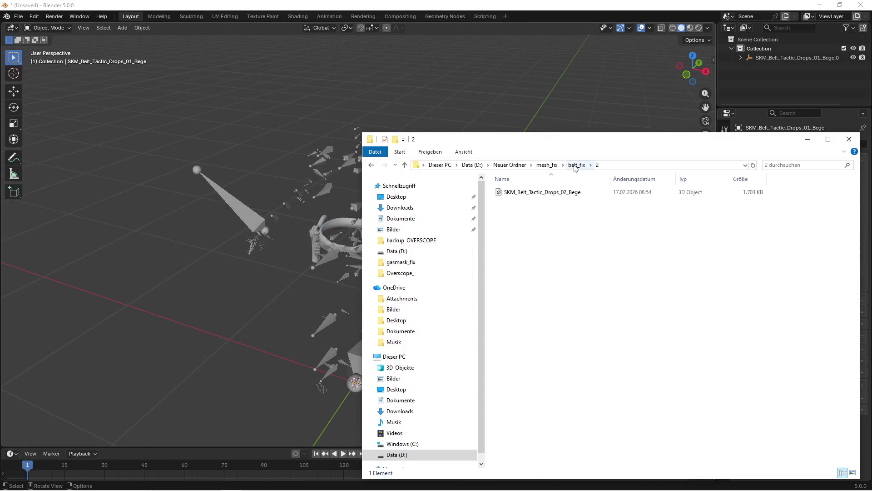
{"action": "left_click", "coordinate": [546, 165]}
{"action": "double_click", "coordinate": [513, 201]}
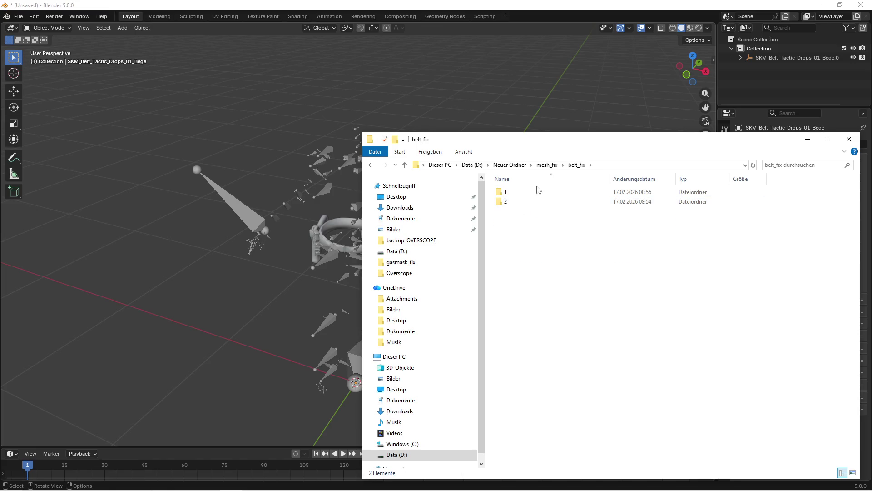
{"action": "double_click", "coordinate": [505, 192]}
{"action": "double_click", "coordinate": [509, 201]}
{"action": "mouse_move", "coordinate": [522, 191]}
{"action": "left_mouse_down"}
{"action": "mouse_move", "coordinate": [221, 259]}
{"action": "mouse_move", "coordinate": [172, 416]}
{"action": "left_mouse_up"}
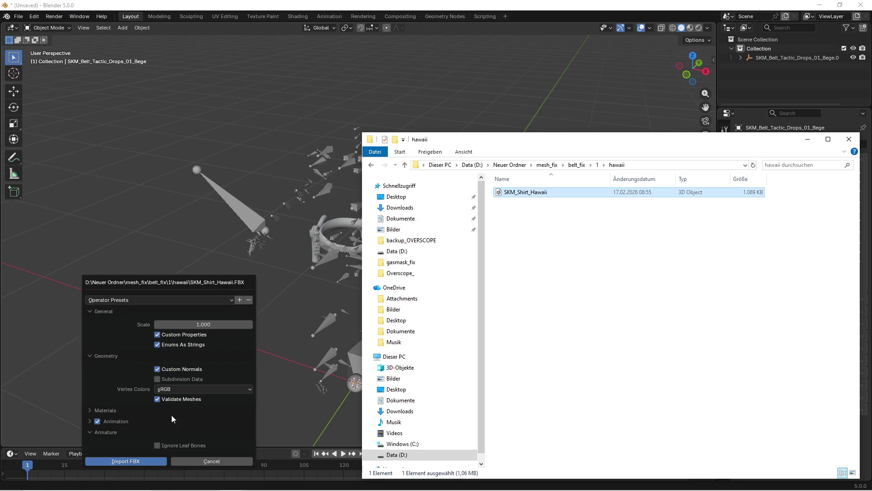
{"action": "left_click", "coordinate": [114, 461]}
Select the belt mesh and briefly enter and exit Edit Mode to inspect it
{"action": "scroll", "coordinate": [494, 258], "scroll_direction": "up", "scroll_amount": 5}
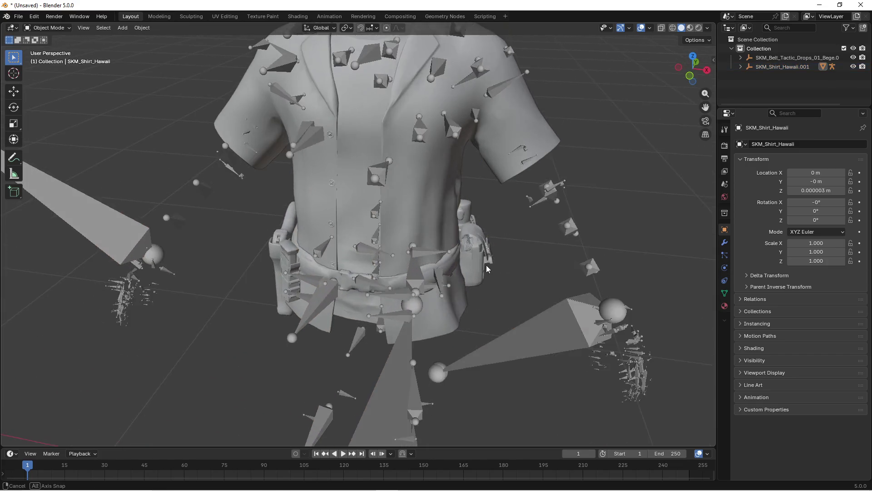
{"action": "mouse_move", "coordinate": [486, 266]}
{"action": "left_mouse_down"}
{"action": "mouse_move", "coordinate": [456, 247]}
{"action": "mouse_move", "coordinate": [441, 257]}
{"action": "mouse_move", "coordinate": [502, 255]}
{"action": "mouse_move", "coordinate": [502, 234]}
{"action": "mouse_move", "coordinate": [441, 254]}
{"action": "mouse_move", "coordinate": [455, 233]}
{"action": "mouse_move", "coordinate": [407, 226]}
{"action": "left_mouse_up"}
{"action": "left_click", "coordinate": [502, 235]}
{"action": "key", "text": "Tab"}
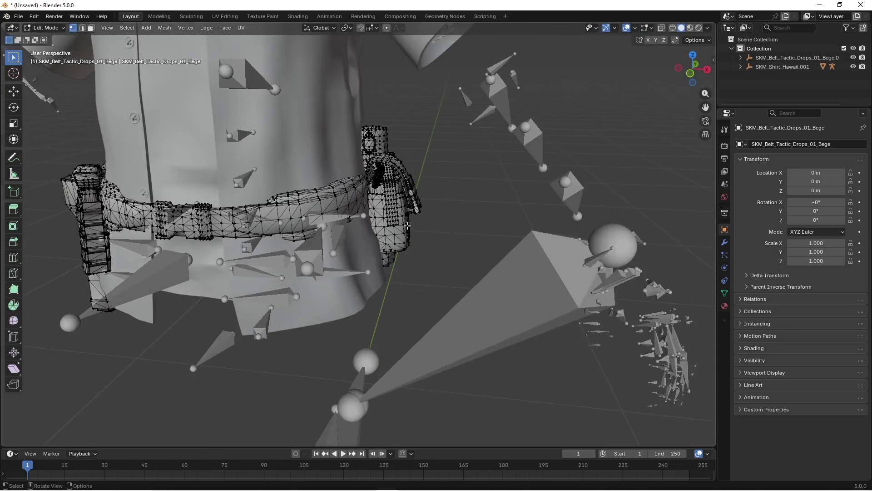
{"action": "scroll", "coordinate": [409, 226], "scroll_direction": "down", "scroll_amount": 4}
{"action": "scroll", "coordinate": [436, 232], "scroll_direction": "down", "scroll_amount": 4}
{"action": "key", "text": "Tab"}
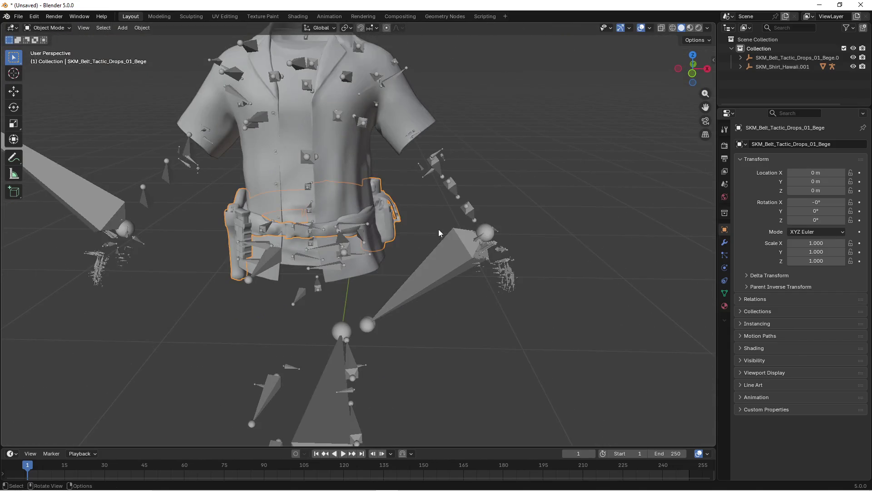
Hide both armatures, root and root.001, in the Outliner
{"action": "left_click", "coordinate": [450, 251]}
{"action": "left_click_drag", "start_coordinate": [751, 107], "coordinate": [751, 199]}
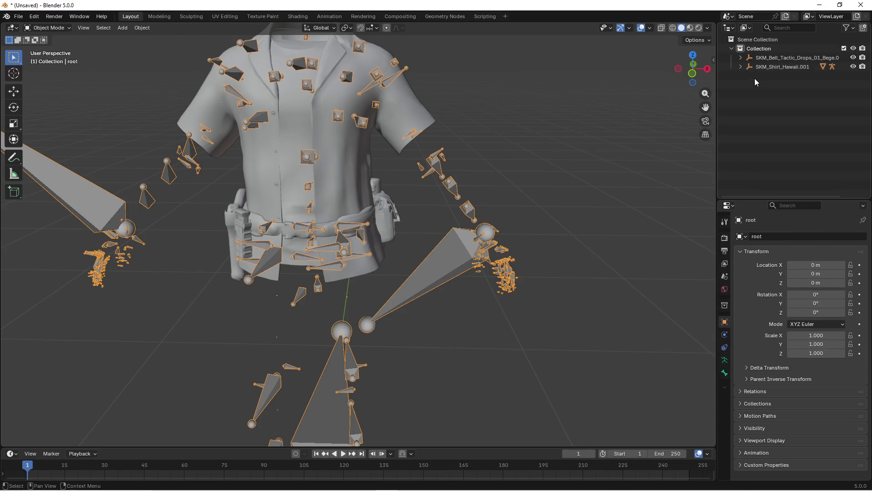
{"action": "left_click", "coordinate": [741, 58]}
{"action": "left_click", "coordinate": [741, 76]}
{"action": "left_click", "coordinate": [853, 67]}
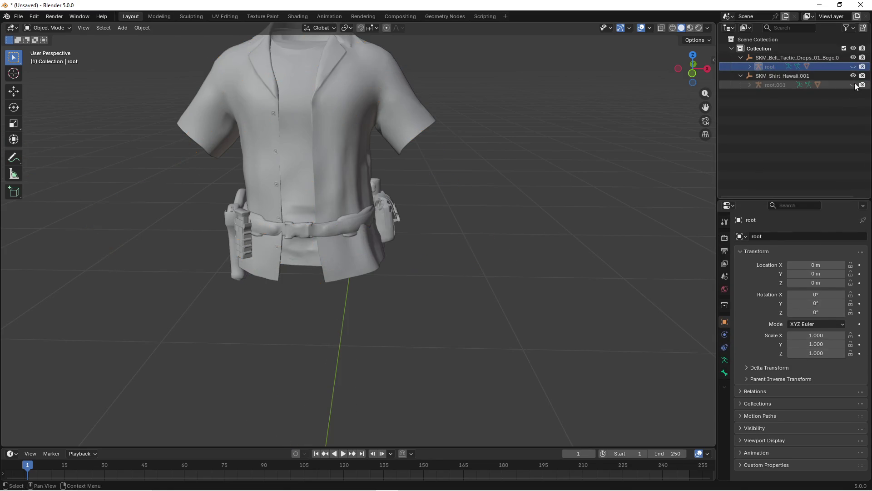
{"action": "left_click", "coordinate": [853, 84]}
Select the belt mesh and enter Edit Mode to work on its vertices
{"action": "left_click_drag", "start_coordinate": [418, 225], "coordinate": [385, 228]}
{"action": "scroll", "coordinate": [402, 239], "scroll_direction": "up", "scroll_amount": 3}
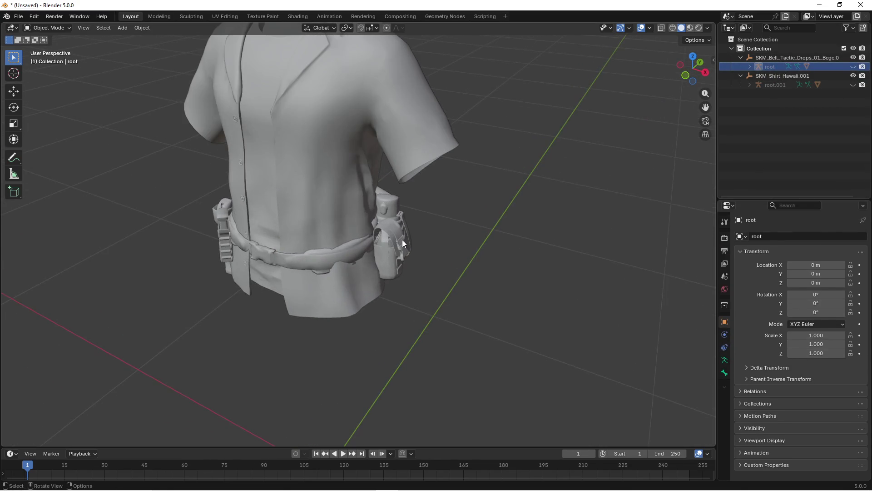
{"action": "left_click", "coordinate": [325, 263]}
{"action": "key", "text": "Tab"}
{"action": "left_click", "coordinate": [107, 27]}
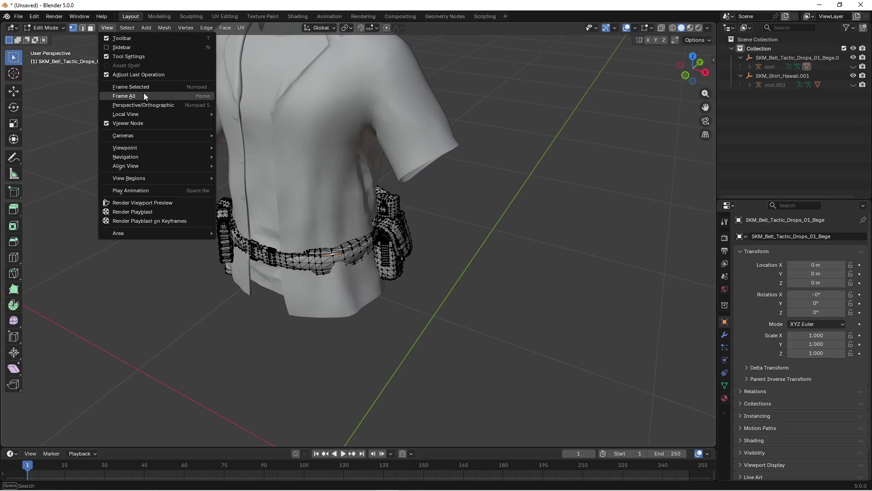
Move the selected belt vertices vertically along Z with a proportional-editing falloff
{"action": "left_click", "coordinate": [146, 87]}
{"action": "scroll", "coordinate": [373, 271], "scroll_direction": "down", "scroll_amount": 5}
{"action": "left_click_drag", "start_coordinate": [374, 271], "coordinate": [287, 130]}
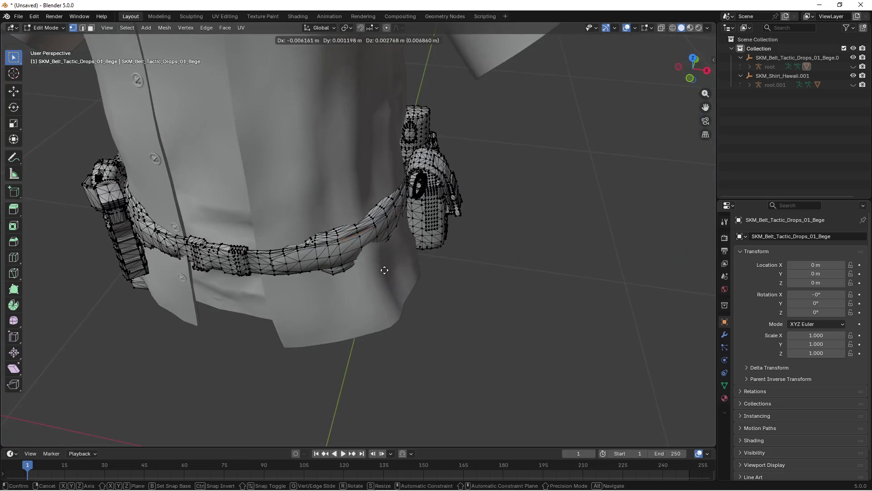
{"action": "left_click_drag", "start_coordinate": [417, 258], "coordinate": [403, 261]}
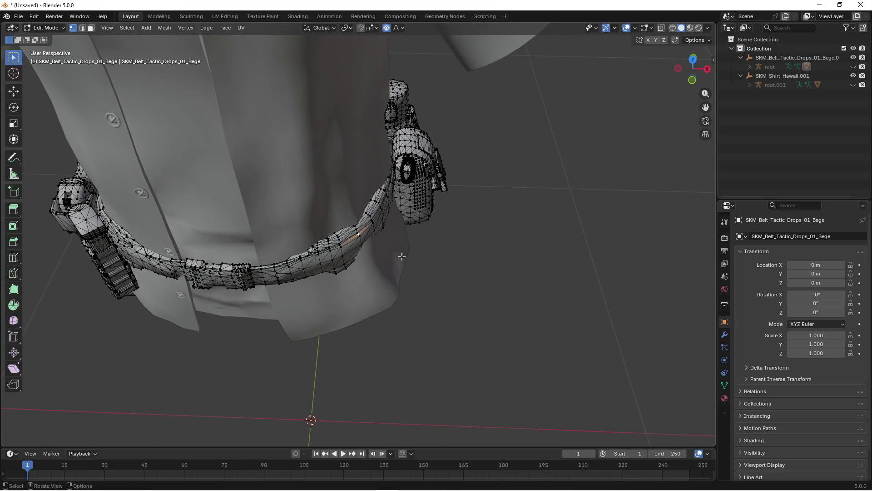
{"action": "key", "text": "g"}
{"action": "key", "text": "z"}
{"action": "scroll", "coordinate": [400, 259], "scroll_direction": "up", "scroll_amount": 5}
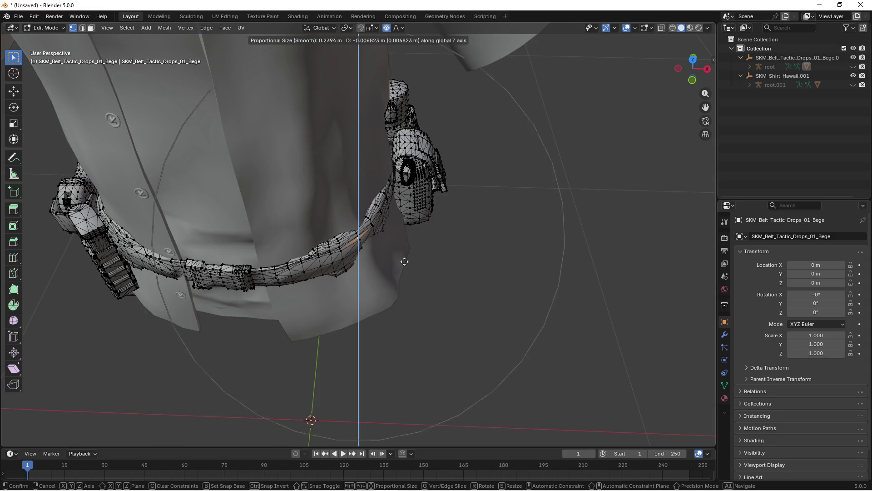
{"action": "left_click", "coordinate": [400, 259]}
Reshape the belt strap with soft-falloff moves, shrinking the falloff radius
{"action": "mouse_move", "coordinate": [399, 259]}
{"action": "left_mouse_down"}
{"action": "mouse_move", "coordinate": [383, 283]}
{"action": "mouse_move", "coordinate": [357, 255]}
{"action": "left_mouse_up"}
{"action": "key", "text": "g"}
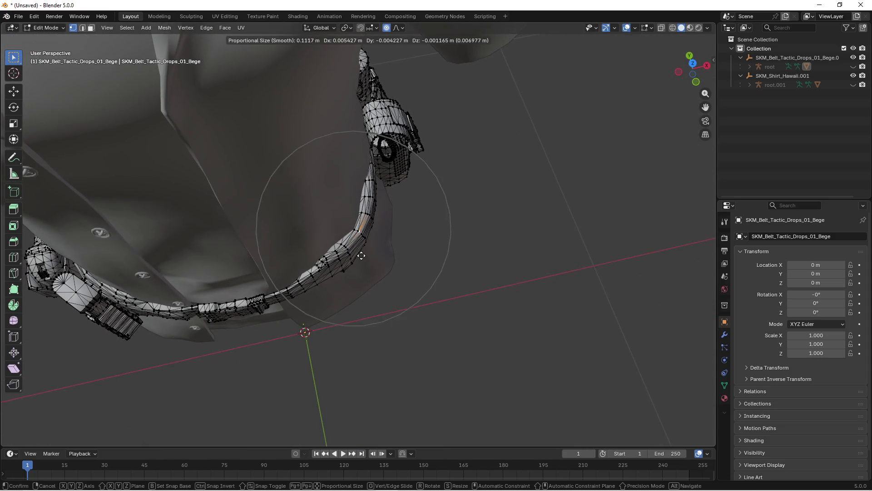
{"action": "scroll", "coordinate": [364, 255], "scroll_direction": "down", "scroll_amount": 7}
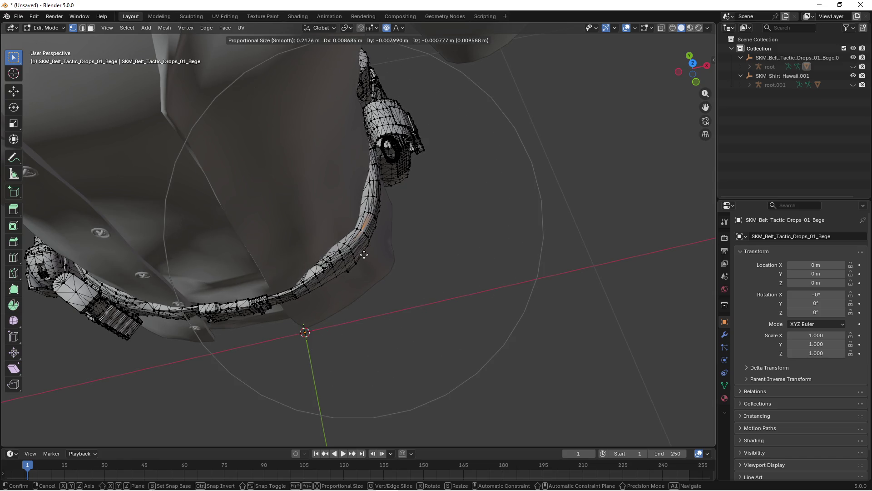
{"action": "left_click", "coordinate": [370, 256]}
{"action": "mouse_move", "coordinate": [371, 256]}
{"action": "left_mouse_down"}
{"action": "mouse_move", "coordinate": [377, 273]}
{"action": "mouse_move", "coordinate": [423, 255]}
{"action": "mouse_move", "coordinate": [328, 300]}
{"action": "mouse_move", "coordinate": [356, 311]}
{"action": "mouse_move", "coordinate": [382, 223]}
{"action": "mouse_move", "coordinate": [367, 238]}
{"action": "left_mouse_up"}
{"action": "key", "text": "g"}
{"action": "left_click", "coordinate": [425, 256]}
Pull the strap vertices near the pouch onto the shirt with soft-falloff moves
{"action": "key", "text": "g"}
{"action": "left_click", "coordinate": [337, 296]}
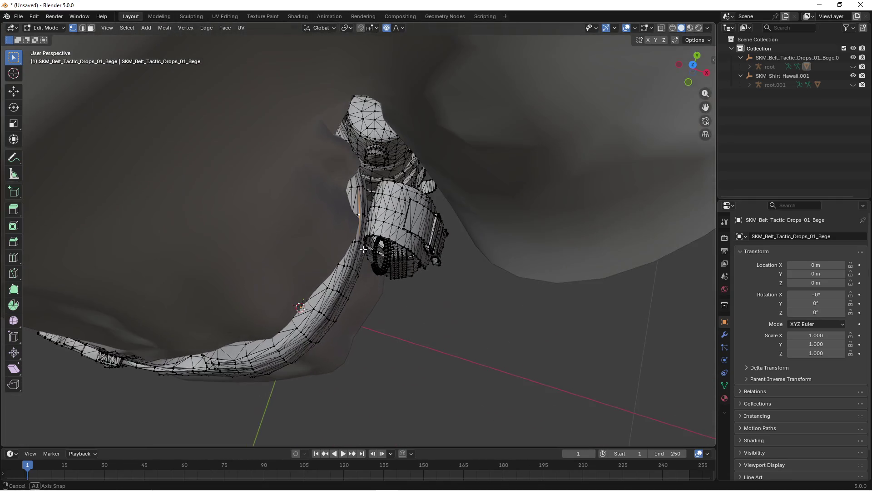
{"action": "key", "text": "g"}
{"action": "scroll", "coordinate": [368, 252], "scroll_direction": "down", "scroll_amount": 6}
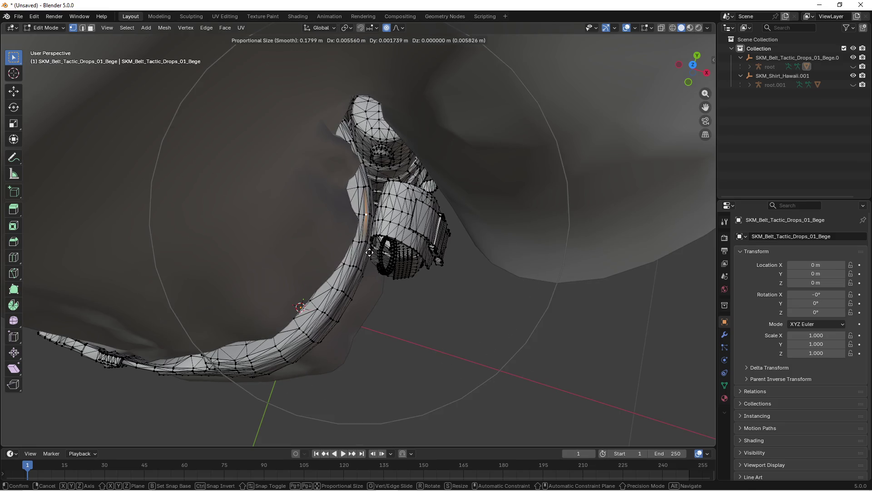
{"action": "left_click", "coordinate": [424, 279]}
{"action": "scroll", "coordinate": [424, 278], "scroll_direction": "up", "scroll_amount": 5}
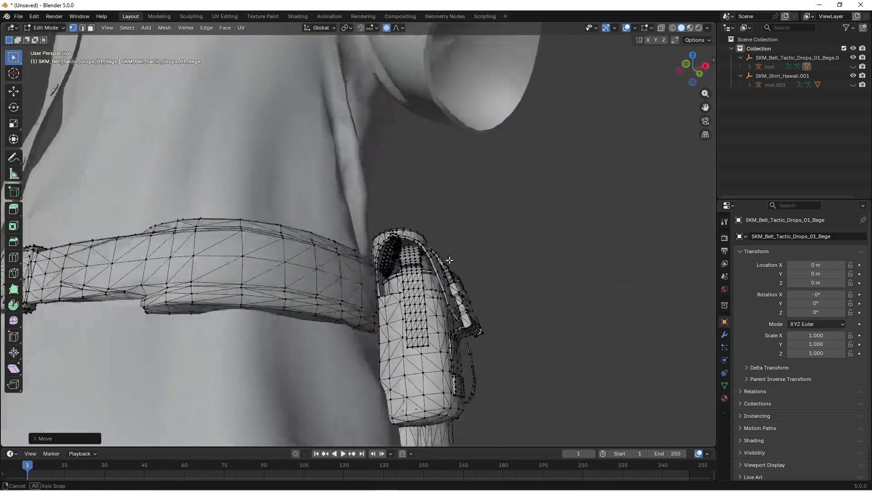
Shift a pouch vertex with smooth falloff, then rotate the pouch part around the vertical axis
{"action": "left_click_drag", "start_coordinate": [424, 257], "coordinate": [349, 282]}
{"action": "key", "text": "g"}
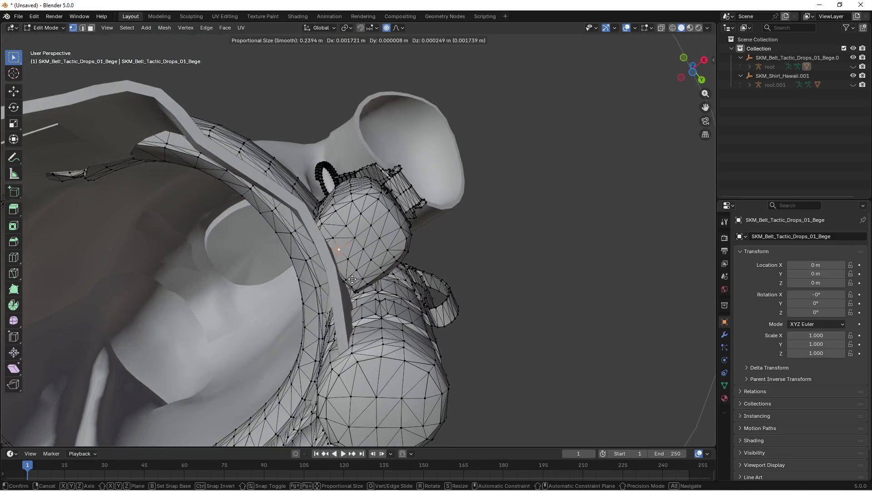
{"action": "scroll", "coordinate": [356, 277], "scroll_direction": "up", "scroll_amount": 2}
{"action": "left_click", "coordinate": [361, 273]}
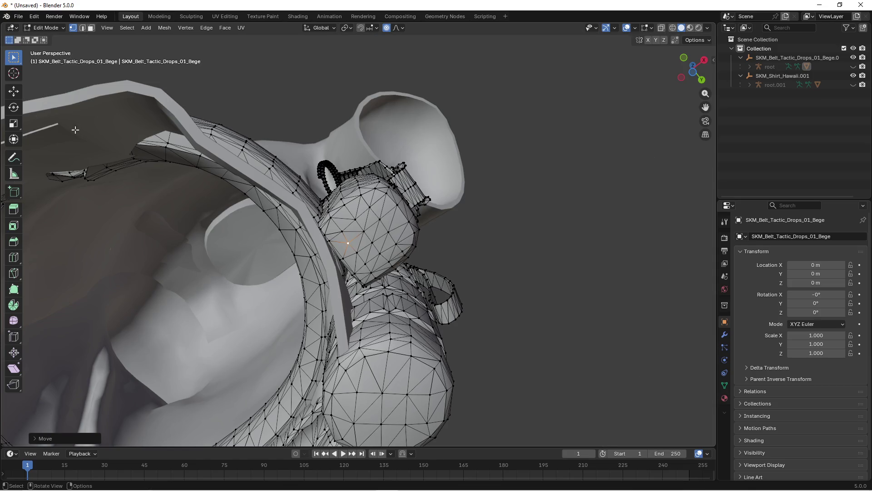
{"action": "left_click", "coordinate": [14, 107]}
{"action": "left_click_drag", "start_coordinate": [380, 230], "coordinate": [385, 237]}
{"action": "scroll", "coordinate": [358, 269], "scroll_direction": "up", "scroll_amount": 3}
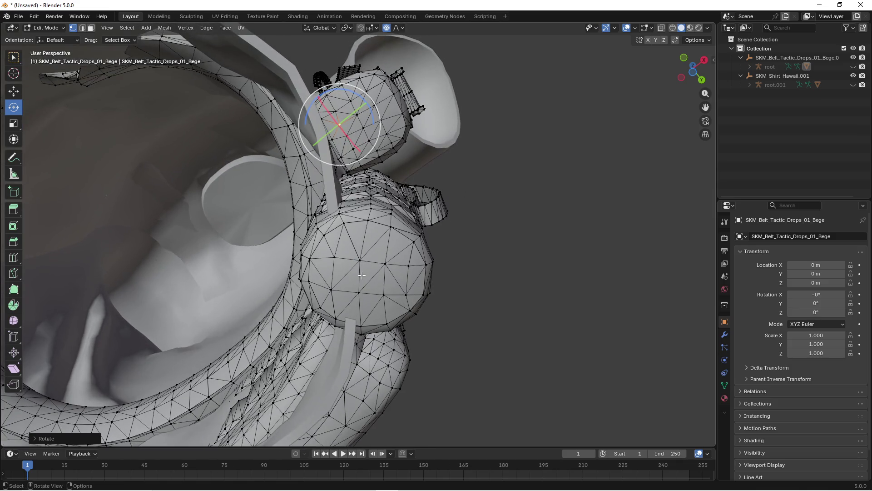
Move the pouch vertices closer to the shirt with smooth falloff, narrowing the falloff radius
{"action": "left_click_drag", "start_coordinate": [357, 268], "coordinate": [353, 276]}
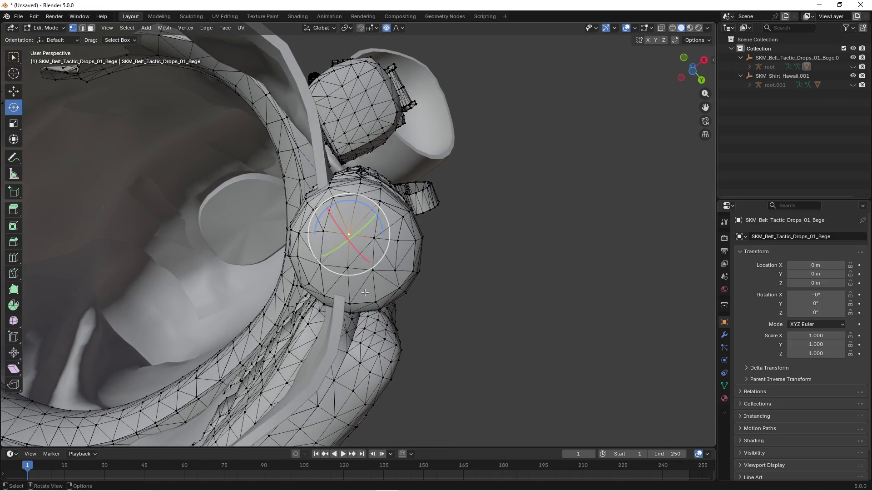
{"action": "key", "text": "g"}
{"action": "scroll", "coordinate": [372, 287], "scroll_direction": "down", "scroll_amount": 4}
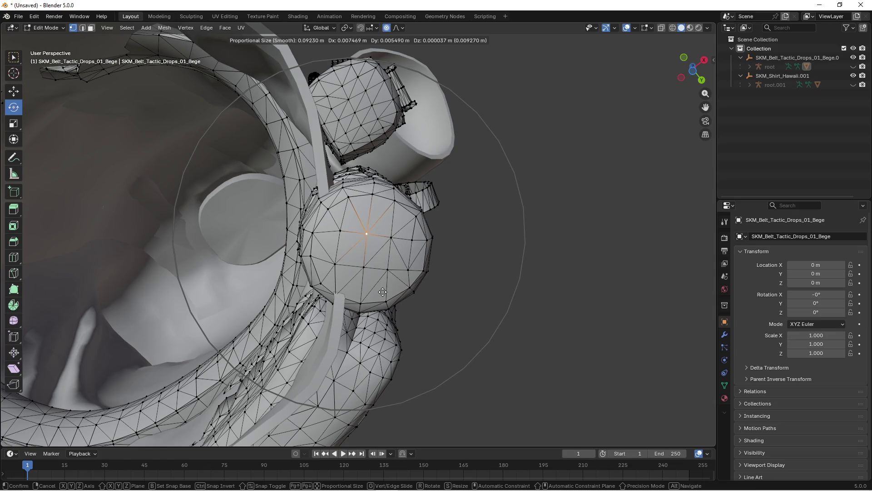
{"action": "left_click", "coordinate": [382, 292]}
{"action": "left_click_drag", "start_coordinate": [382, 292], "coordinate": [364, 283]}
{"action": "scroll", "coordinate": [334, 232], "scroll_direction": "up", "scroll_amount": 3}
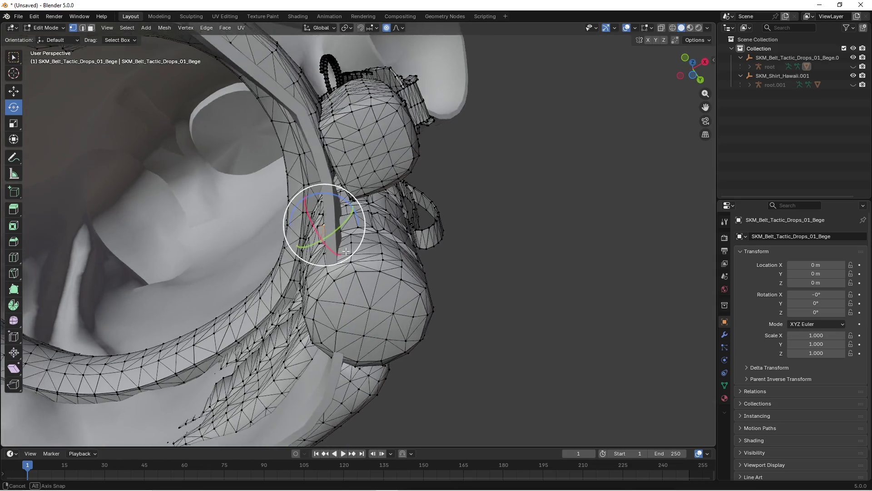
{"action": "key", "text": "g"}
{"action": "scroll", "coordinate": [357, 249], "scroll_direction": "down", "scroll_amount": 1}
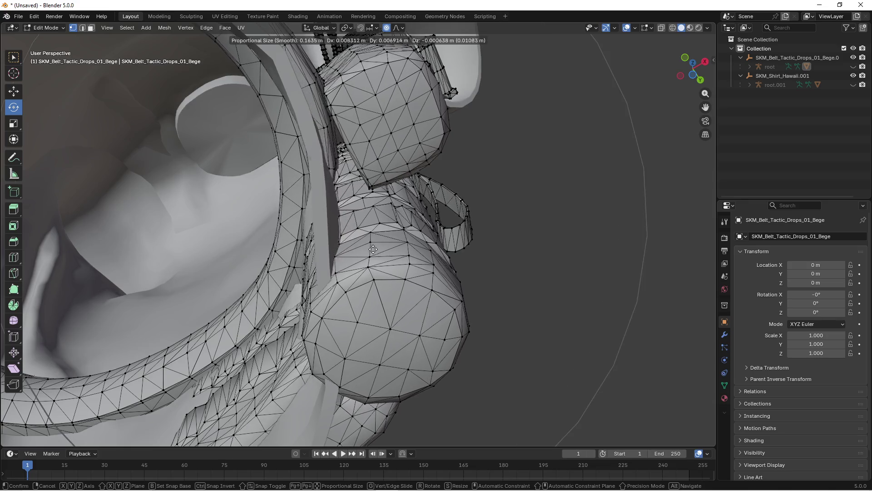
{"action": "scroll", "coordinate": [377, 249], "scroll_direction": "down", "scroll_amount": 1}
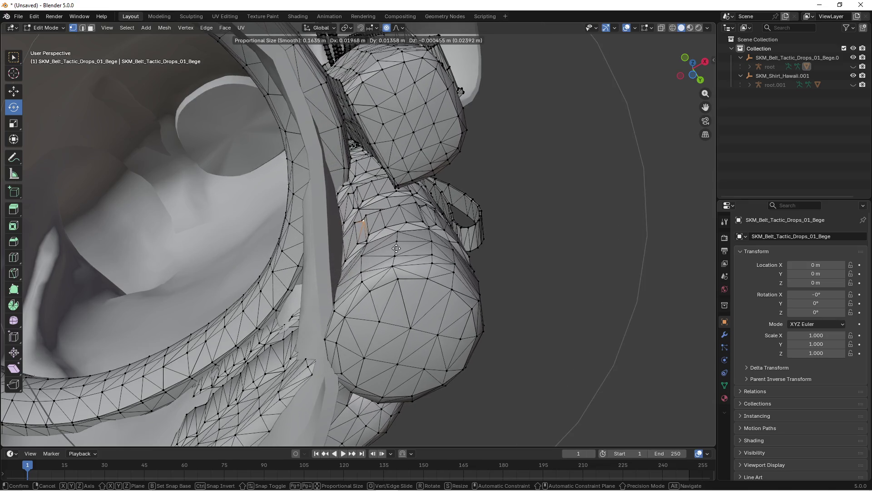
{"action": "left_click", "coordinate": [393, 247]}
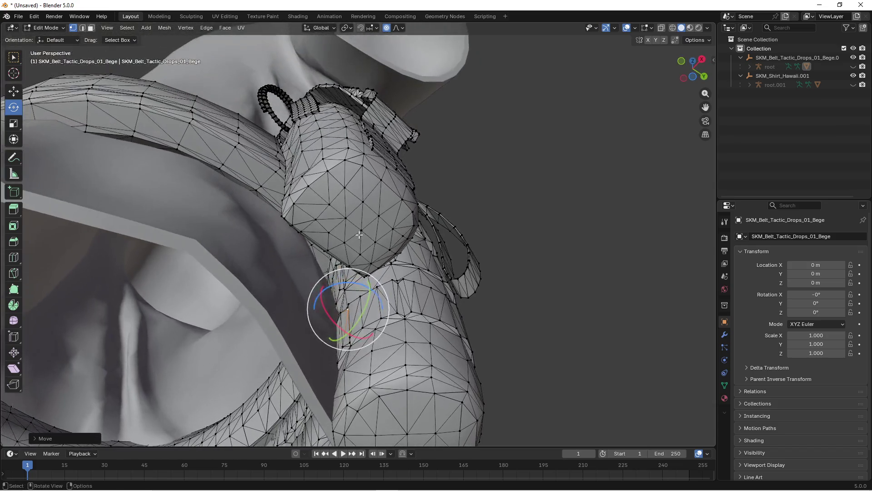
Turn the pouch vertices slightly and nudge them against the shirt
{"action": "key", "text": "Escape"}
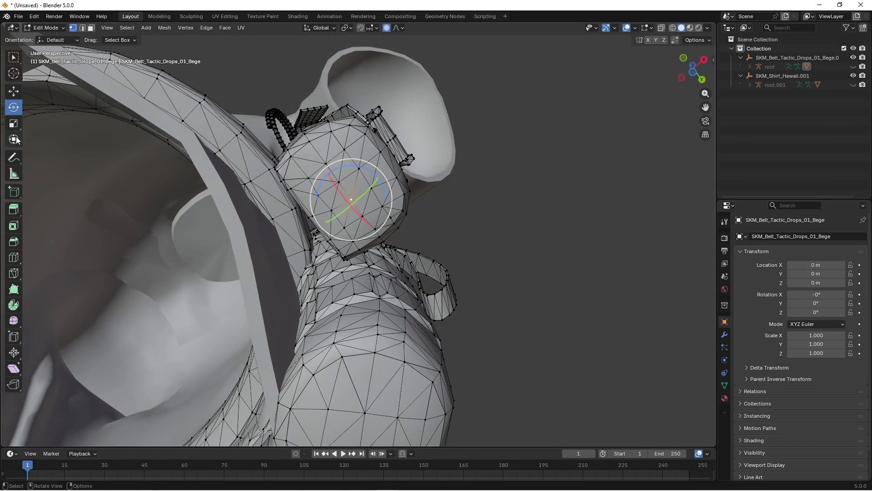
{"action": "left_click_drag", "start_coordinate": [382, 182], "coordinate": [387, 188]}
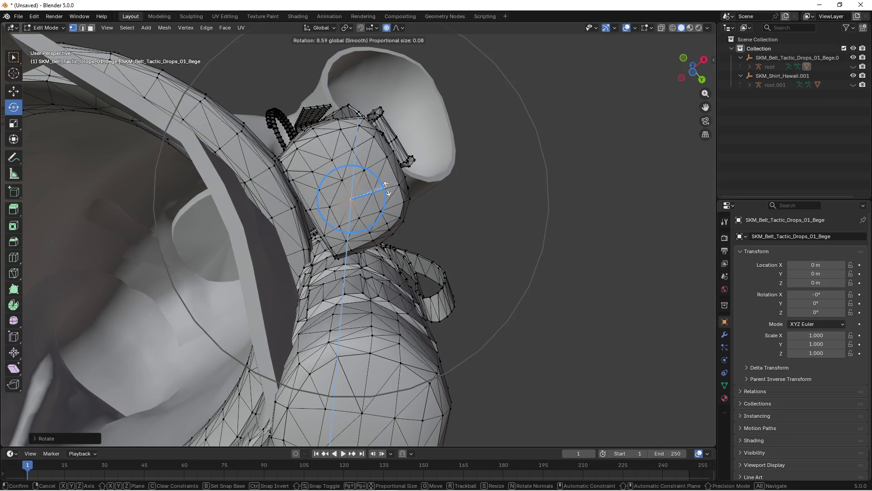
{"action": "key", "text": "g"}
{"action": "left_click", "coordinate": [377, 197]}
{"action": "scroll", "coordinate": [391, 204], "scroll_direction": "down", "scroll_amount": 5}
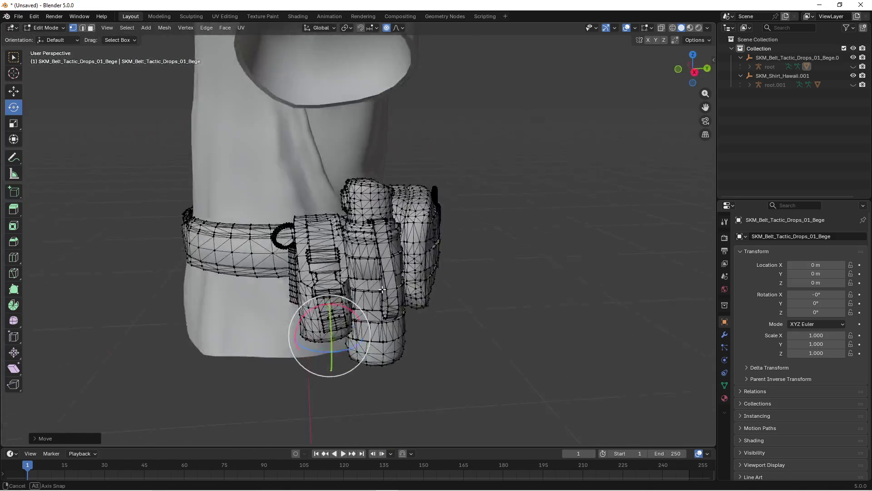
Pull the front belt vertices in with a proportional-falloff move, viewed from below
{"action": "mouse_move", "coordinate": [383, 289]}
{"action": "left_mouse_down"}
{"action": "mouse_move", "coordinate": [440, 284]}
{"action": "mouse_move", "coordinate": [412, 269]}
{"action": "mouse_move", "coordinate": [393, 206]}
{"action": "mouse_move", "coordinate": [377, 257]}
{"action": "left_mouse_up"}
{"action": "scroll", "coordinate": [377, 258], "scroll_direction": "down", "scroll_amount": 3}
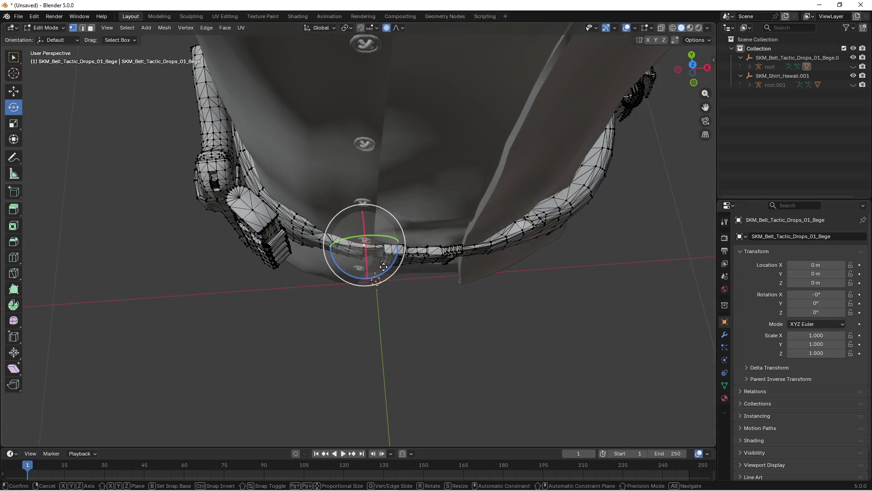
{"action": "key", "text": "g"}
{"action": "scroll", "coordinate": [383, 272], "scroll_direction": "down", "scroll_amount": 2}
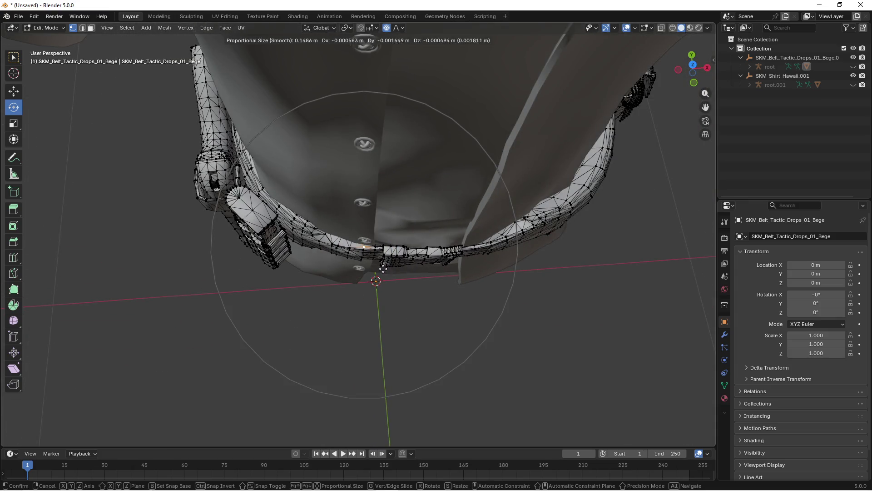
{"action": "left_click", "coordinate": [383, 268]}
Move the strap vertices in two smooth-falloff adjustments so it hugs the shirt
{"action": "mouse_move", "coordinate": [383, 268]}
{"action": "left_mouse_down"}
{"action": "mouse_move", "coordinate": [419, 232]}
{"action": "mouse_move", "coordinate": [390, 246]}
{"action": "left_mouse_up"}
{"action": "scroll", "coordinate": [333, 249], "scroll_direction": "up", "scroll_amount": 5}
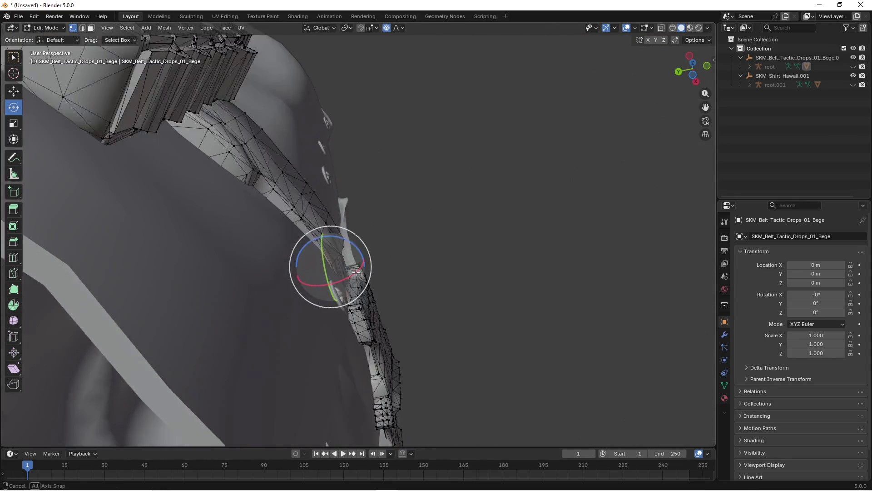
{"action": "key", "text": "g"}
{"action": "scroll", "coordinate": [359, 275], "scroll_direction": "up", "scroll_amount": 1}
{"action": "scroll", "coordinate": [362, 273], "scroll_direction": "up", "scroll_amount": 4}
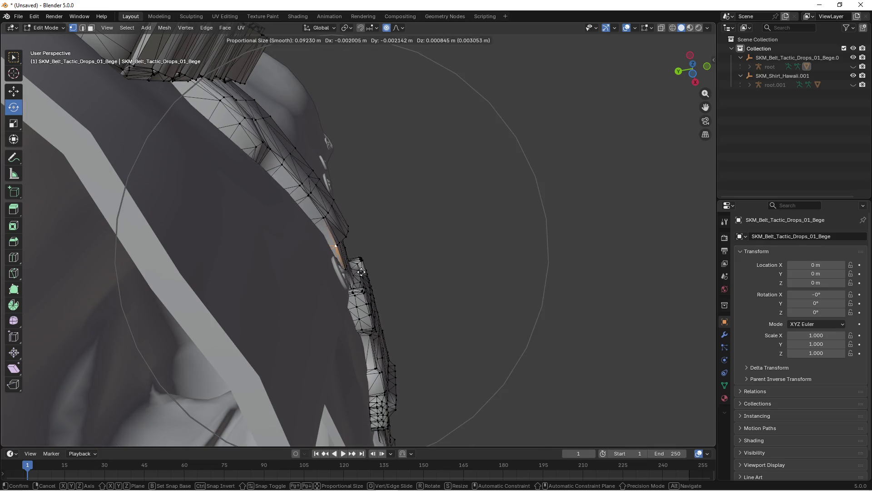
{"action": "left_click", "coordinate": [361, 271]}
{"action": "left_click_drag", "start_coordinate": [361, 272], "coordinate": [339, 224]}
{"action": "key", "text": "g"}
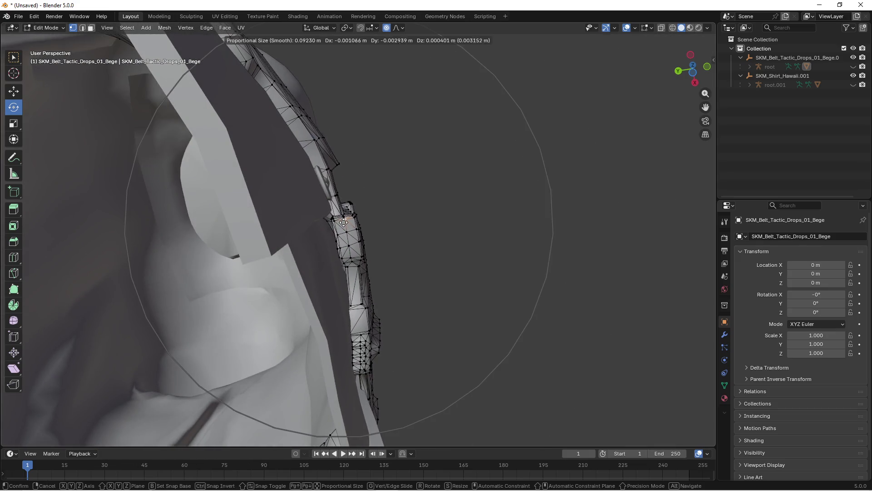
{"action": "left_click", "coordinate": [343, 223]}
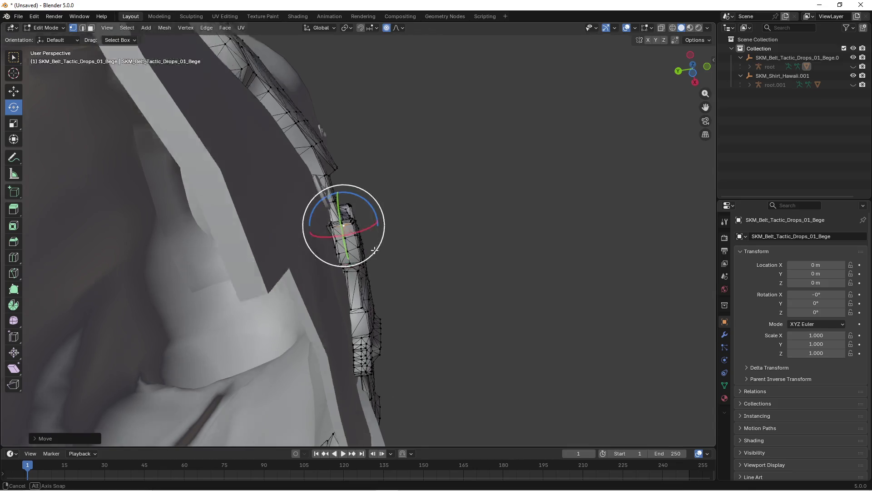
Pull the side strap vertices in with a smaller falloff radius
{"action": "scroll", "coordinate": [343, 223], "scroll_direction": "down", "scroll_amount": 5}
{"action": "mouse_move", "coordinate": [342, 223]}
{"action": "left_mouse_down"}
{"action": "mouse_move", "coordinate": [345, 290]}
{"action": "mouse_move", "coordinate": [358, 310]}
{"action": "mouse_move", "coordinate": [306, 292]}
{"action": "left_mouse_up"}
{"action": "scroll", "coordinate": [332, 286], "scroll_direction": "up", "scroll_amount": 3}
{"action": "mouse_move", "coordinate": [385, 264]}
{"action": "left_mouse_down"}
{"action": "mouse_move", "coordinate": [553, 227]}
{"action": "mouse_move", "coordinate": [449, 273]}
{"action": "mouse_move", "coordinate": [361, 246]}
{"action": "mouse_move", "coordinate": [365, 254]}
{"action": "left_mouse_up"}
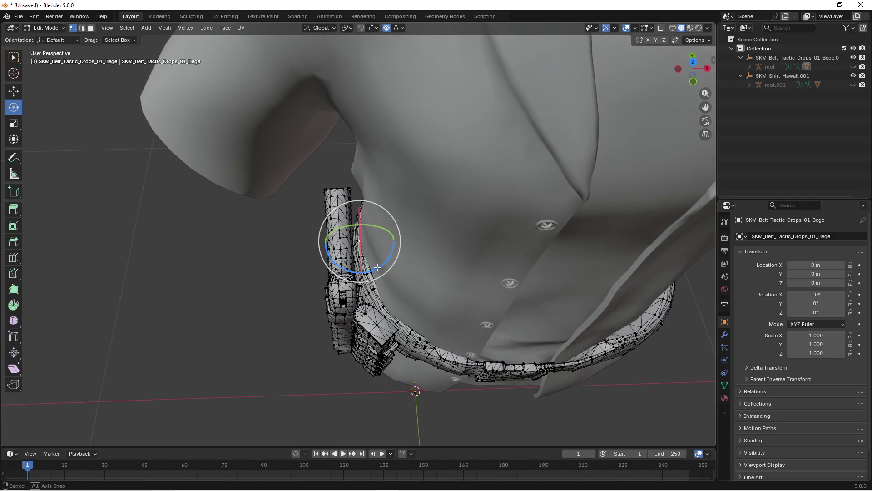
{"action": "key", "text": "g"}
{"action": "scroll", "coordinate": [373, 265], "scroll_direction": "down", "scroll_amount": 4}
{"action": "scroll", "coordinate": [376, 270], "scroll_direction": "down", "scroll_amount": 2}
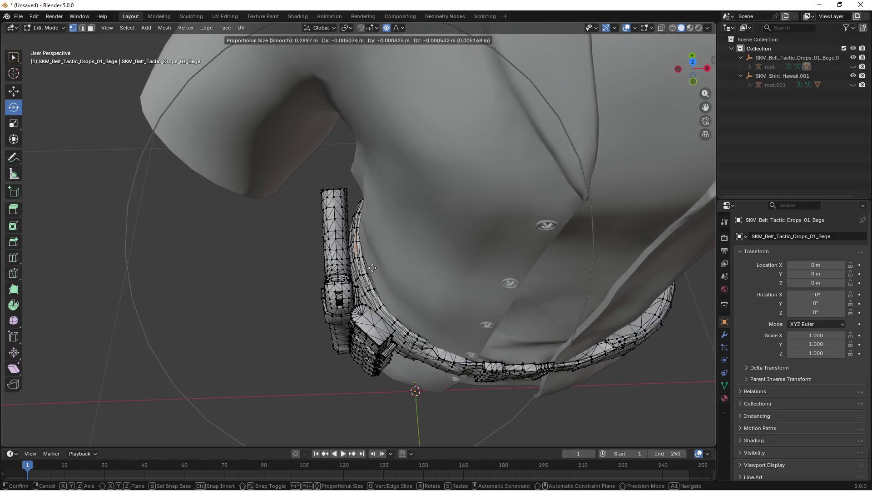
{"action": "left_click", "coordinate": [372, 269]}
Rotate the selected belt vertices, shift the watch mesh, and return to Object Mode
{"action": "mouse_move", "coordinate": [372, 269]}
{"action": "left_mouse_down"}
{"action": "mouse_move", "coordinate": [375, 260]}
{"action": "mouse_move", "coordinate": [350, 254]}
{"action": "mouse_move", "coordinate": [360, 244]}
{"action": "left_mouse_up"}
{"action": "mouse_move", "coordinate": [378, 186]}
{"action": "left_mouse_down"}
{"action": "mouse_move", "coordinate": [318, 436]}
{"action": "mouse_move", "coordinate": [377, 186]}
{"action": "mouse_move", "coordinate": [383, 196]}
{"action": "mouse_move", "coordinate": [376, 190]}
{"action": "mouse_move", "coordinate": [379, 208]}
{"action": "mouse_move", "coordinate": [365, 229]}
{"action": "left_mouse_up"}
{"action": "key", "text": "g"}
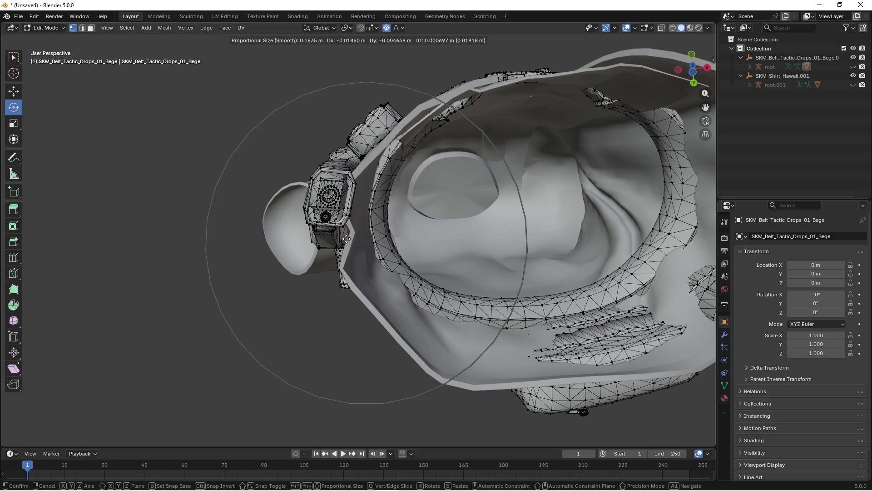
{"action": "left_click", "coordinate": [372, 240]}
{"action": "scroll", "coordinate": [423, 239], "scroll_direction": "down", "scroll_amount": 8}
{"action": "key", "text": "Tab"}
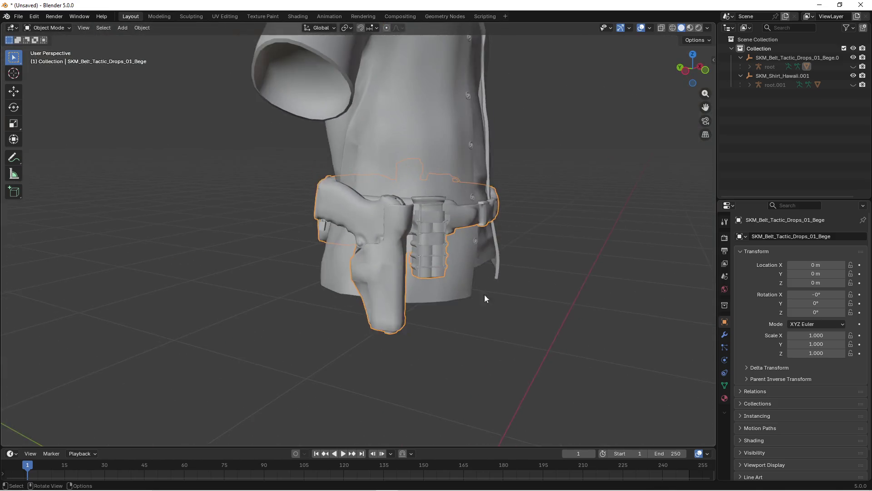
Reselect the belt and make its root armature visible in the Outliner
{"action": "mouse_move", "coordinate": [484, 294]}
{"action": "left_mouse_down"}
{"action": "mouse_move", "coordinate": [348, 301]}
{"action": "mouse_move", "coordinate": [435, 268]}
{"action": "mouse_move", "coordinate": [526, 266]}
{"action": "mouse_move", "coordinate": [435, 261]}
{"action": "mouse_move", "coordinate": [332, 288]}
{"action": "mouse_move", "coordinate": [437, 247]}
{"action": "mouse_move", "coordinate": [412, 281]}
{"action": "mouse_move", "coordinate": [411, 261]}
{"action": "mouse_move", "coordinate": [456, 268]}
{"action": "mouse_move", "coordinate": [392, 270]}
{"action": "left_mouse_up"}
{"action": "left_click", "coordinate": [393, 272]}
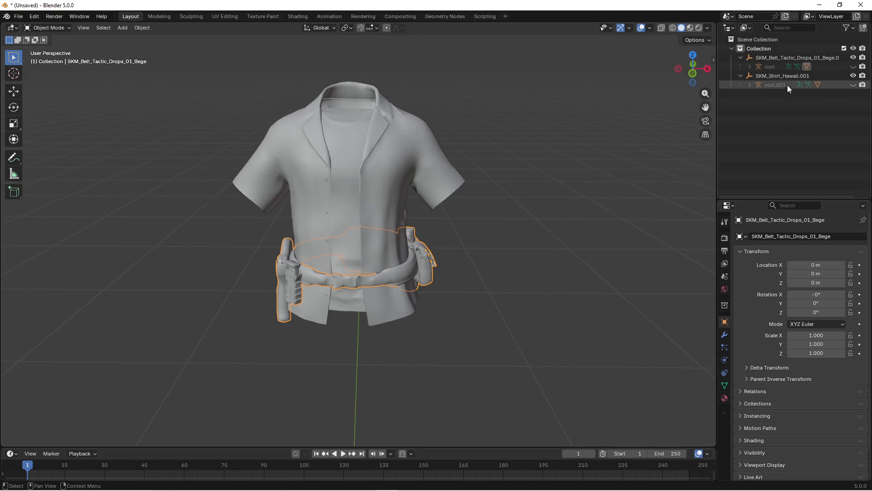
{"action": "left_click", "coordinate": [854, 66]}
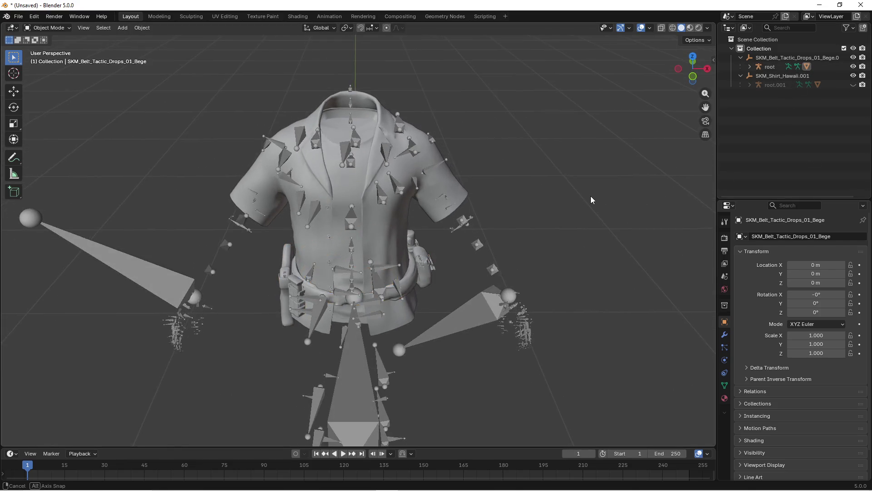
In File Explorer, browse to belt_fix\1\fix\hawaii, check its path, and return to Blender
{"action": "key", "text": "super"}
{"action": "left_click", "coordinate": [230, 481]}
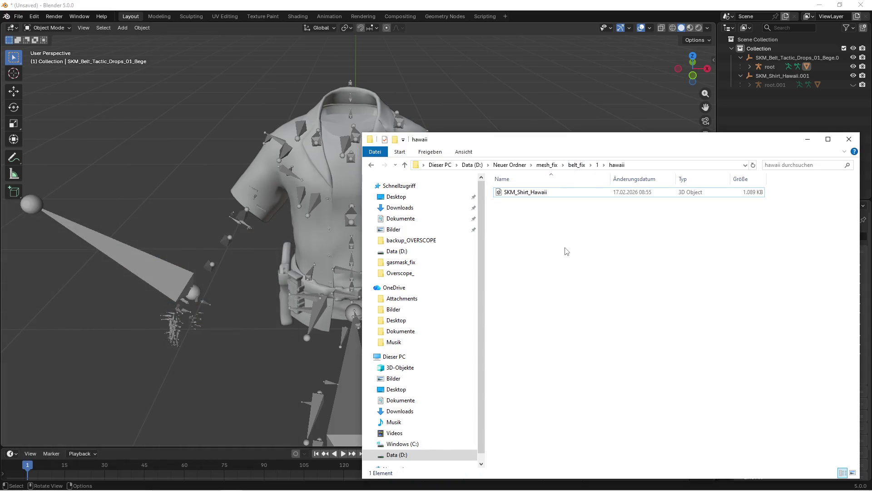
{"action": "left_click", "coordinate": [577, 165]}
{"action": "double_click", "coordinate": [522, 193]}
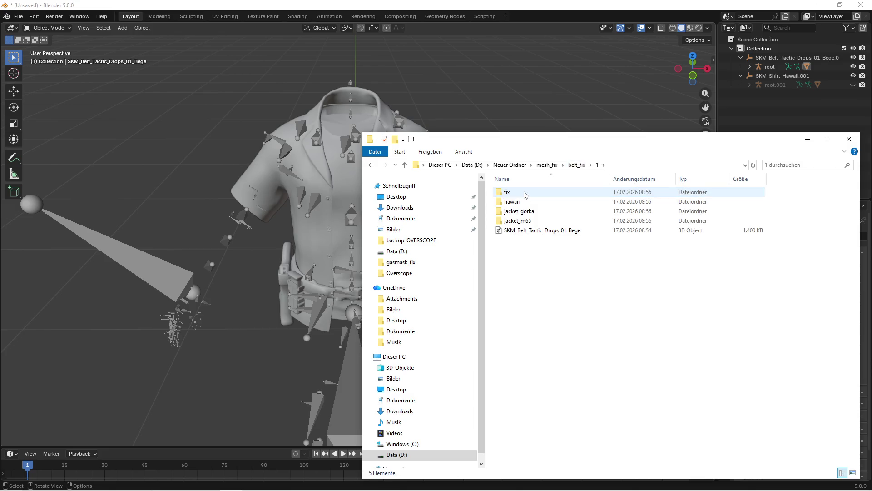
{"action": "double_click", "coordinate": [506, 192]}
{"action": "double_click", "coordinate": [514, 194]}
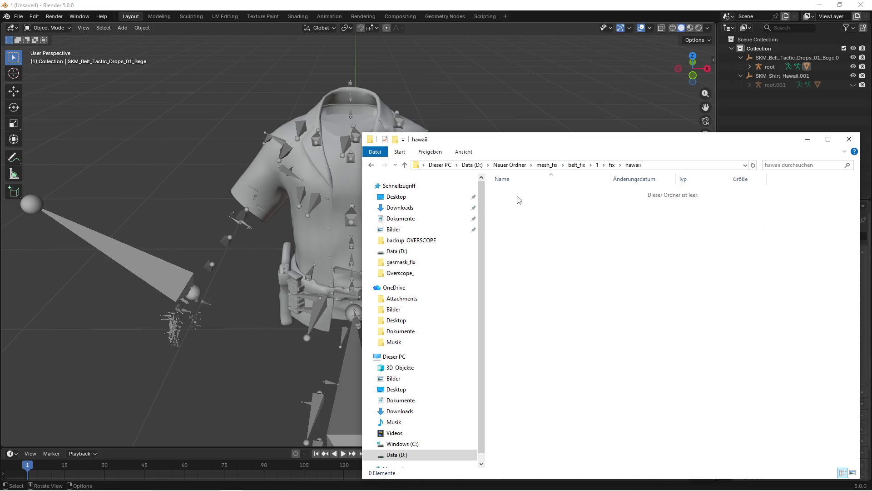
{"action": "left_click", "coordinate": [656, 166]}
{"action": "left_click", "coordinate": [318, 162]}
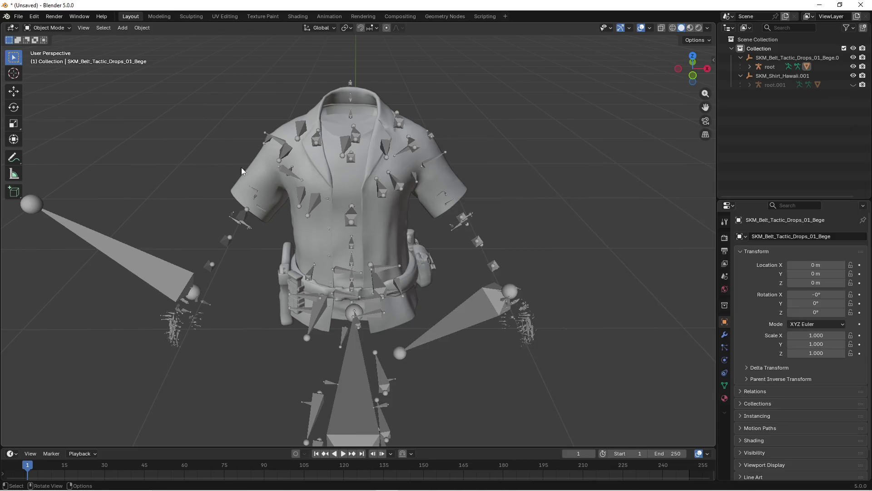
After briefly selecting the shirt and belt meshes, select the belt's root armature and open the File menu
{"action": "left_click", "coordinate": [168, 287]}
{"action": "left_click_drag", "start_coordinate": [224, 237], "coordinate": [458, 214]}
{"action": "left_click", "coordinate": [310, 233]}
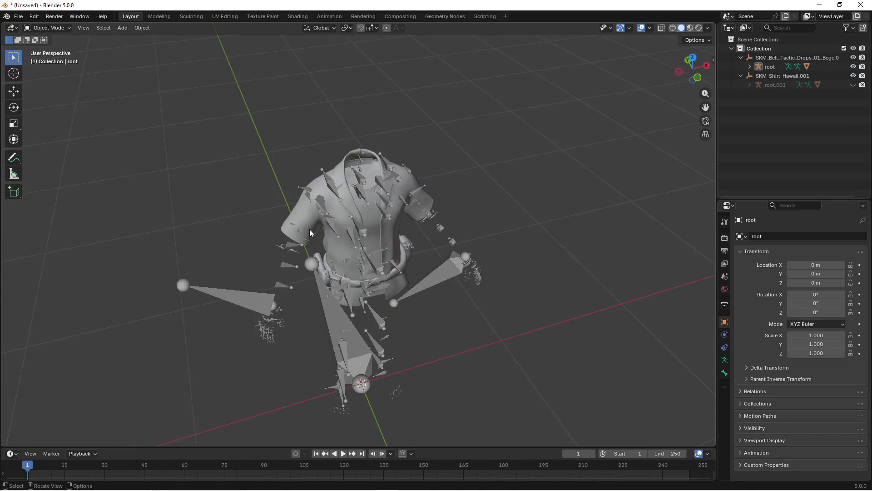
{"action": "left_click", "coordinate": [317, 187]}
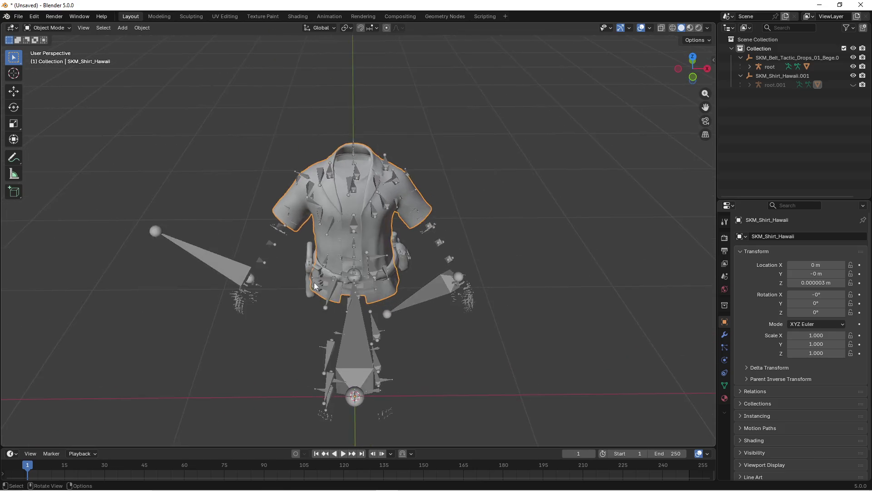
{"action": "scroll", "coordinate": [431, 320], "scroll_direction": "up", "scroll_amount": 4}
{"action": "left_click", "coordinate": [432, 315]}
{"action": "scroll", "coordinate": [433, 312], "scroll_direction": "down", "scroll_amount": 4}
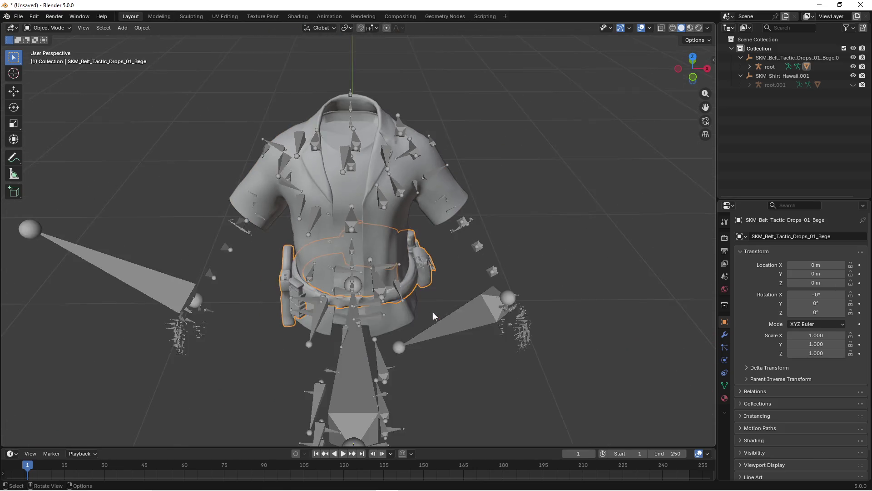
{"action": "left_click", "coordinate": [470, 313], "text": "shift"}
{"action": "scroll", "coordinate": [450, 316], "scroll_direction": "down", "scroll_amount": 3}
{"action": "left_click", "coordinate": [18, 16]}
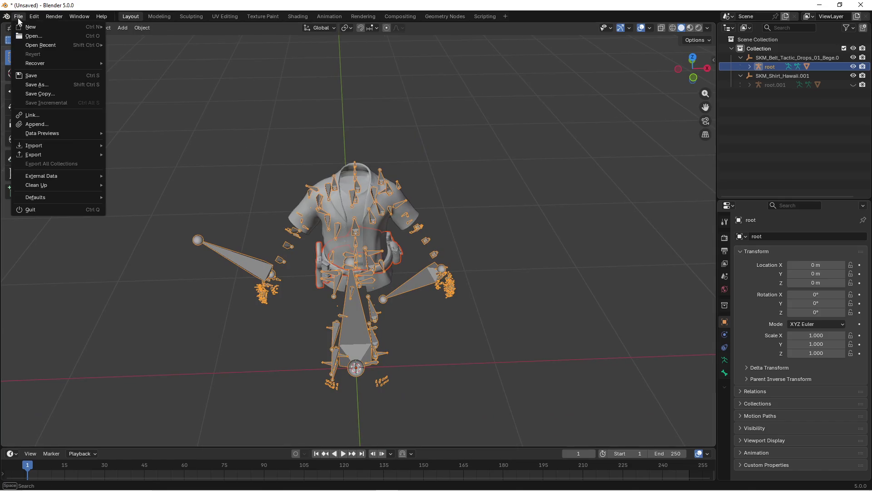
Open the FBX export settings and set Smoothing to Face
{"action": "mouse_move", "coordinate": [62, 155]}
{"action": "left_click", "coordinate": [137, 229]}
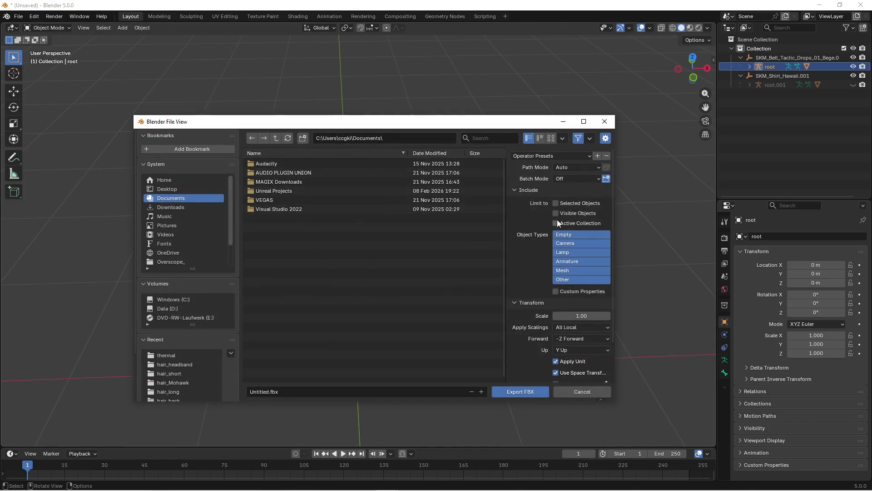
{"action": "scroll", "coordinate": [516, 323], "scroll_direction": "down", "scroll_amount": 3}
{"action": "left_click", "coordinate": [562, 366]}
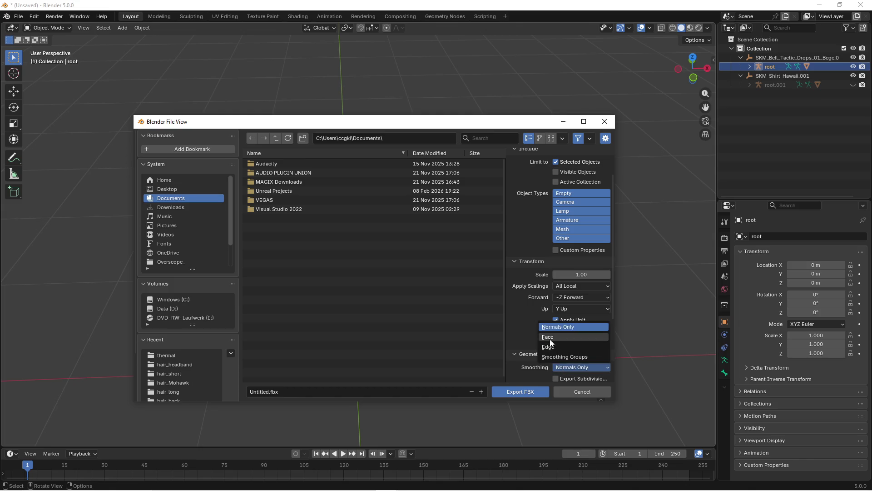
{"action": "left_click", "coordinate": [550, 338]}
{"action": "scroll", "coordinate": [523, 366], "scroll_direction": "down", "scroll_amount": 10}
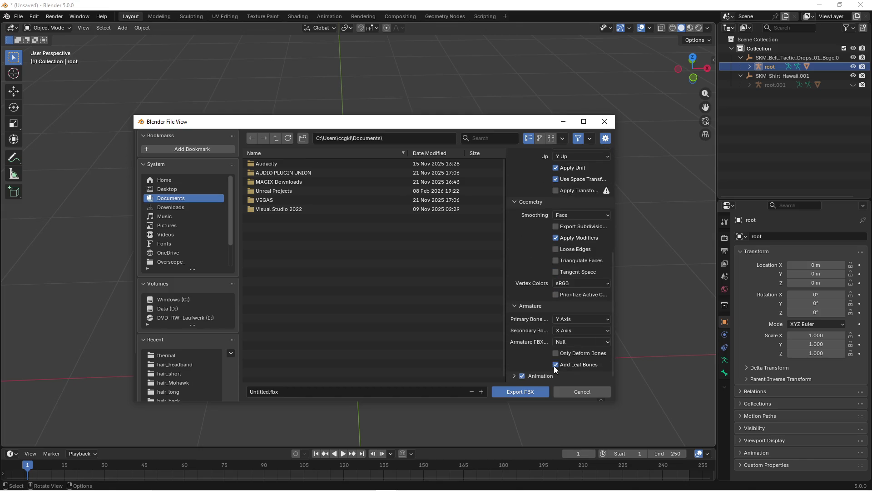
Export the FBX as belt_fix_hawaii_tactical1.fbx into D:\Neuer Ordner\mesh_fix\belt_fix\1\fix\hawaii
{"action": "left_click", "coordinate": [170, 309]}
{"action": "double_click", "coordinate": [275, 309]}
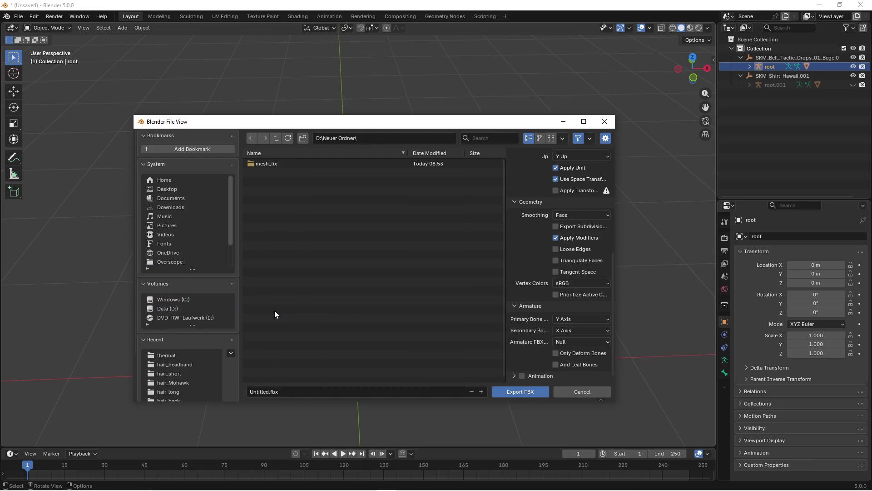
{"action": "double_click", "coordinate": [272, 164]}
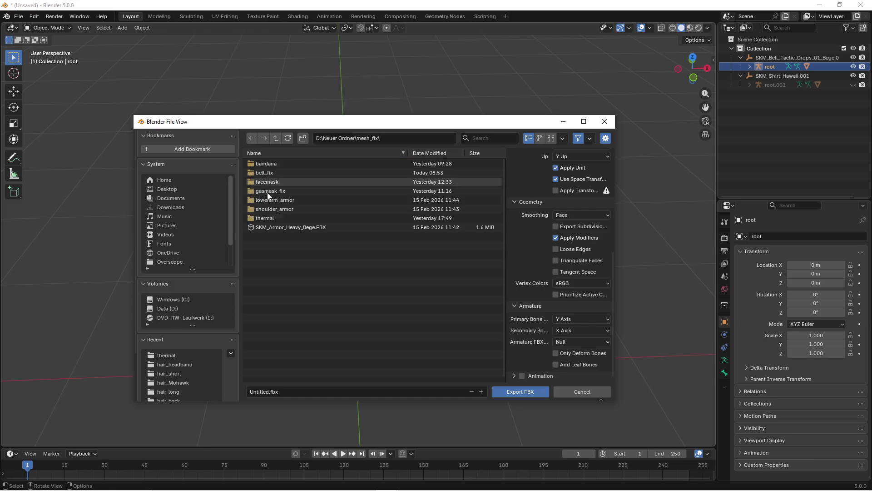
{"action": "double_click", "coordinate": [263, 173]}
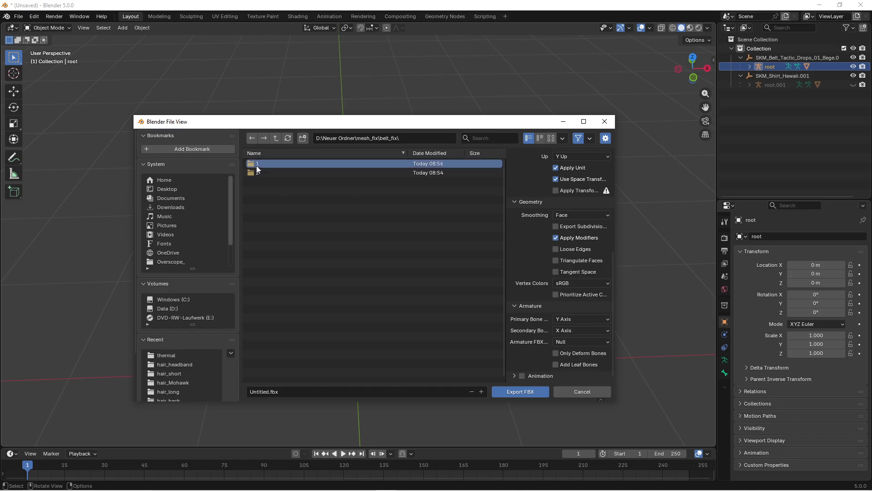
{"action": "double_click", "coordinate": [256, 165]}
{"action": "left_click", "coordinate": [262, 165]}
{"action": "double_click", "coordinate": [263, 165]}
{"action": "double_click", "coordinate": [264, 165]}
{"action": "type", "text": "belt_fix_hawaii_tactical1"}
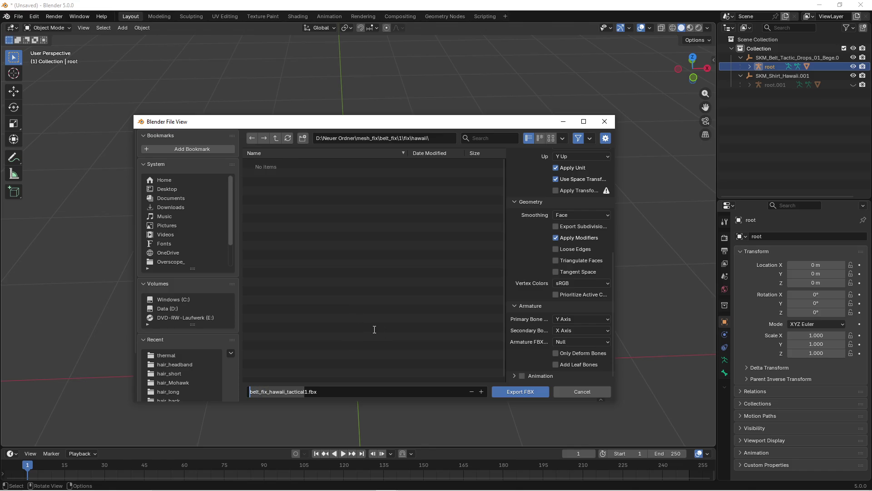
{"action": "left_click", "coordinate": [515, 391]}
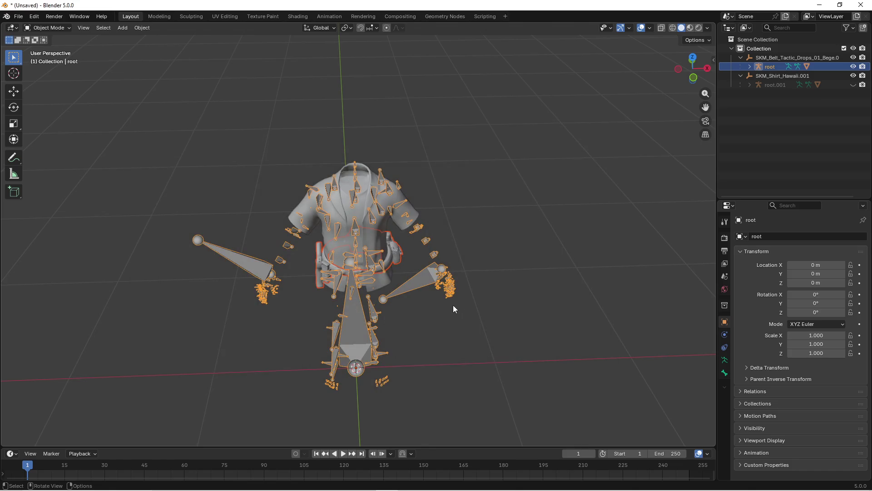
Deselect the armature, reopen and dismiss the FBX export dialog, then switch to Unreal Engine
{"action": "left_click", "coordinate": [415, 305]}
{"action": "scroll", "coordinate": [402, 296], "scroll_direction": "down", "scroll_amount": 1}
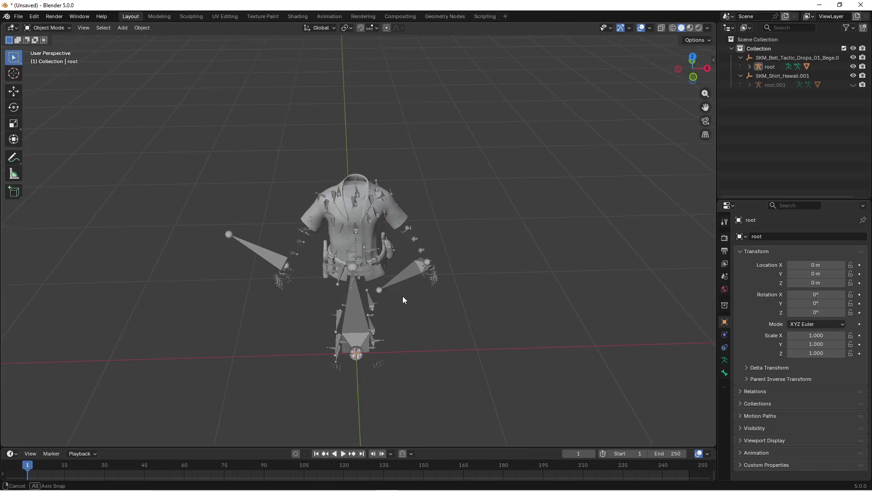
{"action": "left_click", "coordinate": [19, 17]}
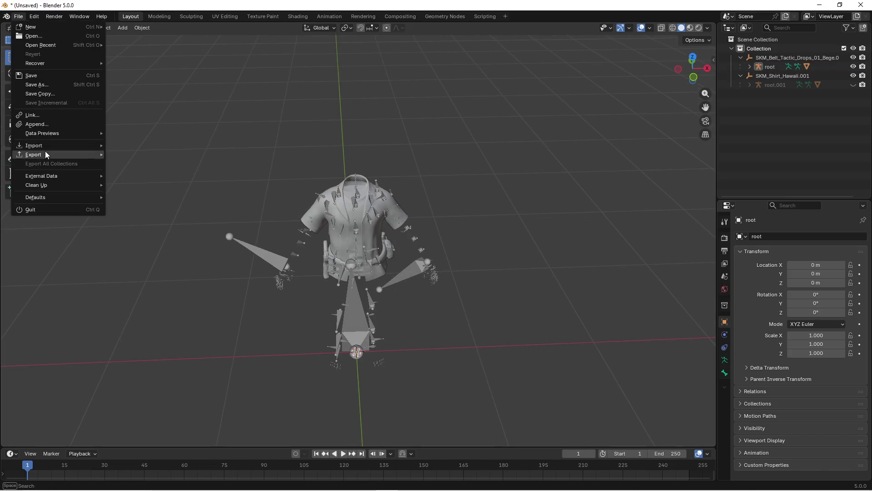
{"action": "mouse_move", "coordinate": [48, 154]}
{"action": "left_click", "coordinate": [141, 226]}
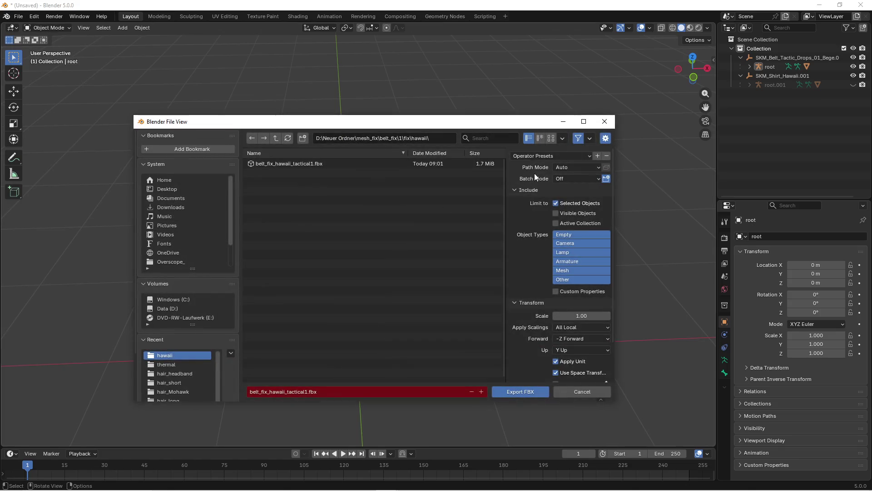
{"action": "key", "text": "Return"}
{"action": "key", "text": "super"}
{"action": "left_click", "coordinate": [364, 485]}
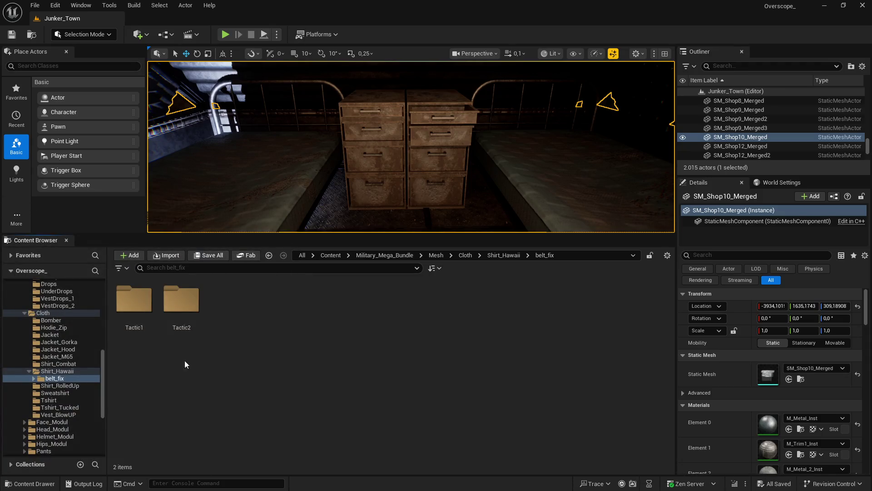
Import belt_fix_hawaii_tactical1.fbx into Tactic1 using SK_Military_Character_Skeleton
{"action": "double_click", "coordinate": [134, 300]}
{"action": "left_click", "coordinate": [292, 485]}
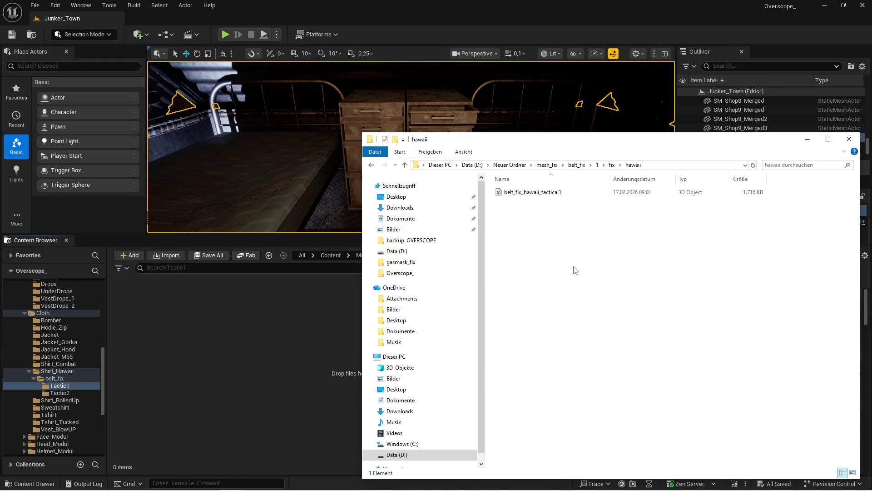
{"action": "left_click_drag", "start_coordinate": [527, 192], "coordinate": [311, 346]}
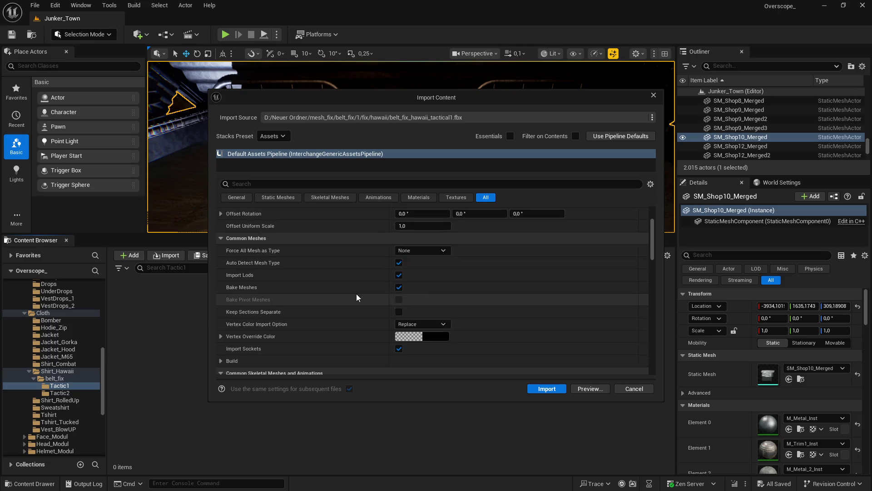
{"action": "scroll", "coordinate": [356, 293], "scroll_direction": "down", "scroll_amount": 5}
{"action": "left_click", "coordinate": [446, 255]}
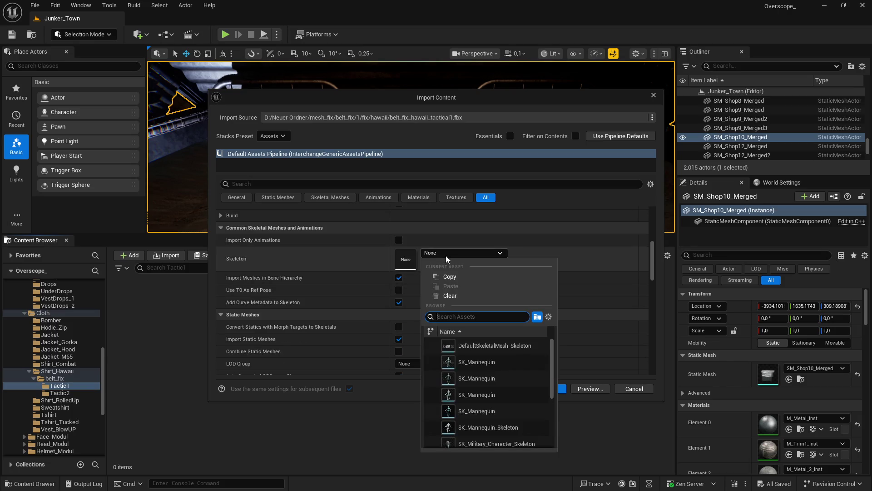
{"action": "type", "text": "mil"}
{"action": "left_click", "coordinate": [481, 346]}
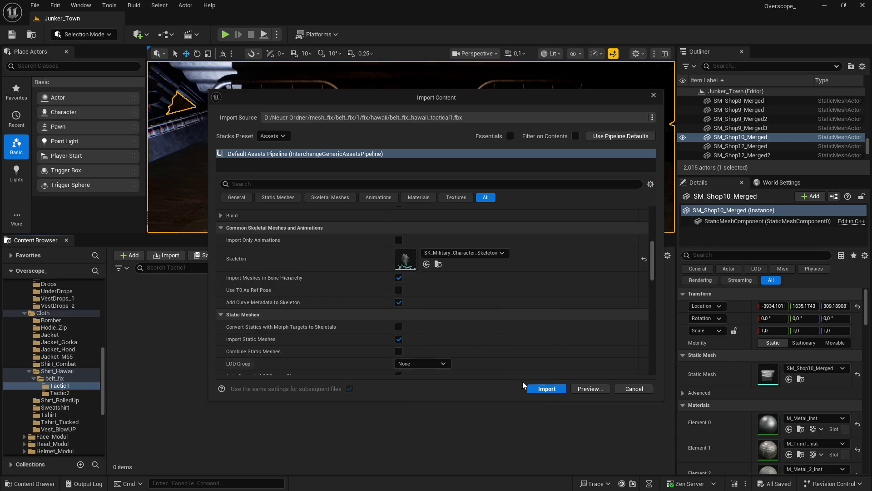
{"action": "left_click", "coordinate": [550, 391]}
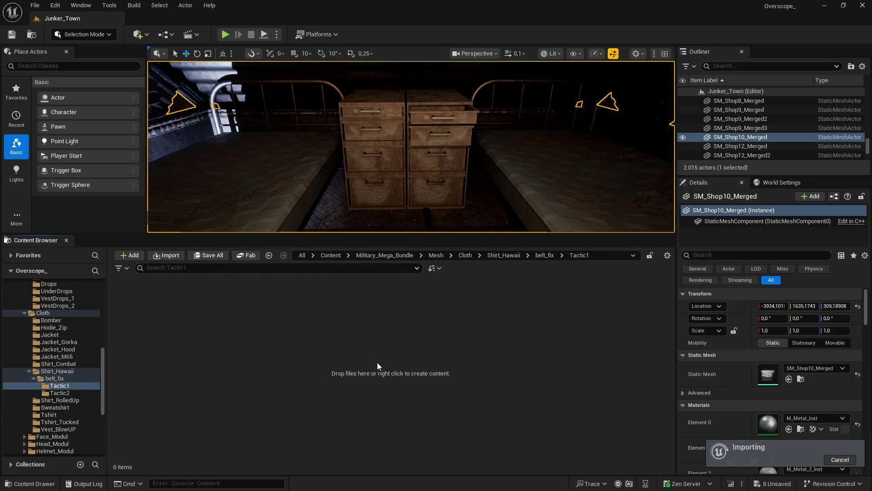
Save all eight imported assets, open the Tactic2 folder, and bring Blender back
{"action": "left_click", "coordinate": [359, 382]}
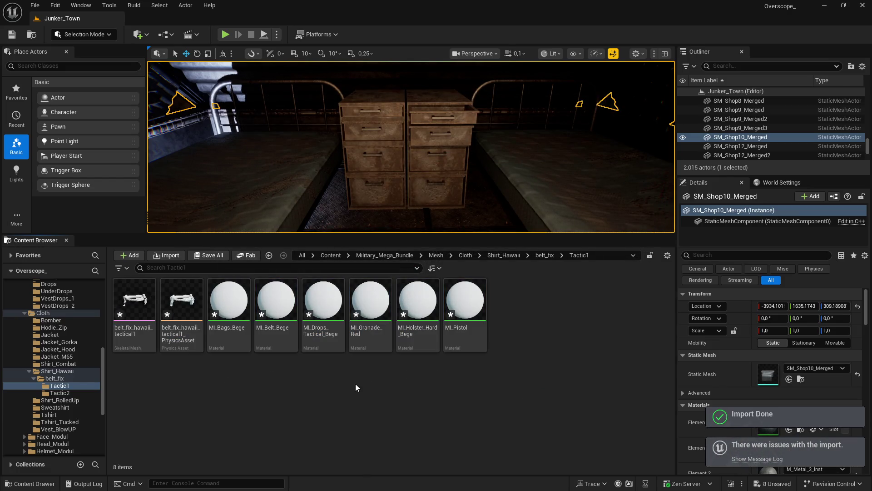
{"action": "left_click", "coordinate": [208, 256]}
{"action": "left_click", "coordinate": [511, 353]}
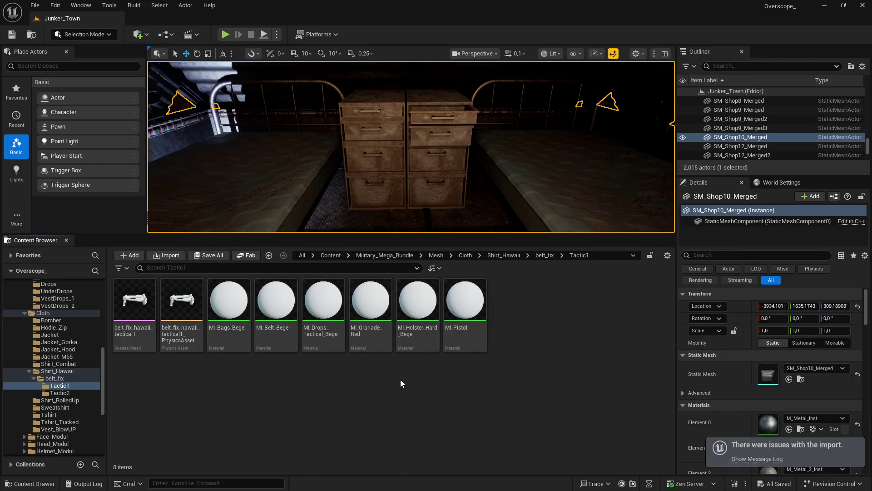
{"action": "key", "text": "BackSpace"}
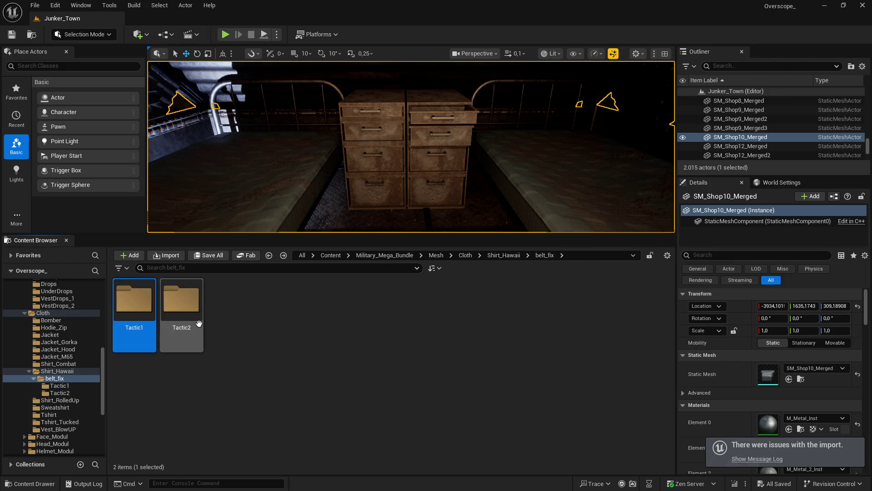
{"action": "double_click", "coordinate": [199, 323]}
{"action": "key", "text": "super"}
{"action": "left_click", "coordinate": [376, 481]}
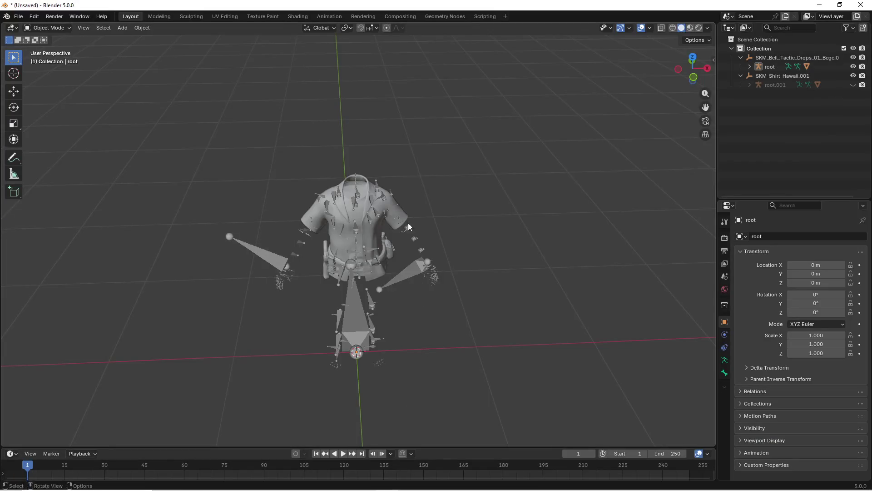
Clear the scene and import SKM_Belt_Tactic_Drops_02_Bege from belt_fix folder 2
{"action": "key", "text": "a"}
{"action": "key", "text": "Delete"}
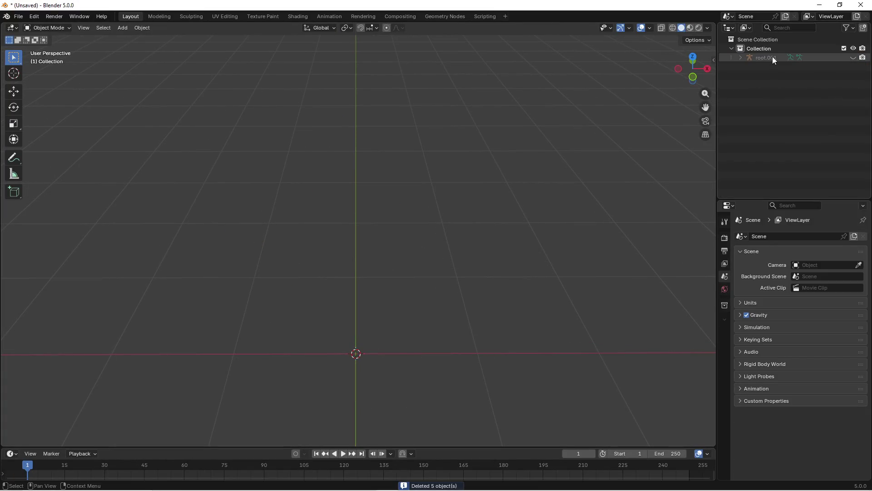
{"action": "left_click", "coordinate": [273, 482]}
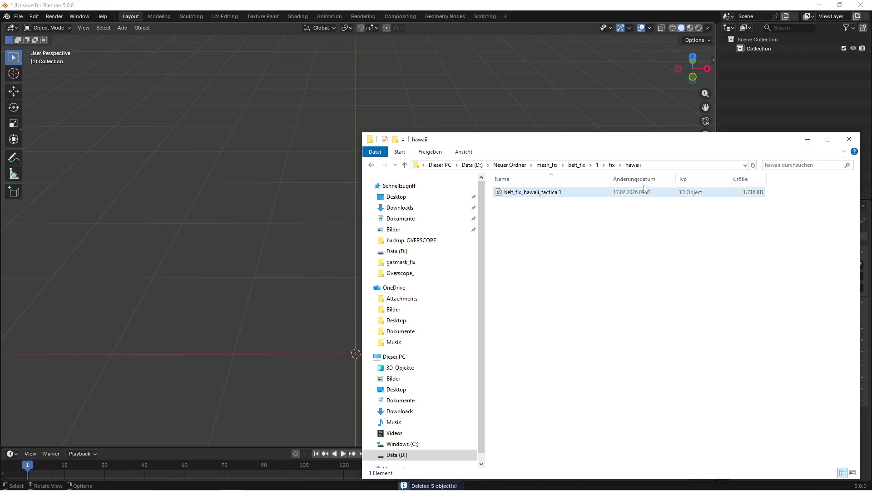
{"action": "left_click", "coordinate": [597, 166]}
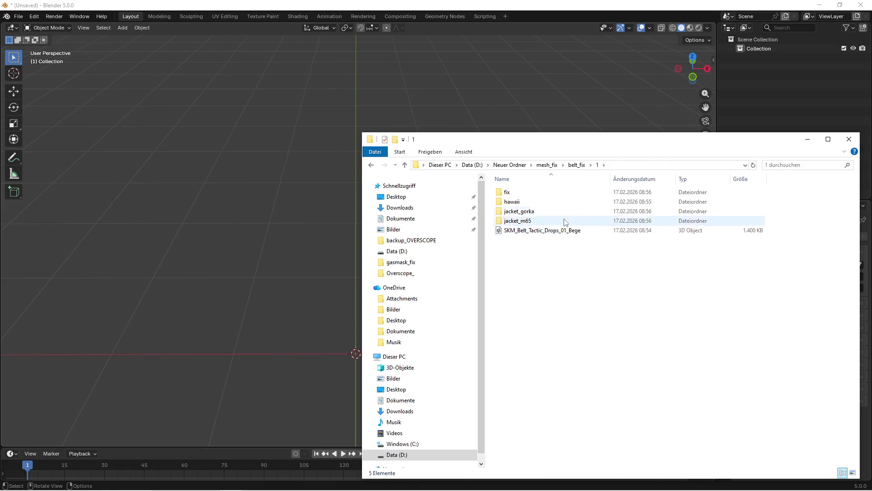
{"action": "left_click", "coordinate": [577, 165]}
{"action": "left_click", "coordinate": [520, 203]}
{"action": "double_click", "coordinate": [521, 203]}
{"action": "left_click_drag", "start_coordinate": [523, 192], "coordinate": [307, 247]}
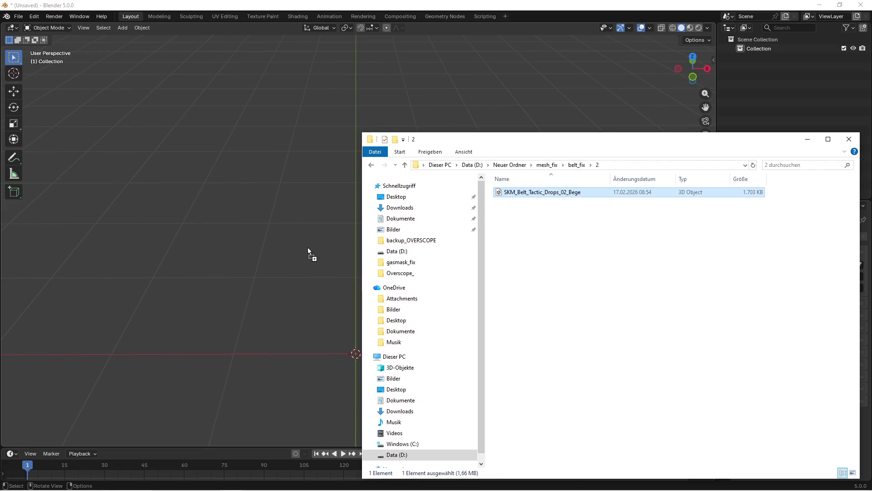
{"action": "left_click", "coordinate": [286, 414]}
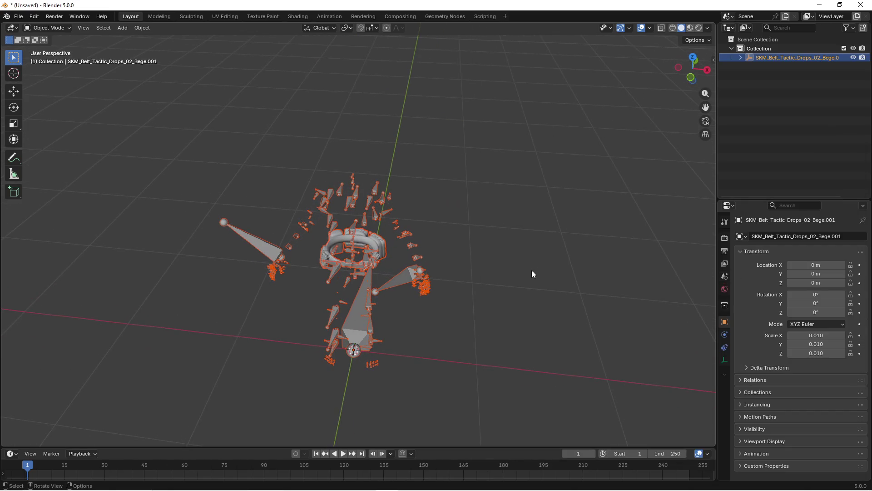
{"action": "left_click", "coordinate": [527, 271]}
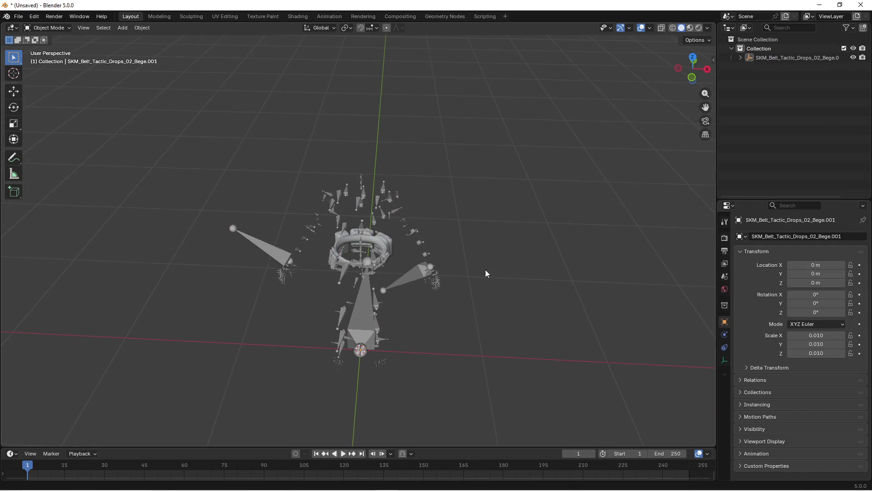
Import SKM_Shirt_Hawaii.FBX from the hawaii folder around the belt
{"action": "key", "text": "super"}
{"action": "key", "text": "super"}
{"action": "key", "text": "super"}
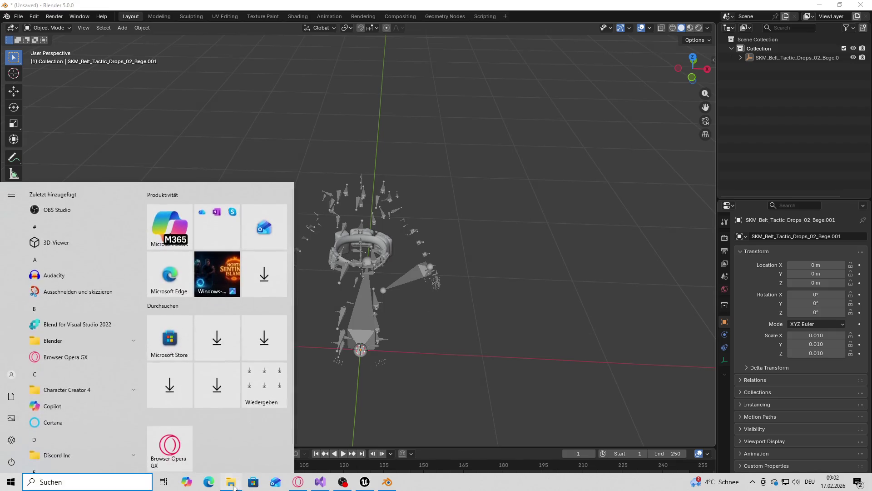
{"action": "key", "text": "alt+Up"}
{"action": "left_click", "coordinate": [597, 285]}
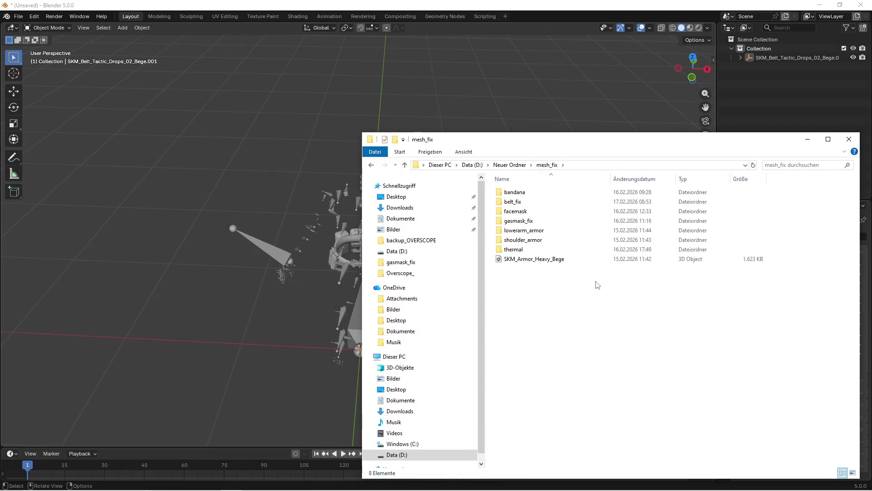
{"action": "double_click", "coordinate": [530, 202]}
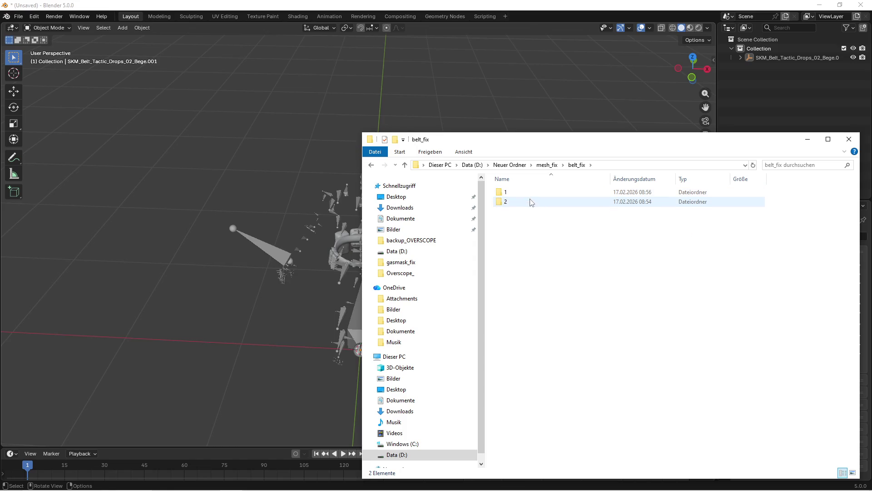
{"action": "double_click", "coordinate": [530, 193]}
{"action": "key", "text": "alt+Left"}
{"action": "double_click", "coordinate": [519, 202]}
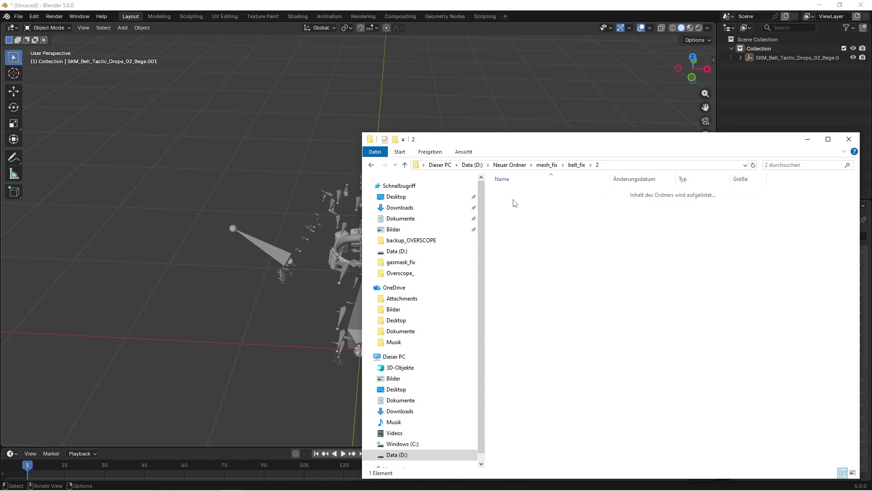
{"action": "key", "text": "alt+Left"}
{"action": "double_click", "coordinate": [518, 192]}
{"action": "double_click", "coordinate": [512, 202]}
{"action": "left_click_drag", "start_coordinate": [524, 192], "coordinate": [235, 389]}
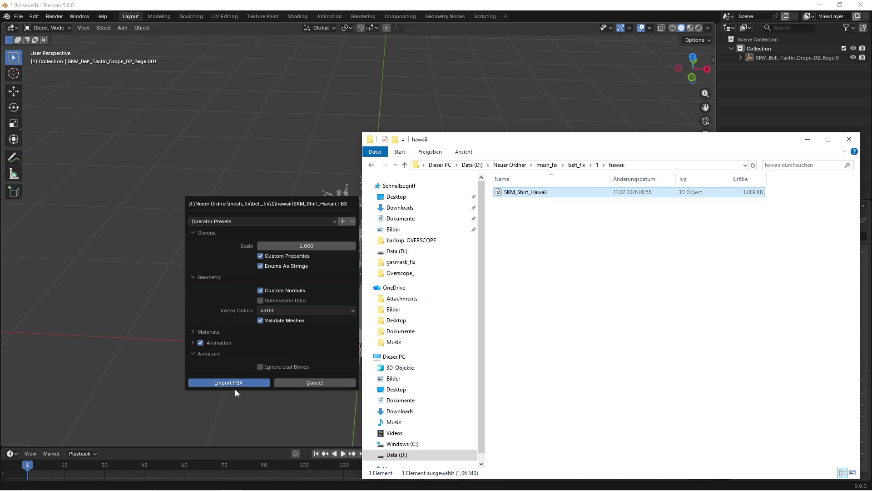
{"action": "left_click", "coordinate": [235, 389]}
{"action": "left_click", "coordinate": [519, 245]}
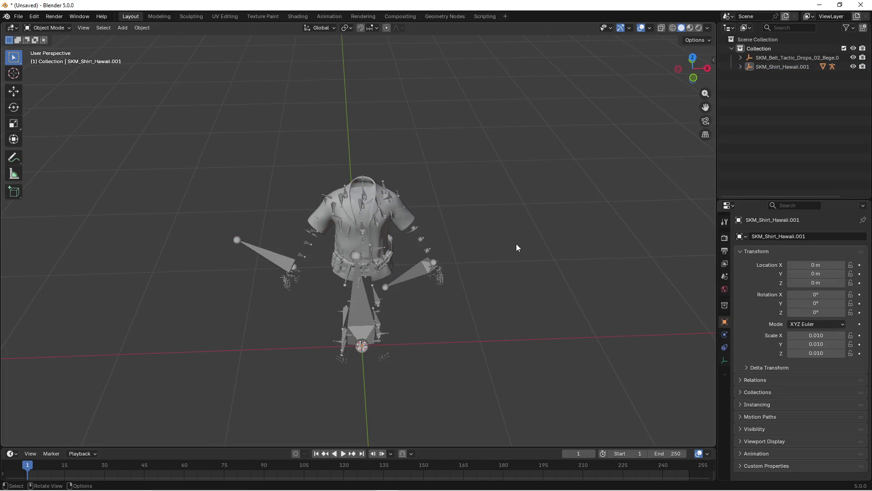
Hide the belt armature's bones and enter Edit Mode on the belt mesh, framed in view
{"action": "scroll", "coordinate": [516, 243], "scroll_direction": "up", "scroll_amount": 2}
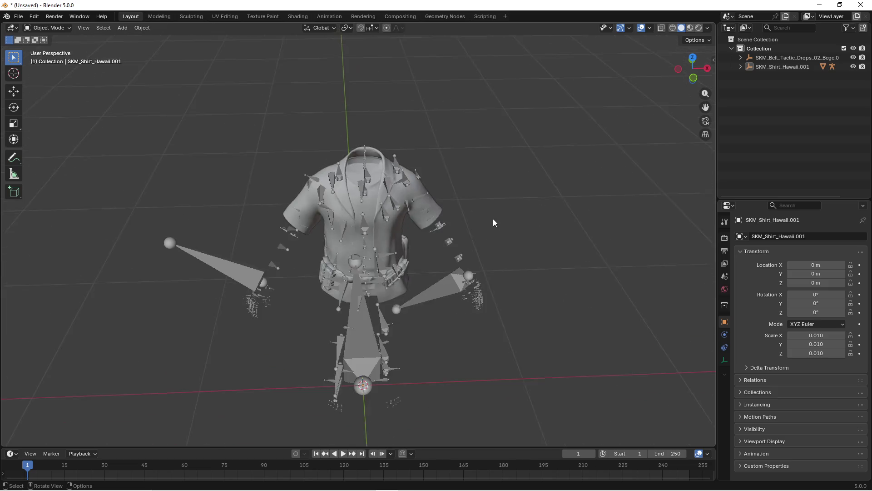
{"action": "left_click", "coordinate": [356, 203]}
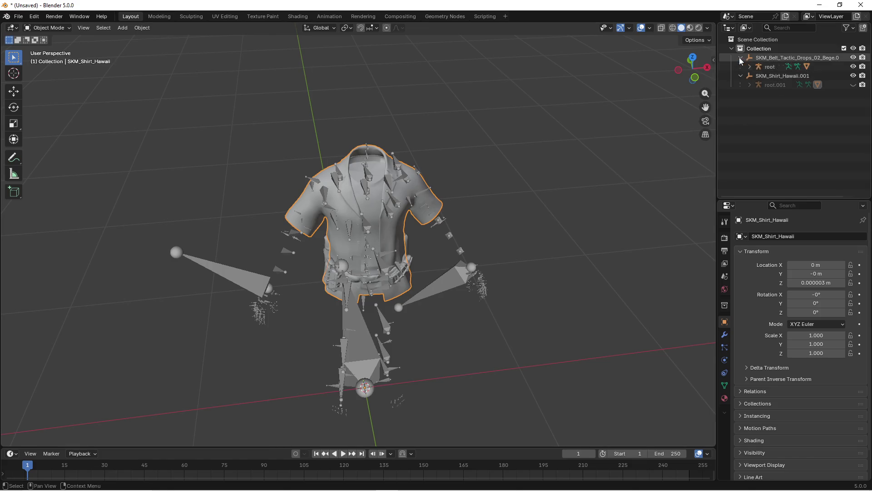
{"action": "left_click", "coordinate": [853, 67]}
{"action": "scroll", "coordinate": [544, 165], "scroll_direction": "up", "scroll_amount": 5}
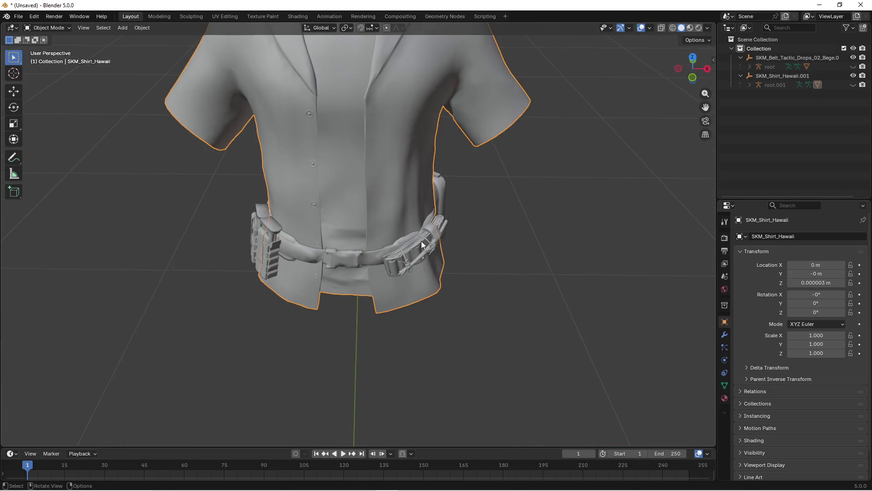
{"action": "left_click", "coordinate": [421, 241]}
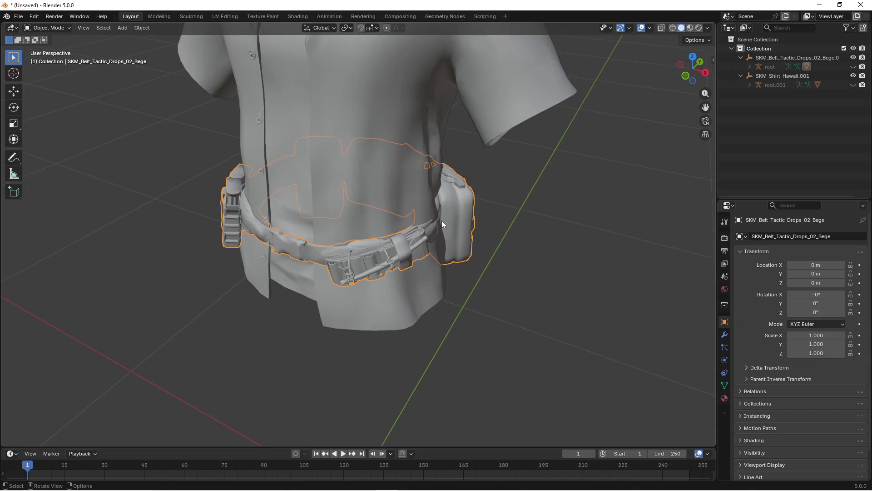
{"action": "key", "text": "Tab"}
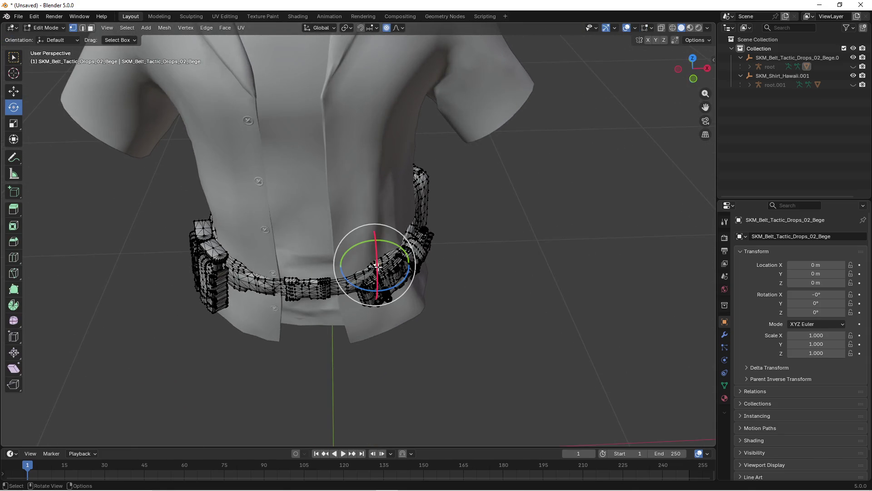
{"action": "left_click", "coordinate": [107, 27]}
{"action": "left_click", "coordinate": [135, 90]}
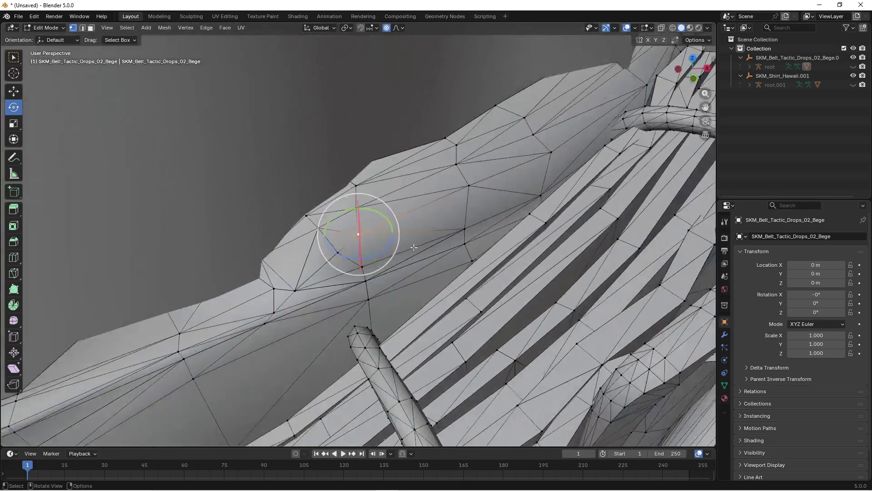
{"action": "scroll", "coordinate": [345, 236], "scroll_direction": "down", "scroll_amount": 5}
{"action": "mouse_move", "coordinate": [345, 237]}
{"action": "left_mouse_down"}
{"action": "mouse_move", "coordinate": [367, 274]}
{"action": "mouse_move", "coordinate": [336, 233]}
{"action": "left_mouse_up"}
{"action": "scroll", "coordinate": [335, 232], "scroll_direction": "up", "scroll_amount": 2}
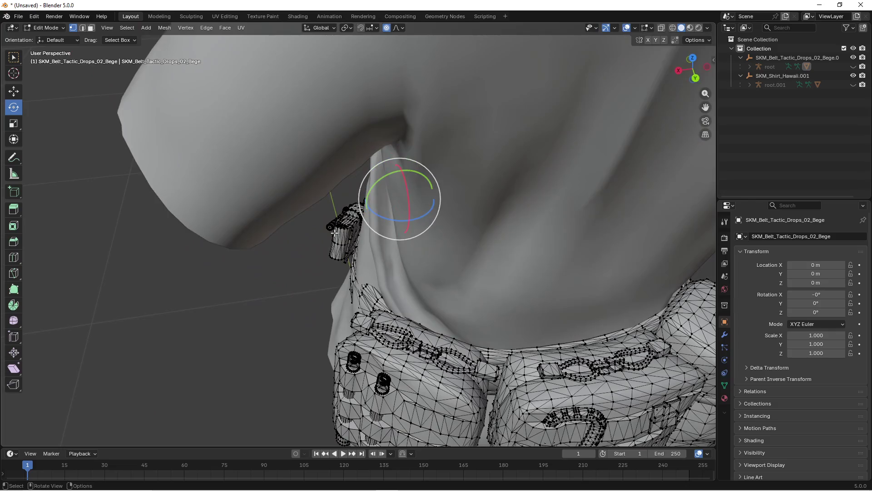
Box-select the belt's side strap in wireframe and move it in against the shirt
{"action": "left_click", "coordinate": [14, 60]}
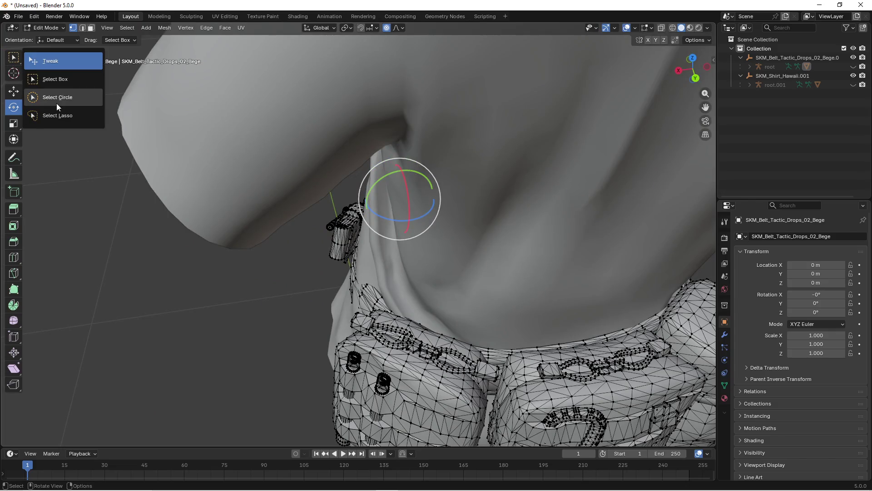
{"action": "left_click", "coordinate": [55, 79]}
{"action": "left_click_drag", "start_coordinate": [169, 166], "coordinate": [355, 229]}
{"action": "key", "text": "z"}
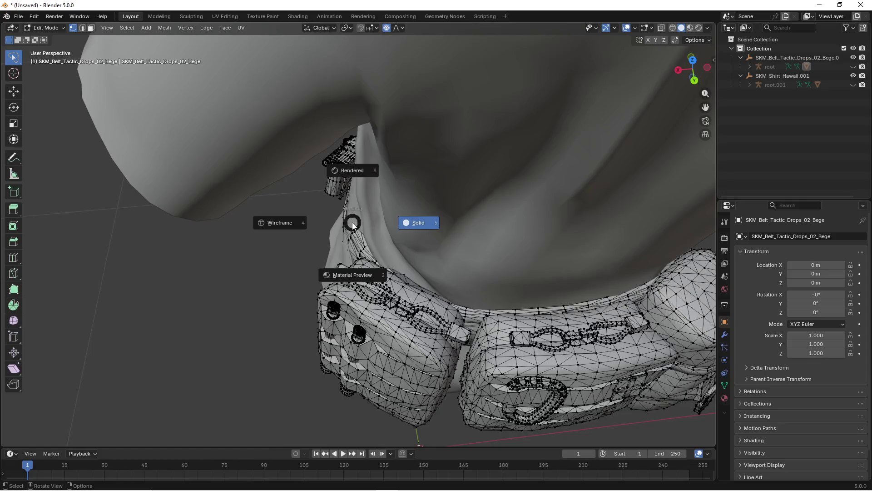
{"action": "left_click", "coordinate": [291, 225]}
{"action": "mouse_move", "coordinate": [290, 225]}
{"action": "left_mouse_down"}
{"action": "mouse_move", "coordinate": [301, 243]}
{"action": "mouse_move", "coordinate": [372, 266]}
{"action": "mouse_move", "coordinate": [315, 192]}
{"action": "mouse_move", "coordinate": [354, 281]}
{"action": "left_mouse_up"}
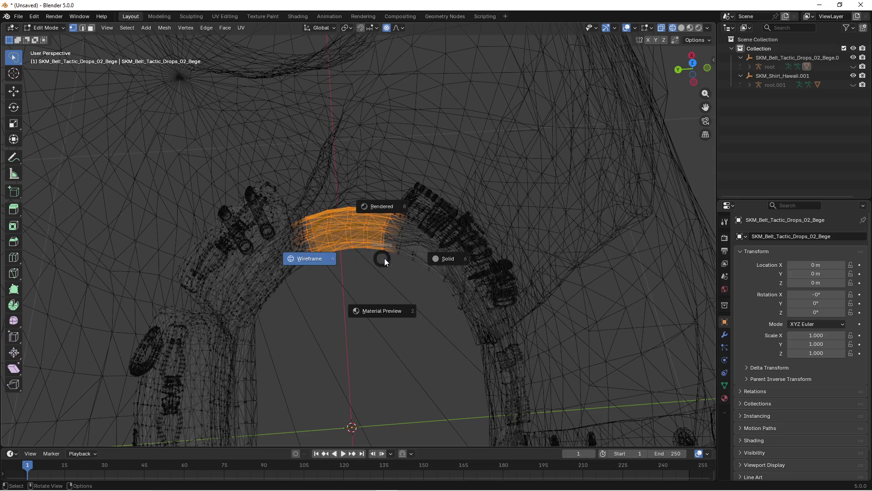
{"action": "left_click", "coordinate": [384, 258]}
{"action": "mouse_move", "coordinate": [418, 259]}
{"action": "left_mouse_down"}
{"action": "mouse_move", "coordinate": [318, 318]}
{"action": "mouse_move", "coordinate": [301, 307]}
{"action": "left_mouse_up"}
{"action": "key", "text": "g"}
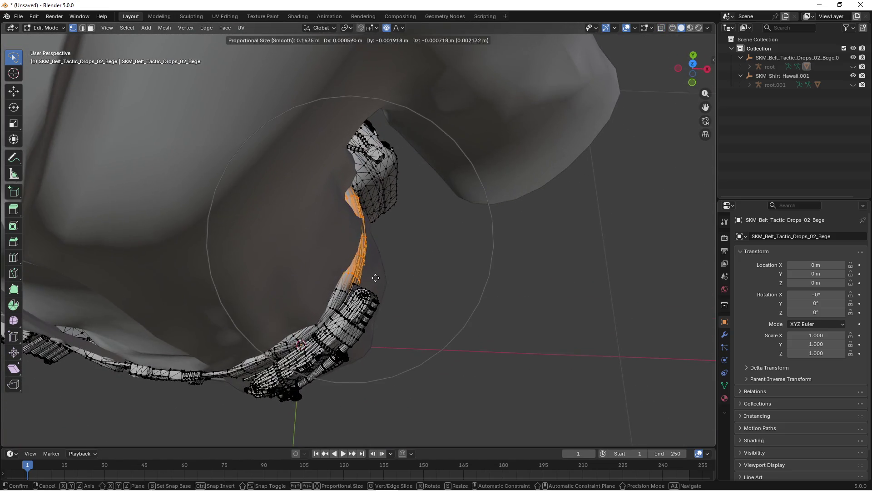
{"action": "scroll", "coordinate": [382, 277], "scroll_direction": "down", "scroll_amount": 1}
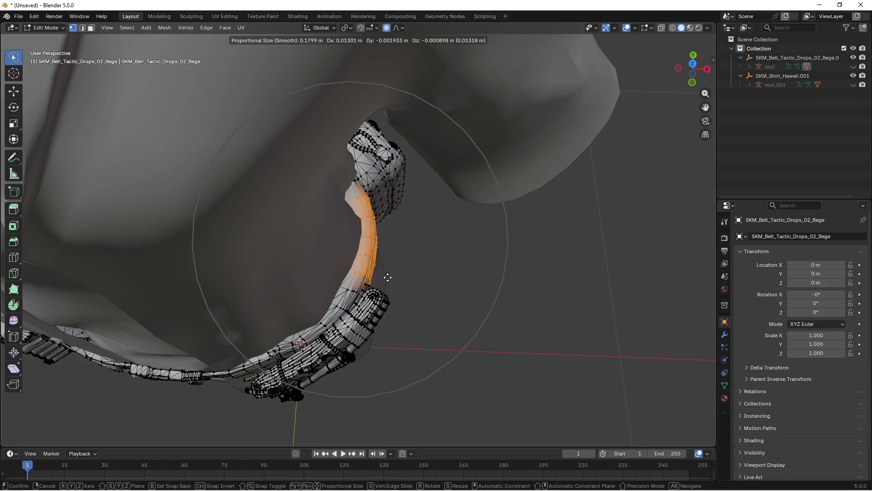
{"action": "left_click", "coordinate": [400, 289]}
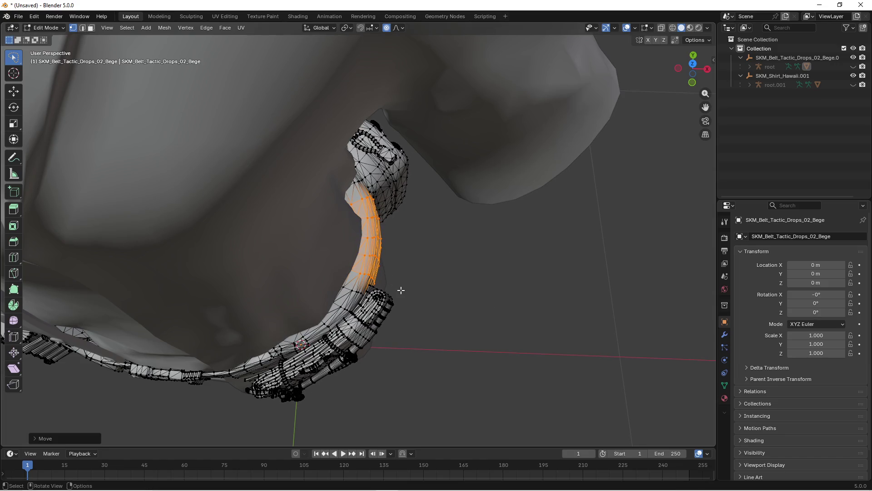
Select a front belt segment in X-ray and try moving it, then cancel the move
{"action": "mouse_move", "coordinate": [400, 290]}
{"action": "left_mouse_down"}
{"action": "mouse_move", "coordinate": [411, 255]}
{"action": "mouse_move", "coordinate": [444, 222]}
{"action": "mouse_move", "coordinate": [363, 236]}
{"action": "mouse_move", "coordinate": [333, 260]}
{"action": "mouse_move", "coordinate": [389, 370]}
{"action": "left_mouse_up"}
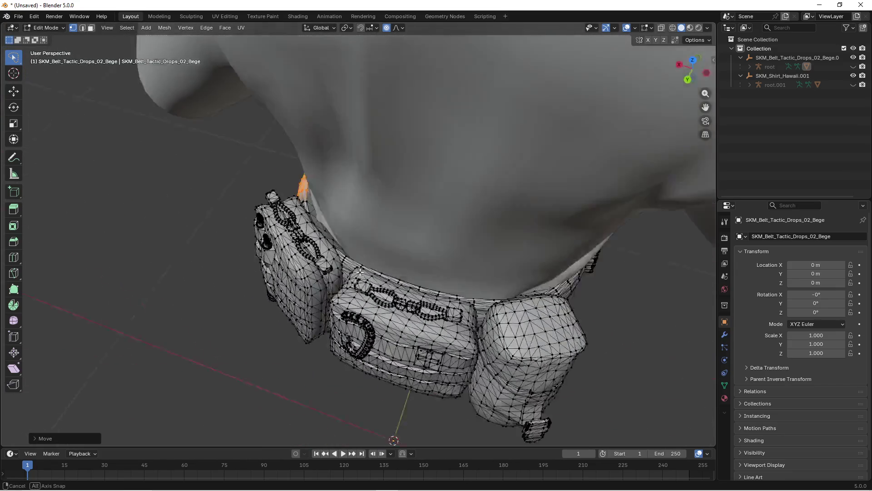
{"action": "scroll", "coordinate": [285, 269], "scroll_direction": "up", "scroll_amount": 5}
{"action": "mouse_move", "coordinate": [285, 269]}
{"action": "left_mouse_down"}
{"action": "mouse_move", "coordinate": [380, 254]}
{"action": "mouse_move", "coordinate": [467, 259]}
{"action": "mouse_move", "coordinate": [404, 266]}
{"action": "mouse_move", "coordinate": [492, 228]}
{"action": "mouse_move", "coordinate": [374, 246]}
{"action": "mouse_move", "coordinate": [350, 301]}
{"action": "left_mouse_up"}
{"action": "key", "text": "z"}
{"action": "left_click", "coordinate": [272, 296]}
{"action": "mouse_move", "coordinate": [272, 296]}
{"action": "left_mouse_down"}
{"action": "mouse_move", "coordinate": [383, 281]}
{"action": "mouse_move", "coordinate": [360, 274]}
{"action": "mouse_move", "coordinate": [409, 301]}
{"action": "mouse_move", "coordinate": [398, 314]}
{"action": "left_mouse_up"}
{"action": "key", "text": "c"}
{"action": "key", "text": "Escape"}
{"action": "key", "text": "shift+z"}
{"action": "key", "text": "g"}
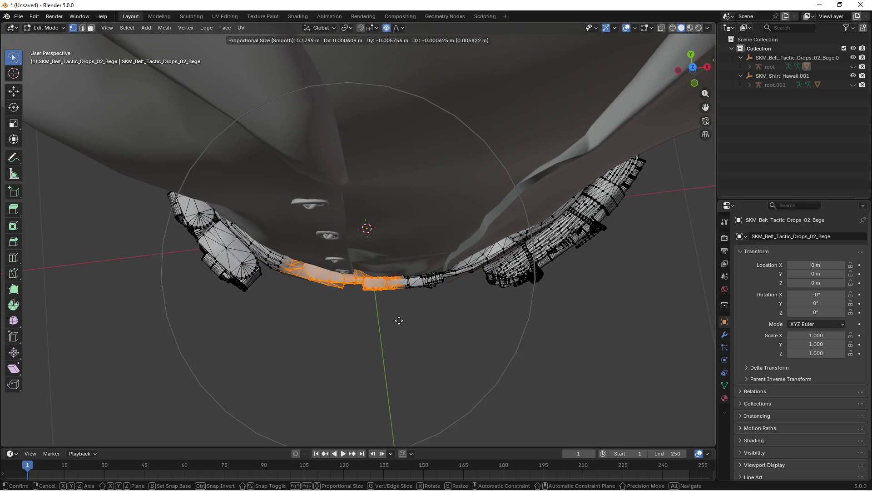
{"action": "right_click", "coordinate": [402, 318]}
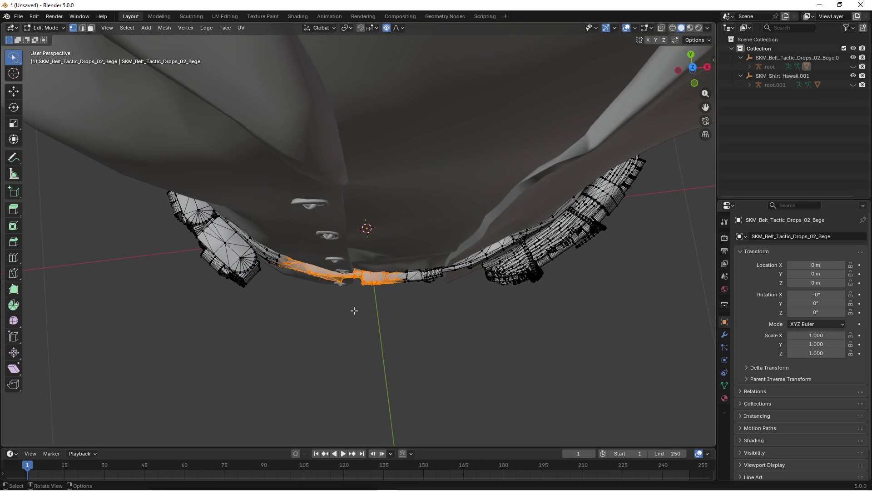
Select the left-front belt section in X-ray and pull it in against the shirt
{"action": "key", "text": "z"}
{"action": "left_click", "coordinate": [300, 308]}
{"action": "left_click_drag", "start_coordinate": [343, 240], "coordinate": [309, 310]}
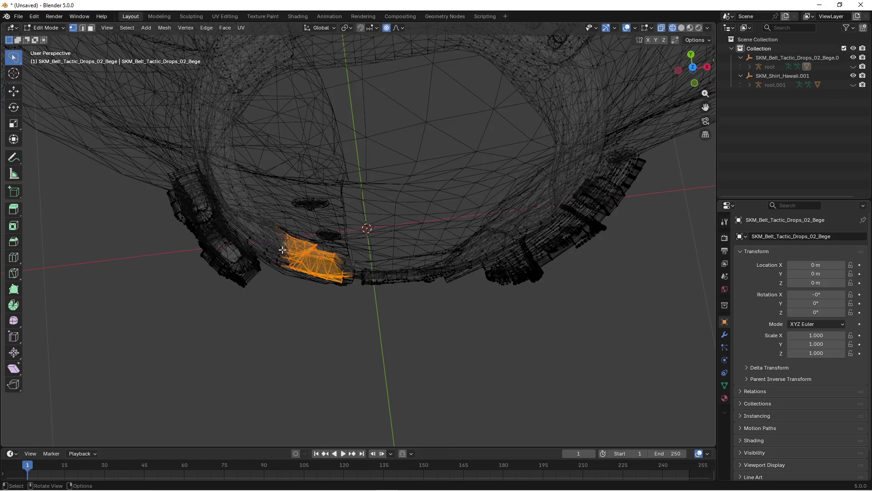
{"action": "key", "text": "shift+z"}
{"action": "left_click_drag", "start_coordinate": [352, 275], "coordinate": [391, 278]}
{"action": "key", "text": "g"}
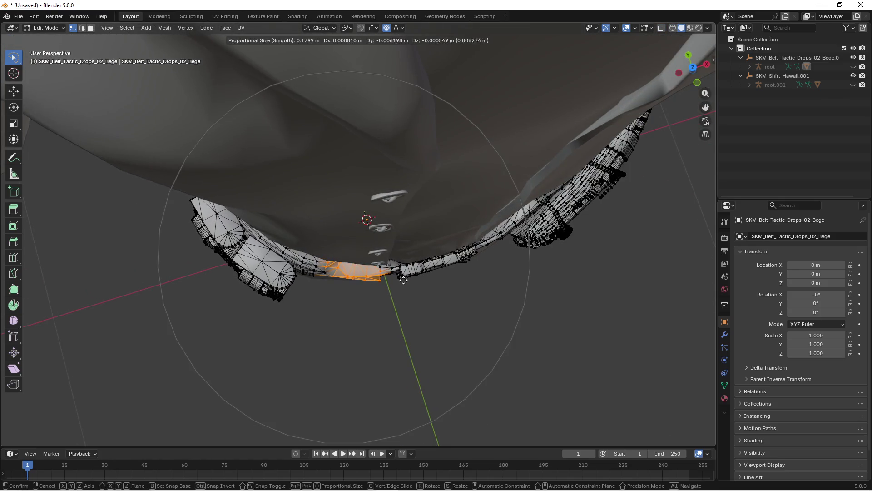
{"action": "left_click", "coordinate": [401, 282]}
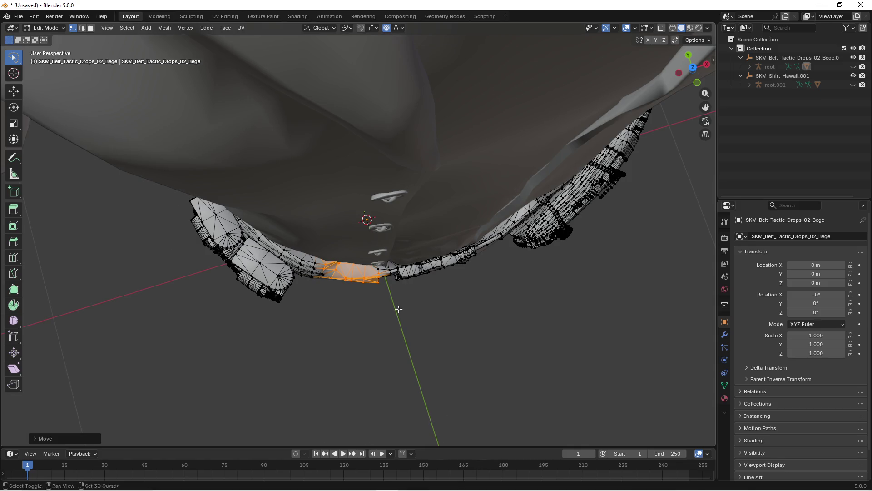
{"action": "mouse_move", "coordinate": [401, 281]}
{"action": "left_mouse_down"}
{"action": "mouse_move", "coordinate": [463, 271]}
{"action": "mouse_move", "coordinate": [491, 275]}
{"action": "mouse_move", "coordinate": [497, 294]}
{"action": "mouse_move", "coordinate": [522, 257]}
{"action": "mouse_move", "coordinate": [457, 273]}
{"action": "left_mouse_up"}
Select a band of the belt strap and move it snugly onto the shirt's waist
{"action": "key", "text": "shift+z"}
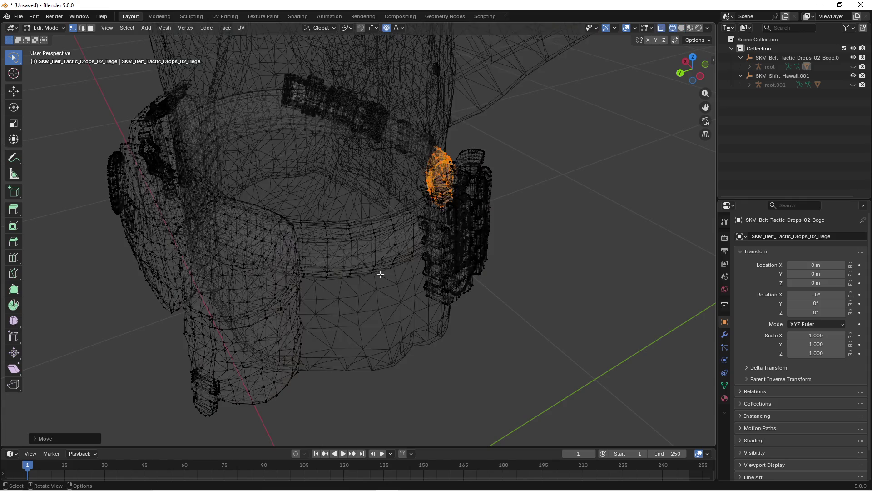
{"action": "mouse_move", "coordinate": [382, 273]}
{"action": "left_mouse_down"}
{"action": "mouse_move", "coordinate": [376, 286]}
{"action": "mouse_move", "coordinate": [382, 272]}
{"action": "mouse_move", "coordinate": [386, 291]}
{"action": "mouse_move", "coordinate": [363, 309]}
{"action": "mouse_move", "coordinate": [395, 336]}
{"action": "mouse_move", "coordinate": [300, 303]}
{"action": "mouse_move", "coordinate": [350, 306]}
{"action": "mouse_move", "coordinate": [438, 266]}
{"action": "mouse_move", "coordinate": [428, 249]}
{"action": "mouse_move", "coordinate": [448, 246]}
{"action": "mouse_move", "coordinate": [352, 245]}
{"action": "mouse_move", "coordinate": [516, 234]}
{"action": "mouse_move", "coordinate": [422, 241]}
{"action": "mouse_move", "coordinate": [465, 241]}
{"action": "left_mouse_up"}
{"action": "key", "text": "c"}
{"action": "key", "text": "Escape"}
{"action": "key", "text": "shift+z"}
{"action": "key", "text": "g"}
{"action": "left_click", "coordinate": [345, 288]}
{"action": "scroll", "coordinate": [465, 245], "scroll_direction": "down", "scroll_amount": 5}
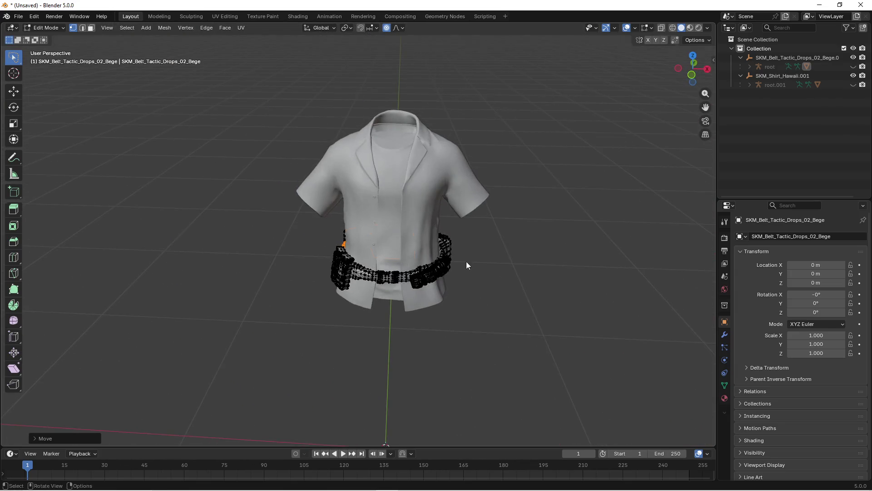
Leave Edit Mode and select the belt object in Object Mode with the move tool
{"action": "key", "text": "Tab"}
{"action": "left_click", "coordinate": [388, 269]}
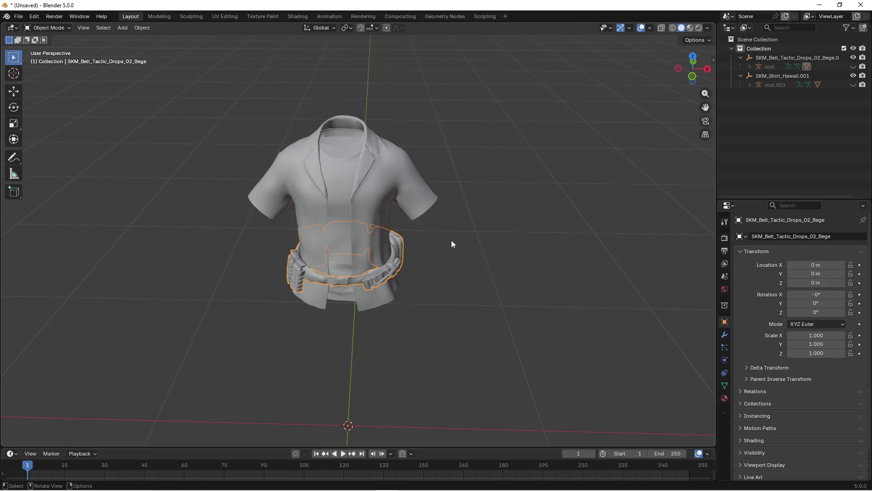
{"action": "left_click", "coordinate": [852, 85]}
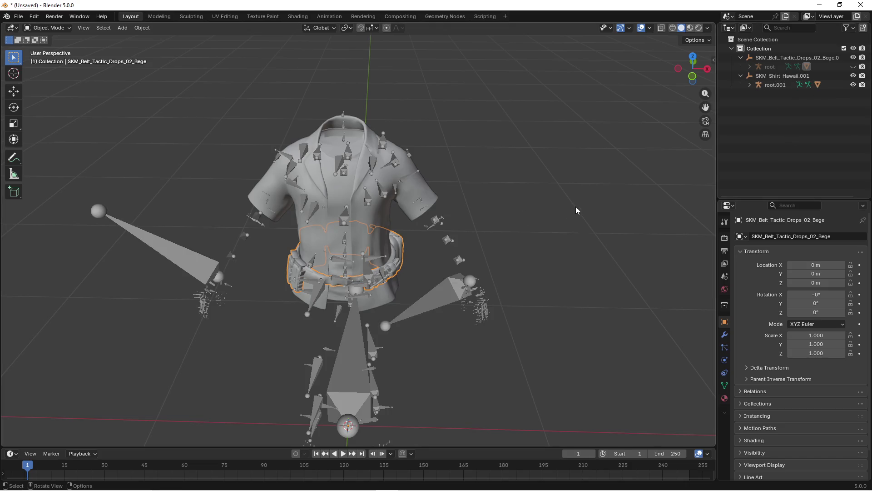
{"action": "left_click", "coordinate": [13, 92]}
{"action": "left_click_drag", "start_coordinate": [158, 154], "coordinate": [186, 156]}
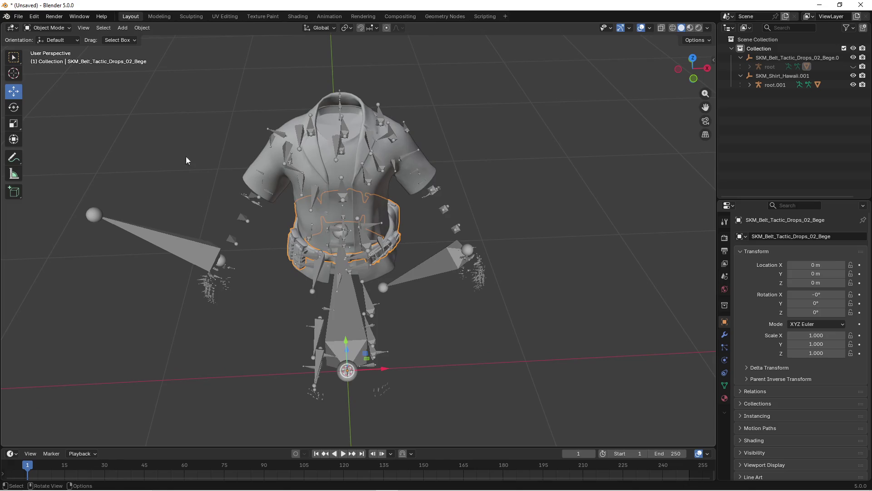
{"action": "left_click", "coordinate": [285, 248]}
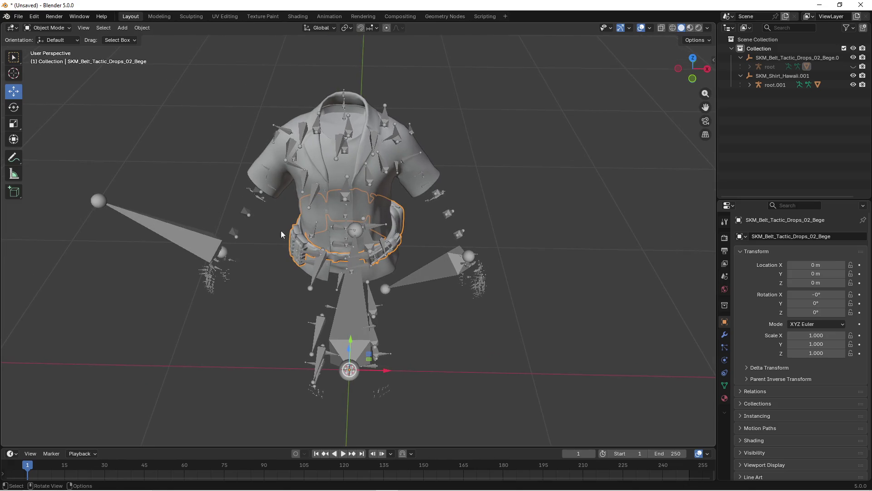
Select the shirt armature root.001 with its attached meshes and start the export
{"action": "left_click", "coordinate": [853, 85]}
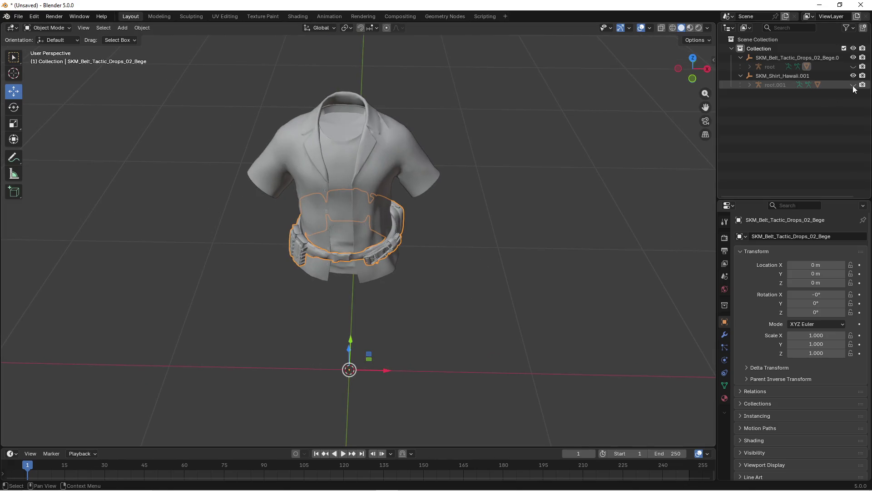
{"action": "left_click", "coordinate": [852, 85]}
{"action": "scroll", "coordinate": [412, 236], "scroll_direction": "up", "scroll_amount": 3}
{"action": "scroll", "coordinate": [430, 218], "scroll_direction": "down", "scroll_amount": 3}
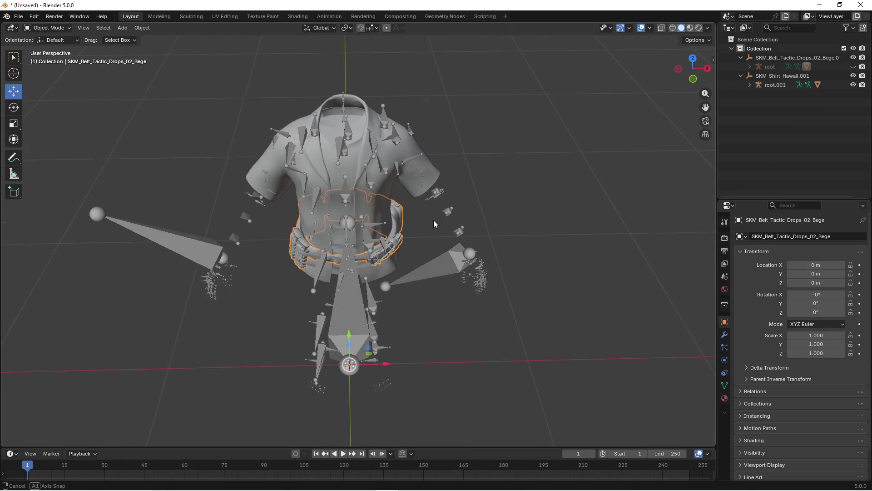
{"action": "mouse_move", "coordinate": [447, 239]}
{"action": "left_mouse_down"}
{"action": "mouse_move", "coordinate": [501, 228]}
{"action": "mouse_move", "coordinate": [438, 250]}
{"action": "left_mouse_up"}
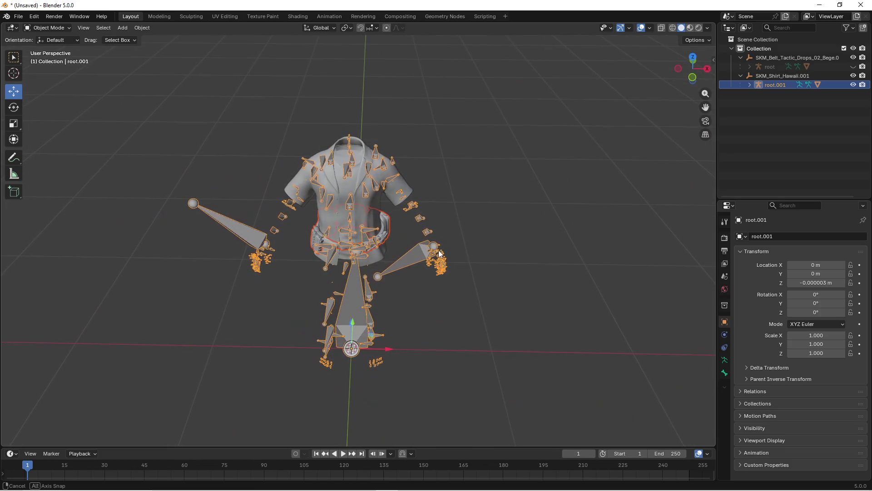
{"action": "left_click", "coordinate": [14, 17]}
Start an FBX export browsed to Data (D:)\Neuer Ordner\mesh_fix\belt_fix, then bring up File Explorer
{"action": "mouse_move", "coordinate": [52, 159]}
{"action": "left_click", "coordinate": [146, 229]}
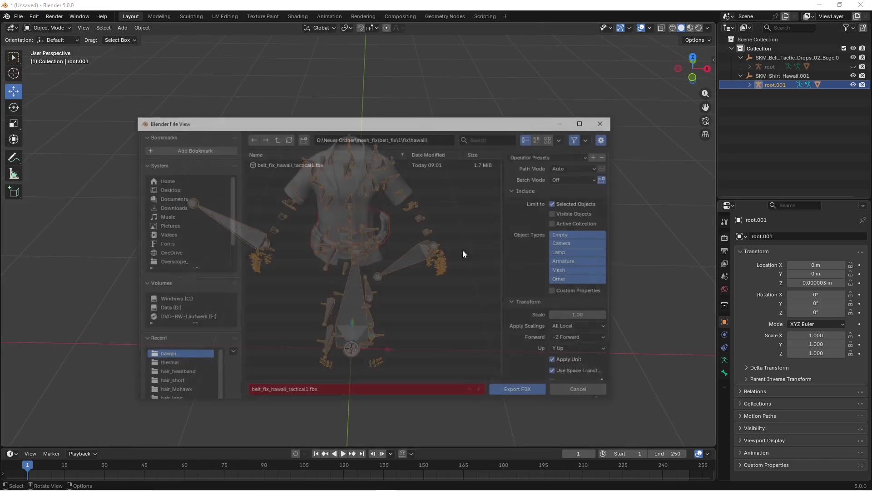
{"action": "scroll", "coordinate": [541, 304], "scroll_direction": "down", "scroll_amount": 2}
{"action": "scroll", "coordinate": [530, 322], "scroll_direction": "down", "scroll_amount": 4}
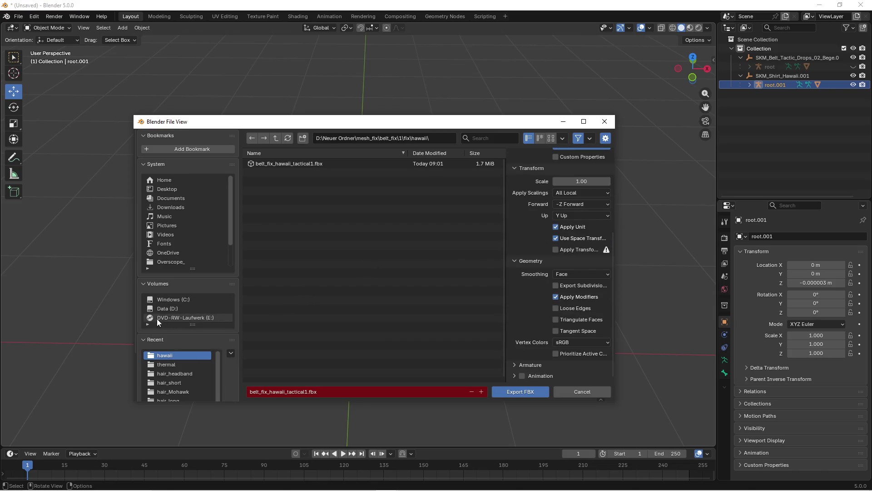
{"action": "left_click", "coordinate": [168, 308]}
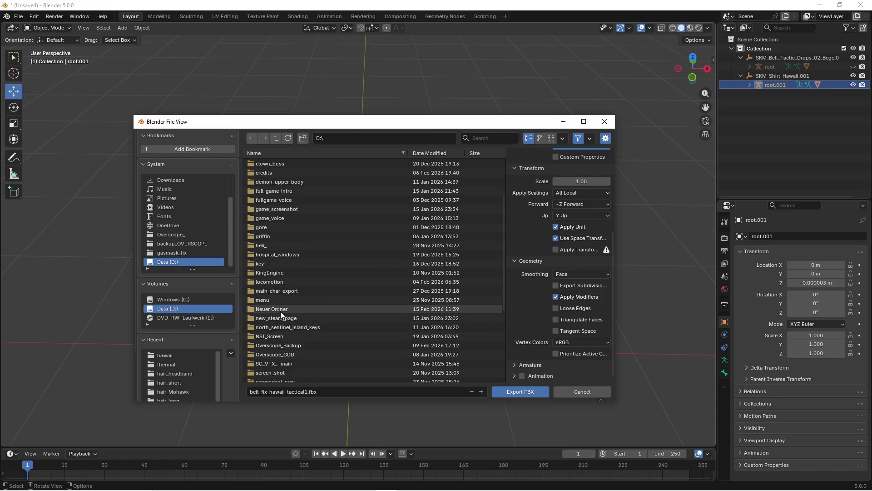
{"action": "left_click", "coordinate": [280, 312]}
{"action": "left_click", "coordinate": [286, 164]}
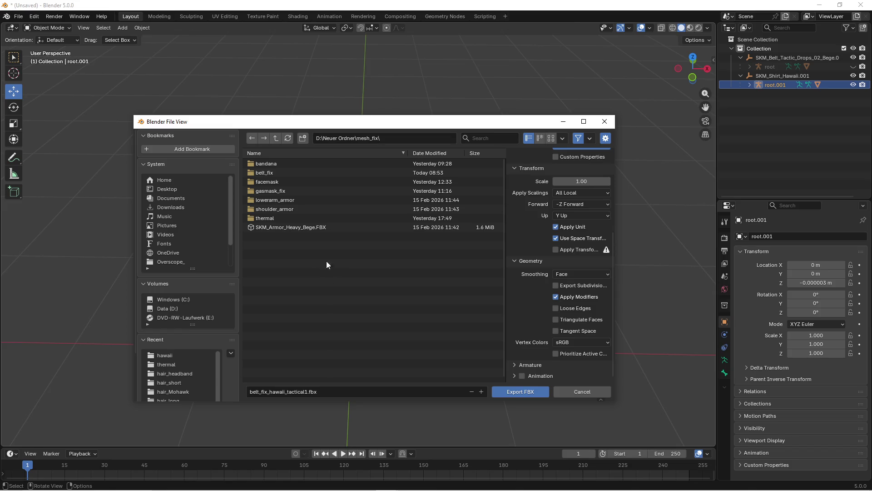
{"action": "left_click", "coordinate": [268, 173]}
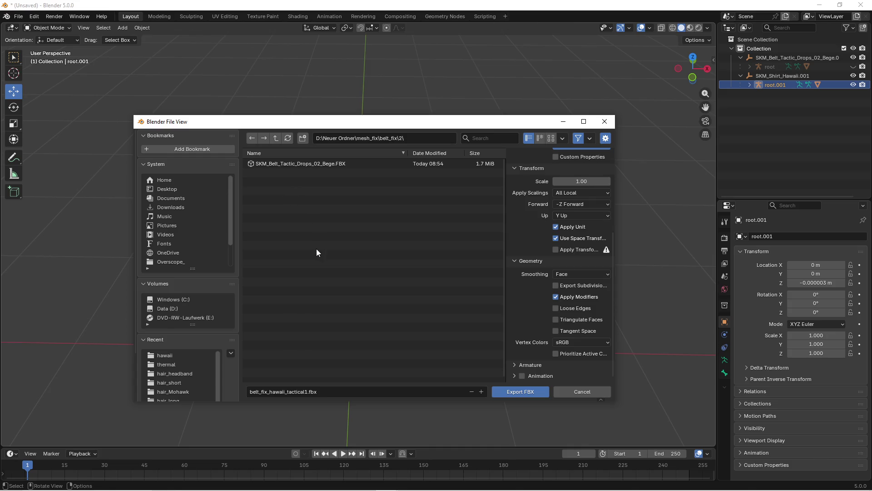
{"action": "key", "text": "super"}
{"action": "left_click", "coordinate": [196, 481]}
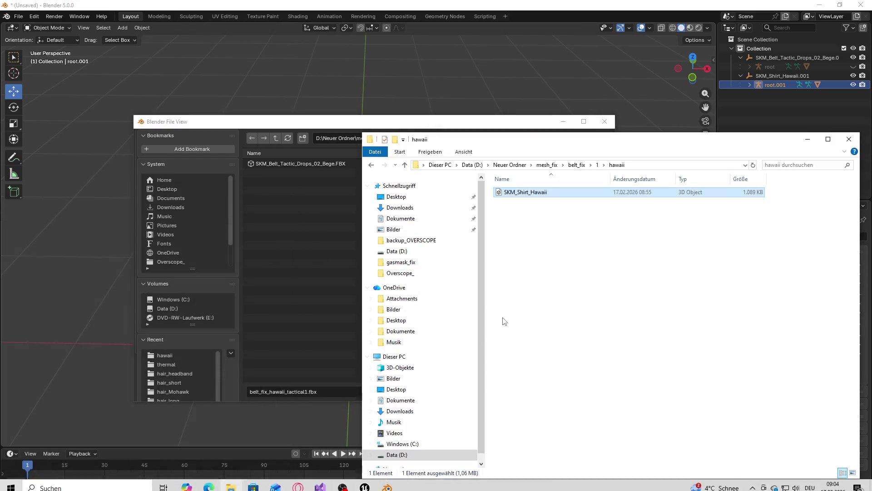
In belt_fix\2, create a new 'fix' folder with a 'hawaii' subfolder inside it
{"action": "left_click", "coordinate": [576, 164]}
{"action": "double_click", "coordinate": [502, 202]}
{"action": "right_click", "coordinate": [528, 245]}
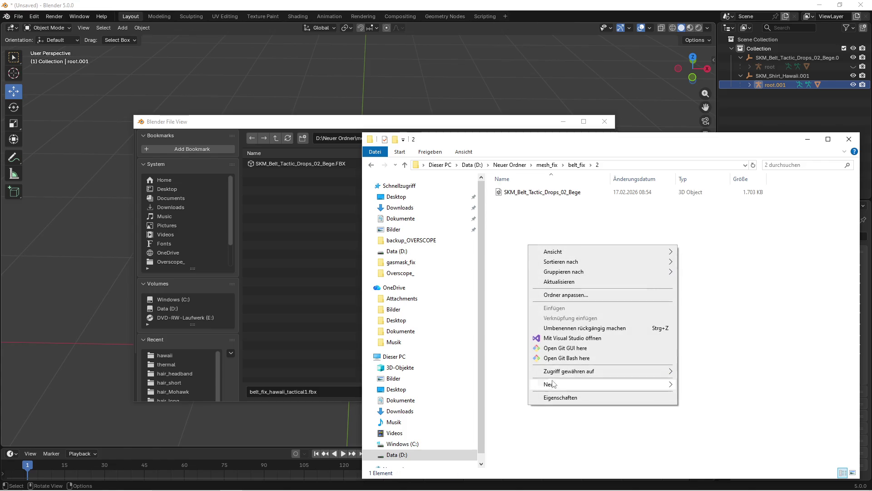
{"action": "mouse_move", "coordinate": [553, 384]}
{"action": "left_click", "coordinate": [695, 384]}
{"action": "type", "text": "fix"}
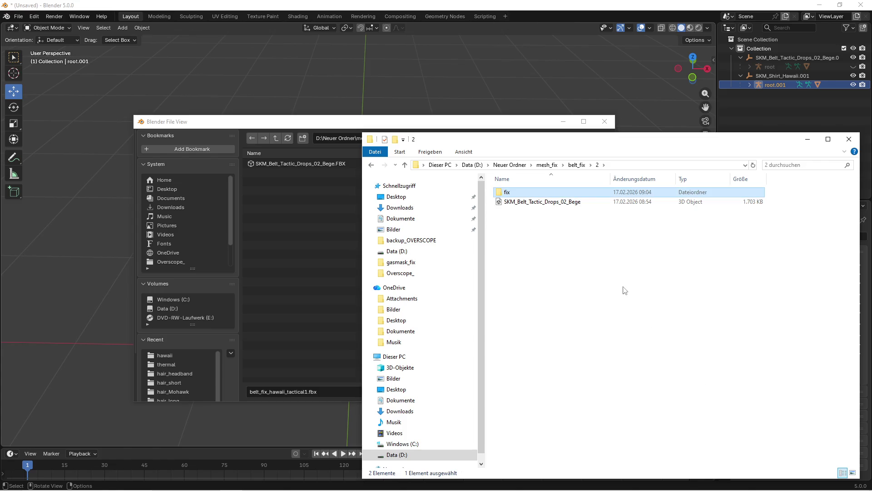
{"action": "double_click", "coordinate": [509, 195]}
{"action": "right_click", "coordinate": [541, 246]}
{"action": "mouse_move", "coordinate": [553, 384]}
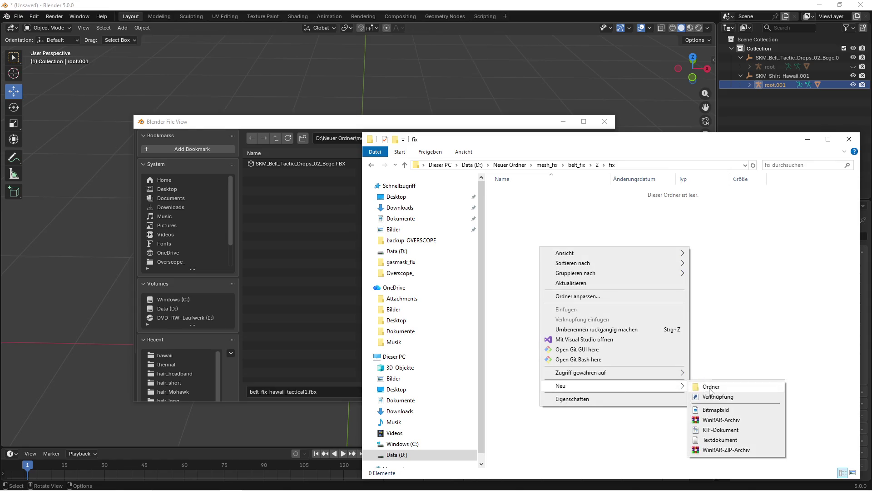
{"action": "left_click", "coordinate": [695, 385]}
{"action": "type", "text": "hawaii"}
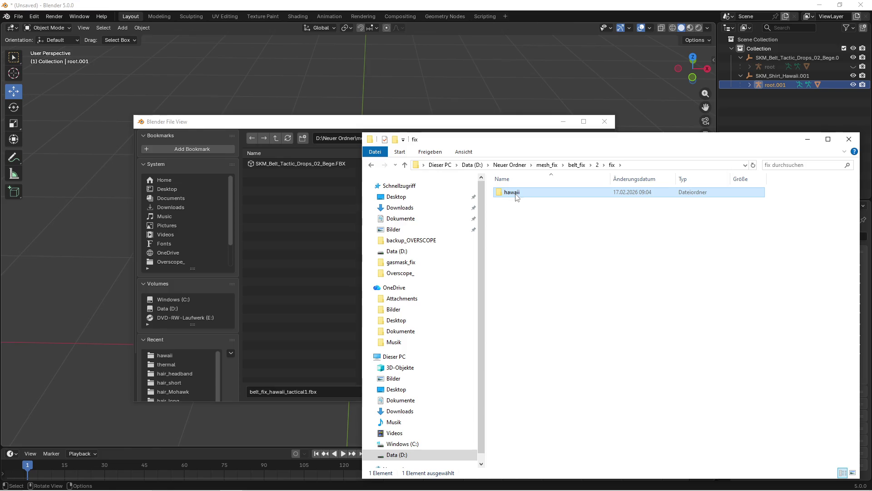
{"action": "left_click", "coordinate": [320, 217]}
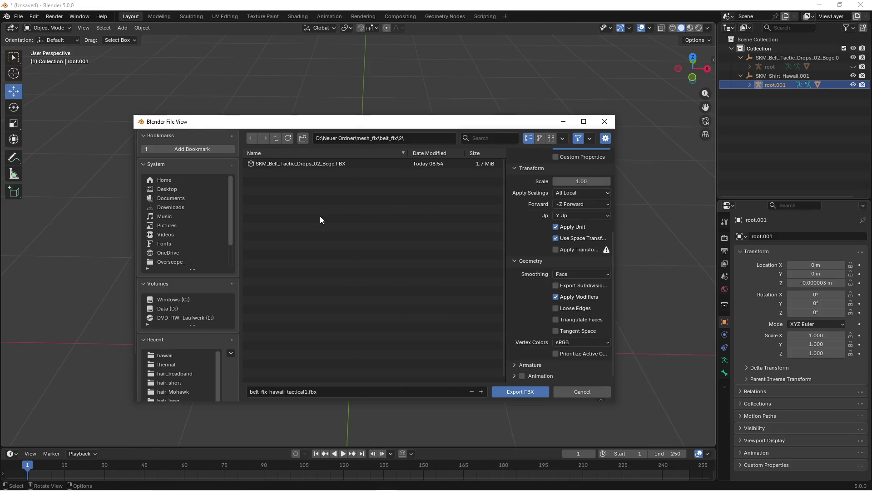
Export the FBX as belt_fix_hawaii_tactical2 into belt_fix\2\fix\hawaii
{"action": "left_click", "coordinate": [263, 139]}
{"action": "left_click", "coordinate": [267, 174]}
{"action": "double_click", "coordinate": [267, 173]}
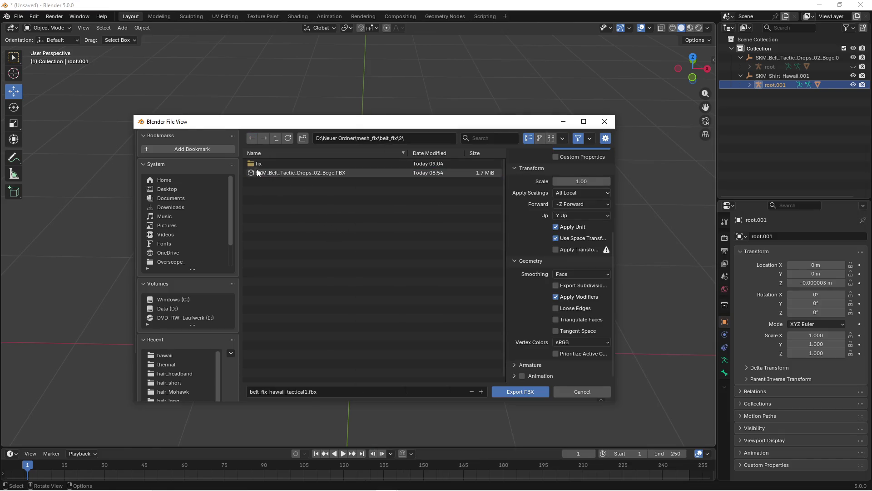
{"action": "double_click", "coordinate": [257, 174]}
{"action": "double_click", "coordinate": [261, 167]}
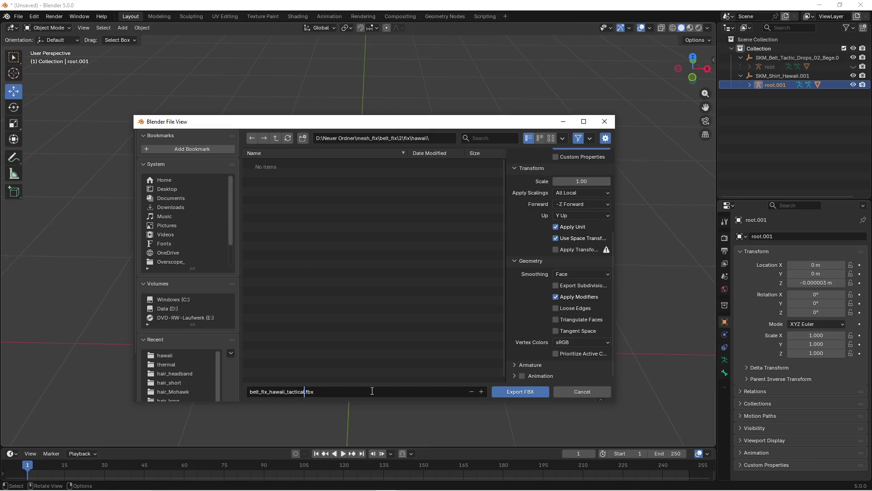
{"action": "type", "text": "2"}
{"action": "left_click", "coordinate": [519, 391]}
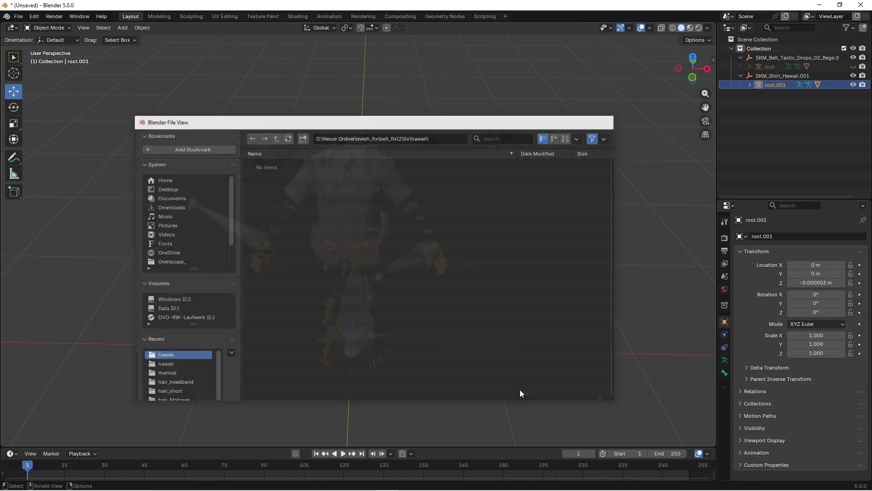
Check that belt_fix_hawaii_tactical2.fbx appears in the hawaii folder, then switch toward Unreal Editor
{"action": "key", "text": "super"}
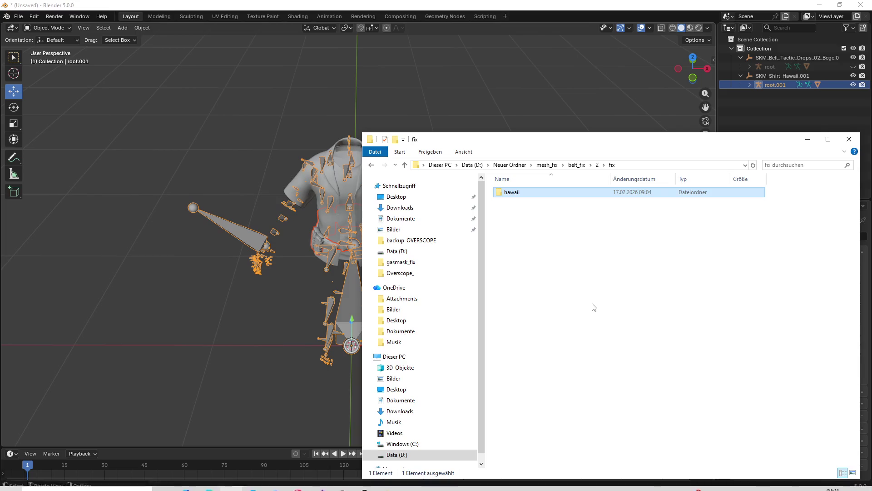
{"action": "double_click", "coordinate": [512, 193]}
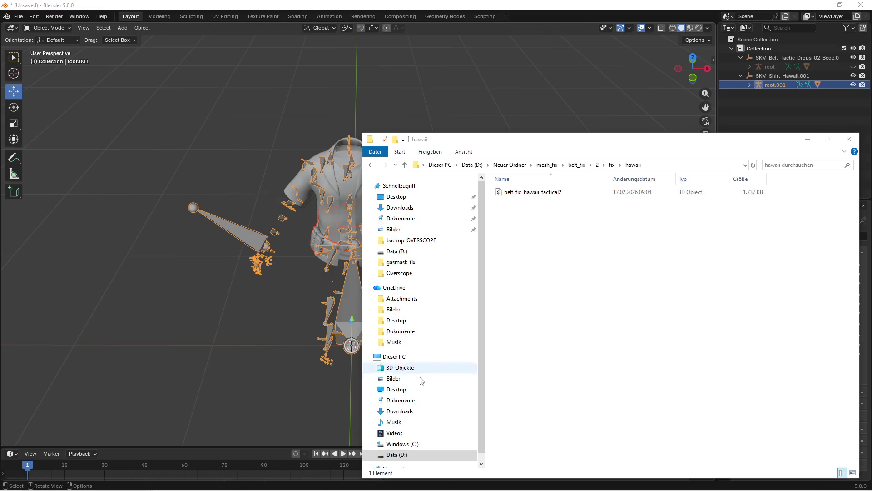
{"action": "key", "text": "super"}
{"action": "key", "text": "alt+Tab"}
{"action": "key", "text": "super"}
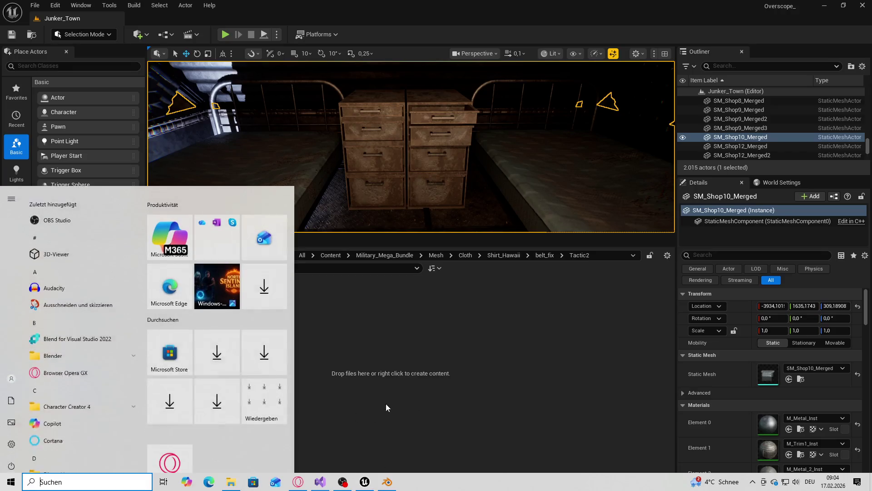
Drag belt_fix_hawaii_tactical2.fbx into Unreal's Tactic2 folder and import it with SK_Military_Character_Skeleton
{"action": "left_click", "coordinate": [223, 488]}
{"action": "left_click", "coordinate": [545, 193]}
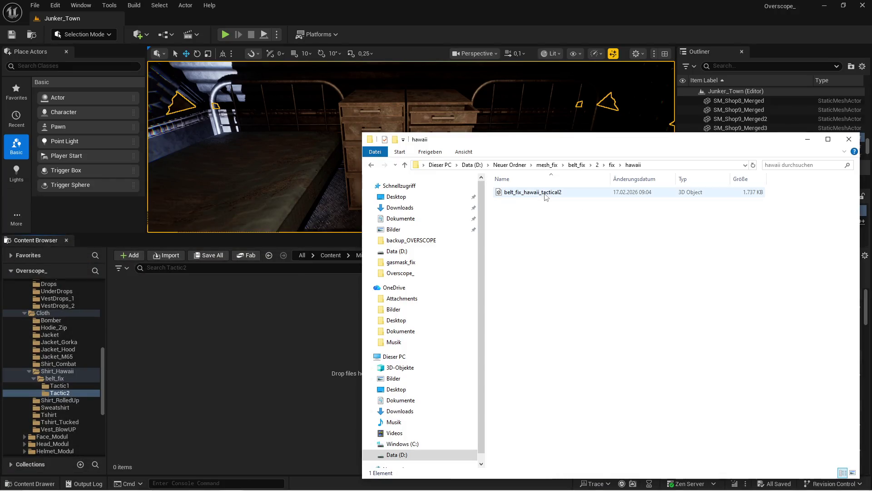
{"action": "left_click_drag", "start_coordinate": [304, 344], "coordinate": [305, 344]}
{"action": "scroll", "coordinate": [329, 331], "scroll_direction": "down", "scroll_amount": 5}
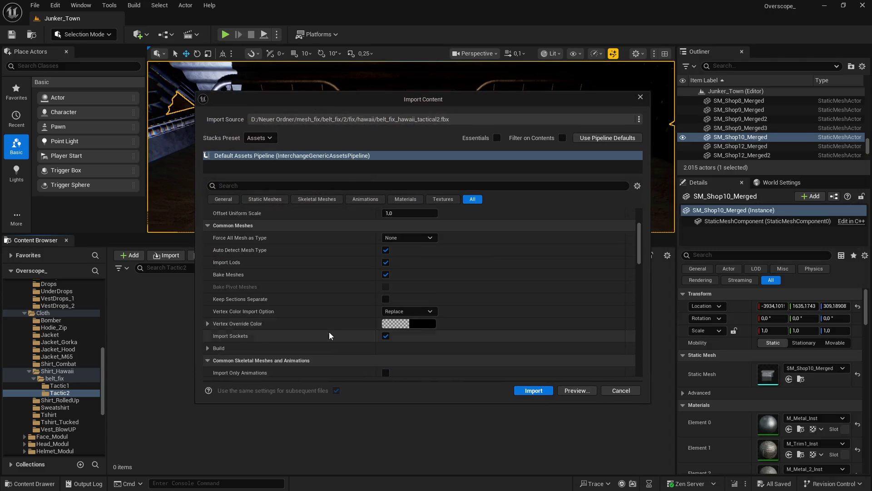
{"action": "left_click", "coordinate": [431, 313]}
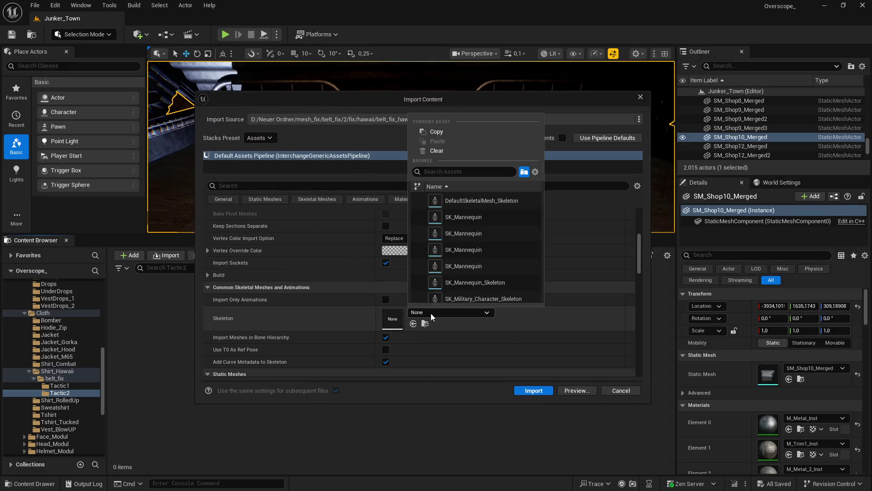
{"action": "key", "text": "BackSpace"}
{"action": "key", "text": "BackSpace"}
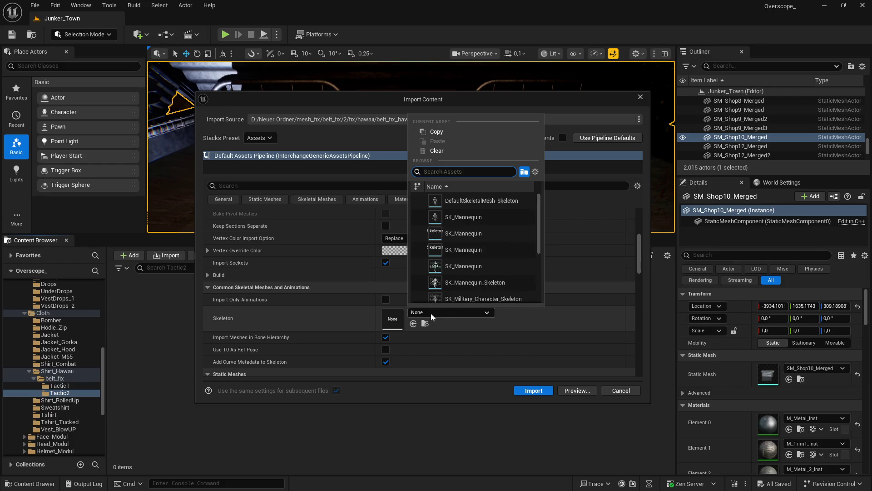
{"action": "type", "text": "milo"}
{"action": "key", "text": "BackSpace"}
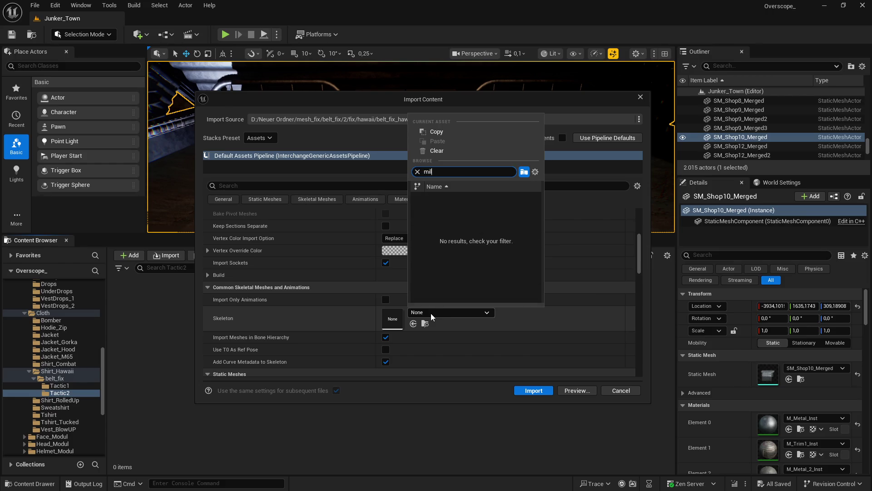
{"action": "left_click", "coordinate": [483, 200]}
{"action": "left_click", "coordinate": [532, 390]}
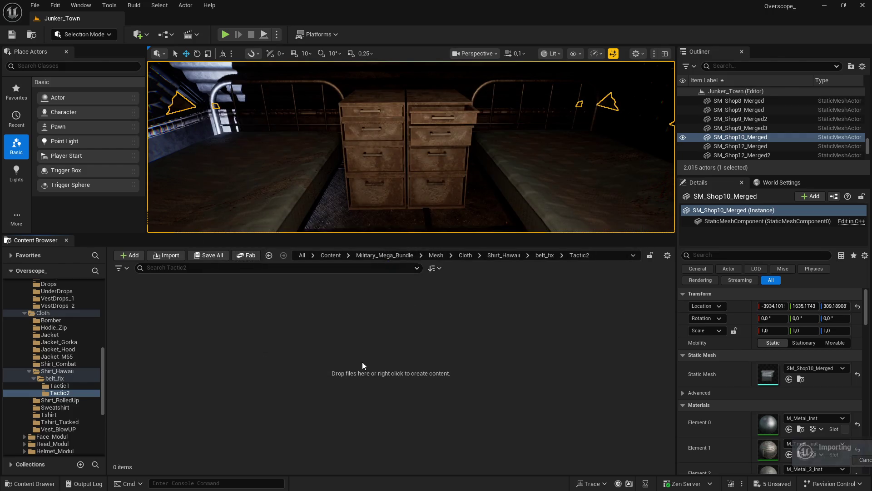
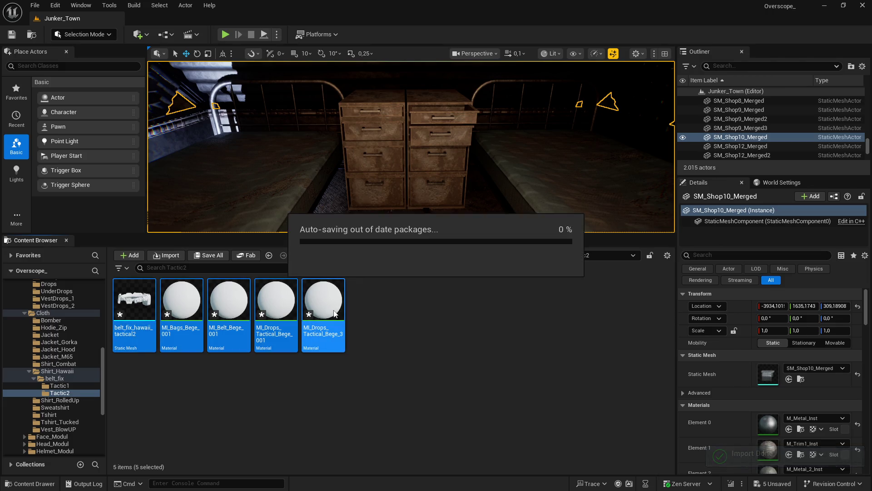
Delete all five assets in Tactic2, the old belt mesh and its four material instances
{"action": "left_click", "coordinate": [448, 340]}
{"action": "key", "text": "ctrl+a"}
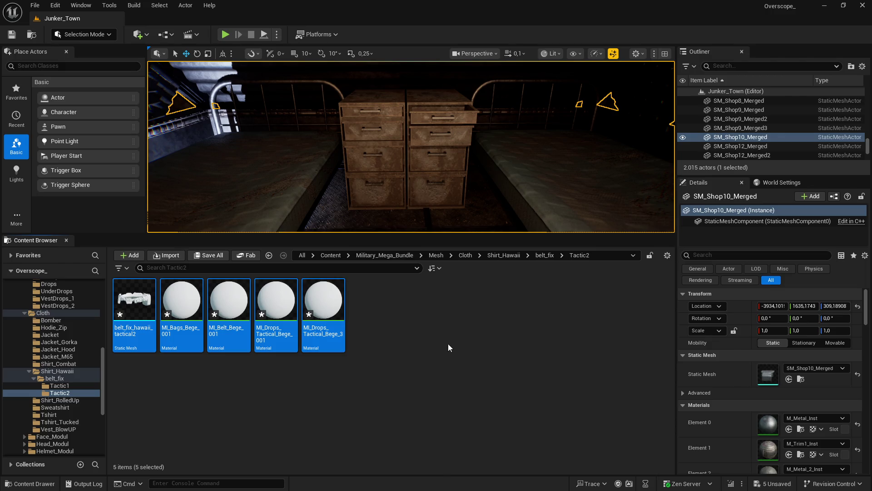
{"action": "key", "text": "Delete"}
{"action": "left_click", "coordinate": [357, 397]}
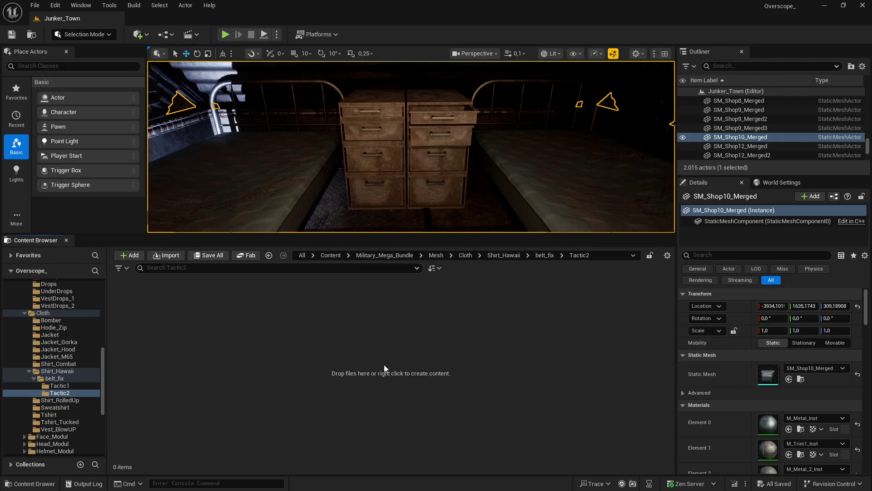
Switch from Unreal Engine back to Blender
{"action": "key", "text": "super"}
{"action": "left_click", "coordinate": [387, 481]}
{"action": "left_click", "coordinate": [432, 331]}
{"action": "scroll", "coordinate": [401, 337], "scroll_direction": "up", "scroll_amount": 5}
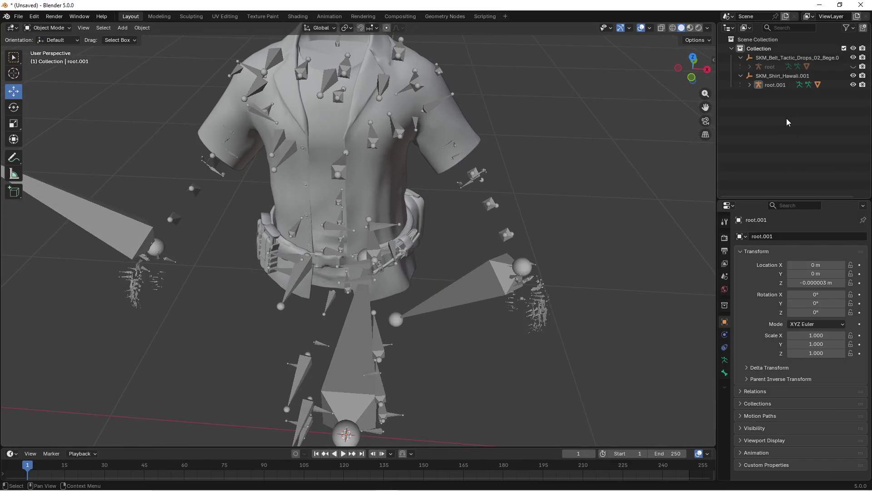
Hide the shirt armature root.001, show root, and select the belt mesh with its armature
{"action": "left_click", "coordinate": [853, 85]}
{"action": "left_click", "coordinate": [853, 66]}
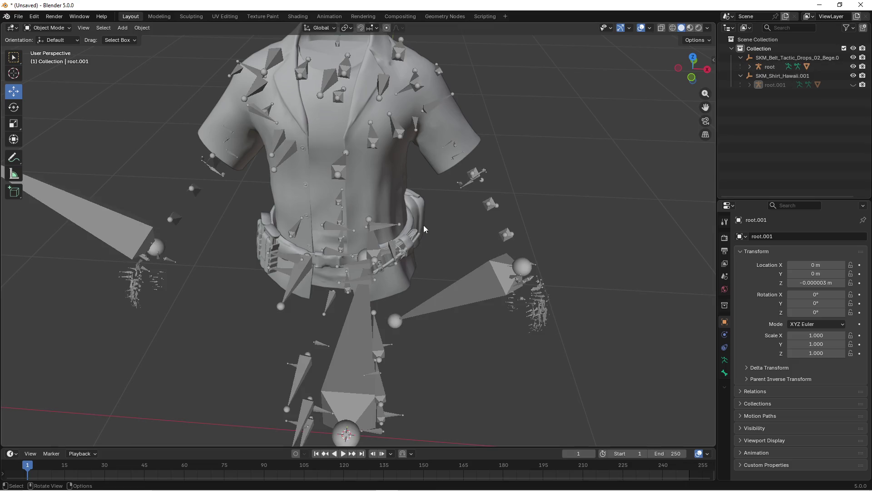
{"action": "scroll", "coordinate": [423, 225], "scroll_direction": "down", "scroll_amount": 2}
{"action": "left_click", "coordinate": [416, 222]}
{"action": "scroll", "coordinate": [409, 258], "scroll_direction": "down", "scroll_amount": 3}
{"action": "left_click", "coordinate": [436, 249], "text": "shift"}
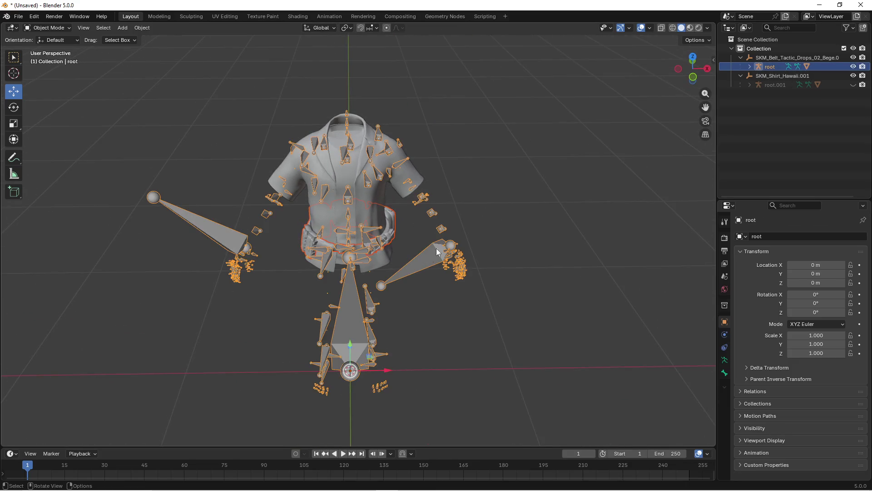
Open the FBX export settings and collapse the geometry section
{"action": "left_click", "coordinate": [19, 16]}
{"action": "mouse_move", "coordinate": [59, 156]}
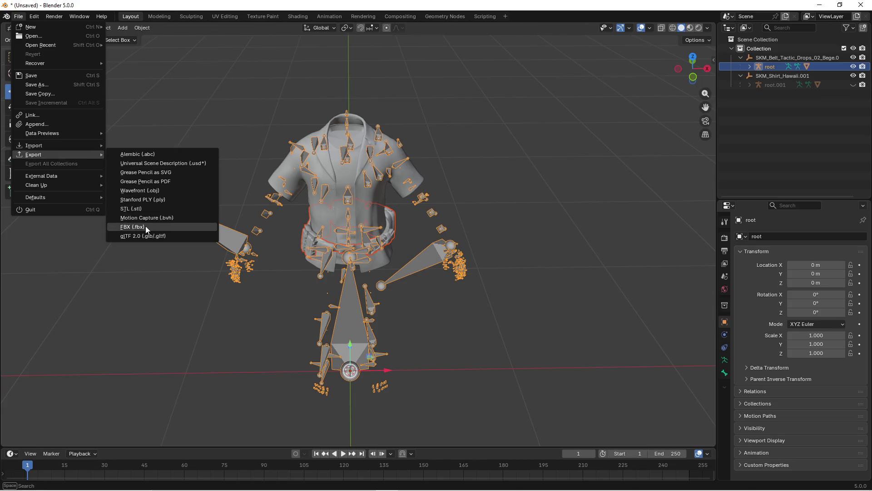
{"action": "left_click", "coordinate": [145, 225]}
{"action": "scroll", "coordinate": [527, 309], "scroll_direction": "down", "scroll_amount": 3}
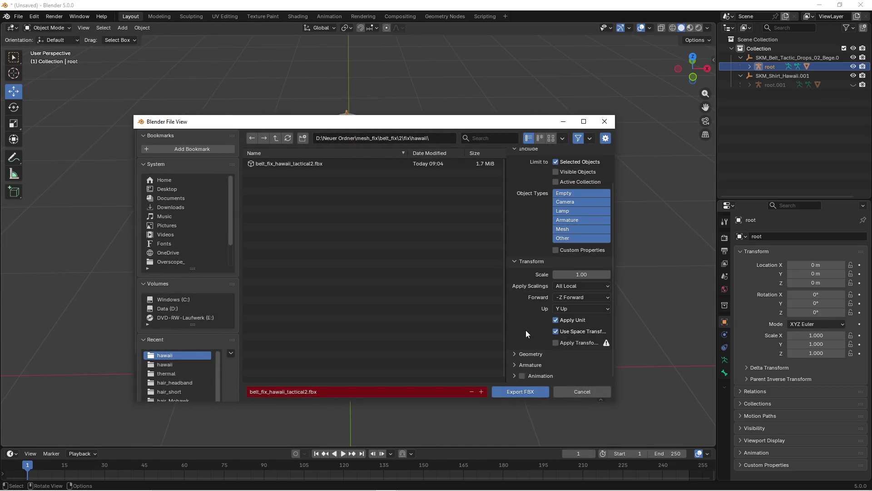
{"action": "left_click", "coordinate": [531, 336]}
Delete the old belt_fix_hawaii_tactical2 file from the hawaii export folder
{"action": "key", "text": "super+e"}
{"action": "left_click", "coordinate": [523, 194]}
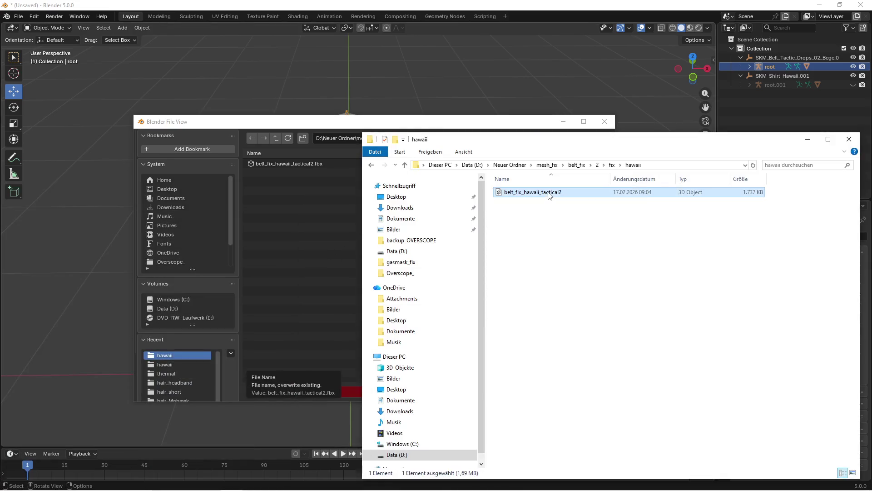
{"action": "key", "text": "Delete"}
{"action": "left_click_drag", "start_coordinate": [325, 130], "coordinate": [315, 129]}
{"action": "left_click", "coordinate": [595, 121]}
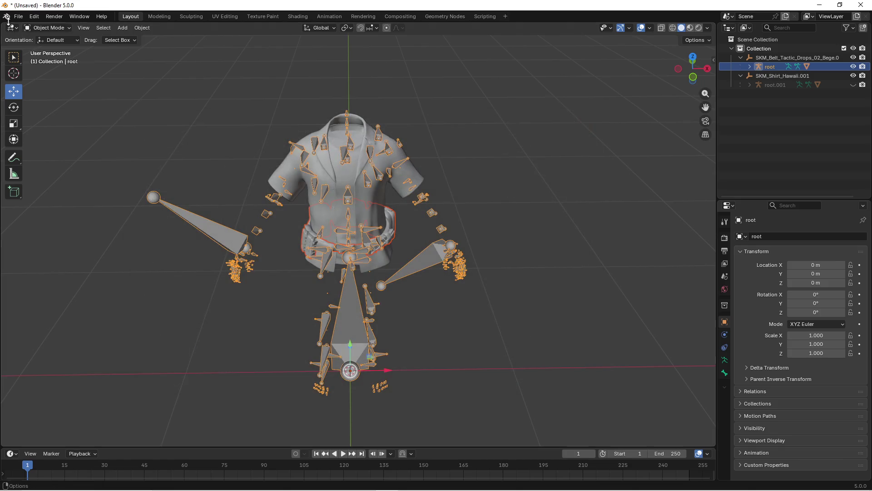
Export the belt and its armature again as belt_fix_hawaii_tactical2.fbx
{"action": "left_click", "coordinate": [19, 16]}
{"action": "mouse_move", "coordinate": [58, 154]}
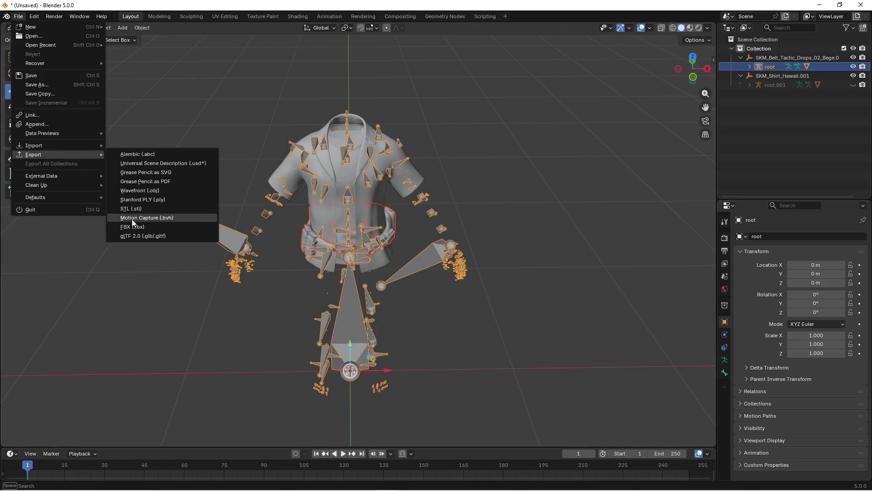
{"action": "left_click", "coordinate": [132, 227]}
{"action": "key", "text": "Escape"}
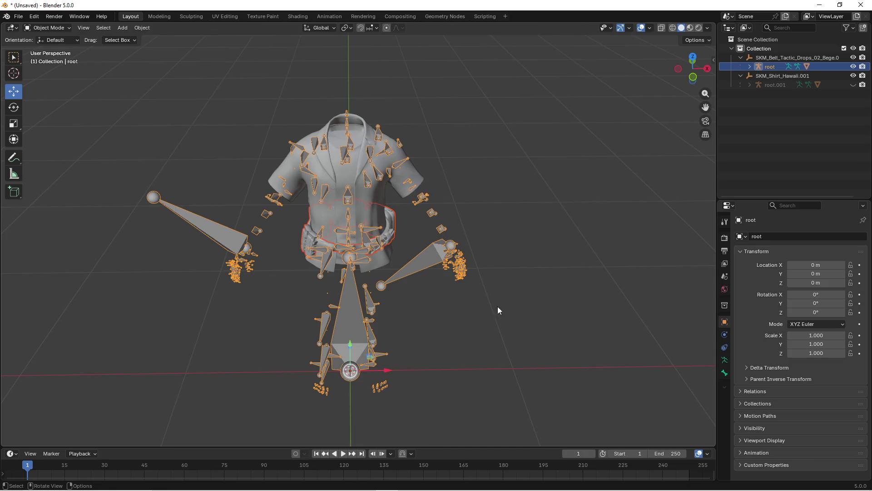
{"action": "key", "text": "super"}
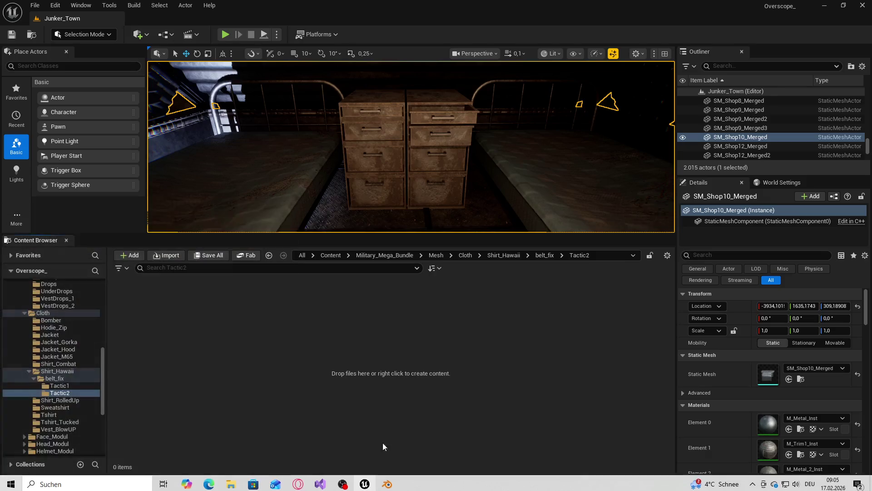
Import the belt FBX into Tactic2 using SK_Military_Character_Skeleton as the skeleton
{"action": "left_click", "coordinate": [231, 482]}
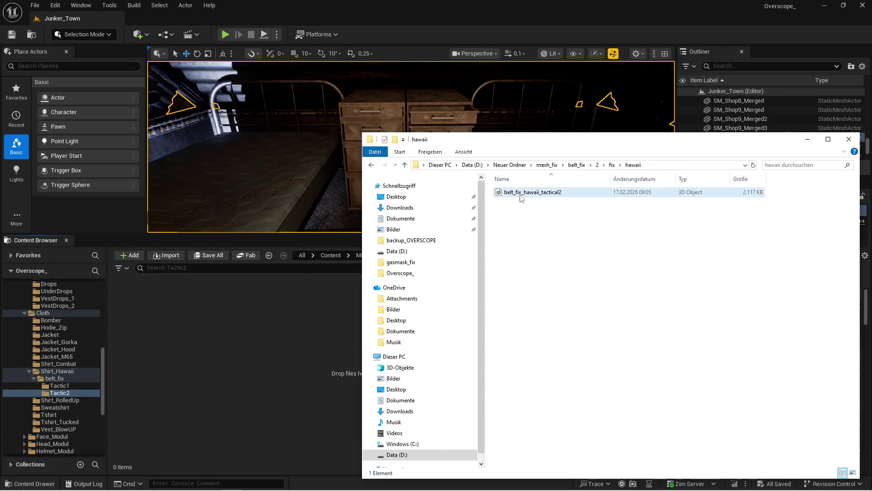
{"action": "left_click_drag", "start_coordinate": [290, 344], "coordinate": [292, 345]}
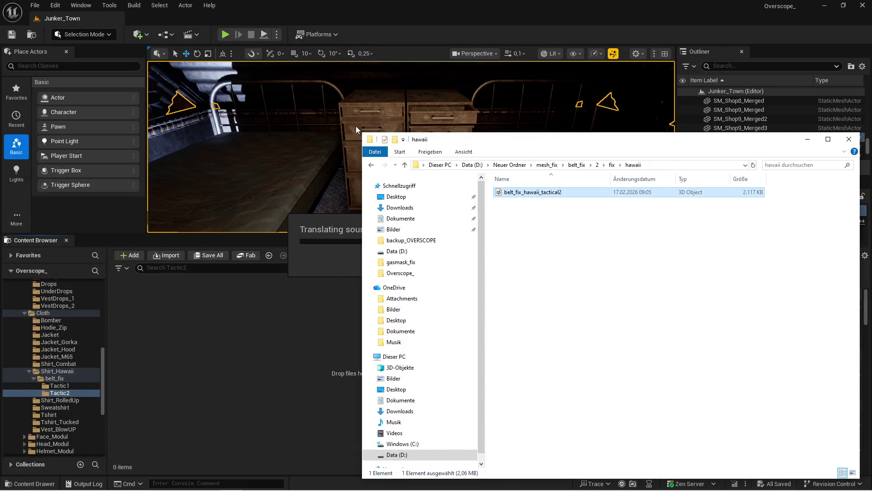
{"action": "left_click", "coordinate": [348, 94]}
{"action": "scroll", "coordinate": [373, 289], "scroll_direction": "down", "scroll_amount": 2}
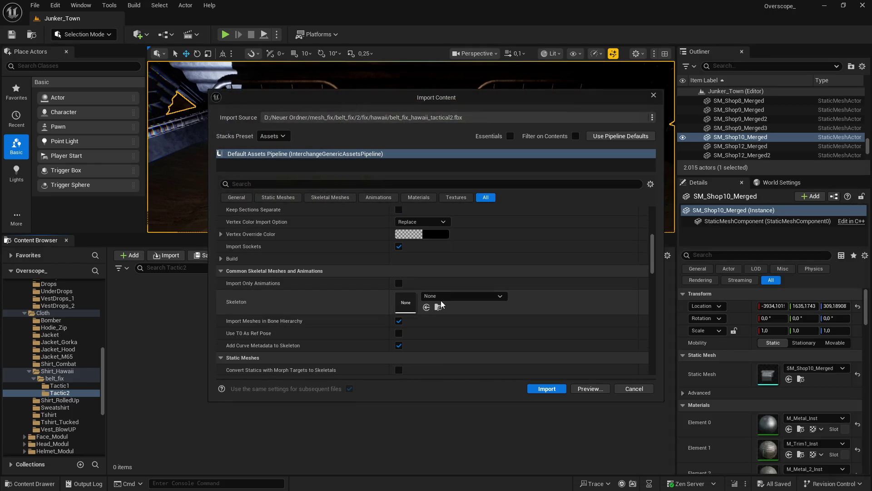
{"action": "left_click", "coordinate": [445, 298]}
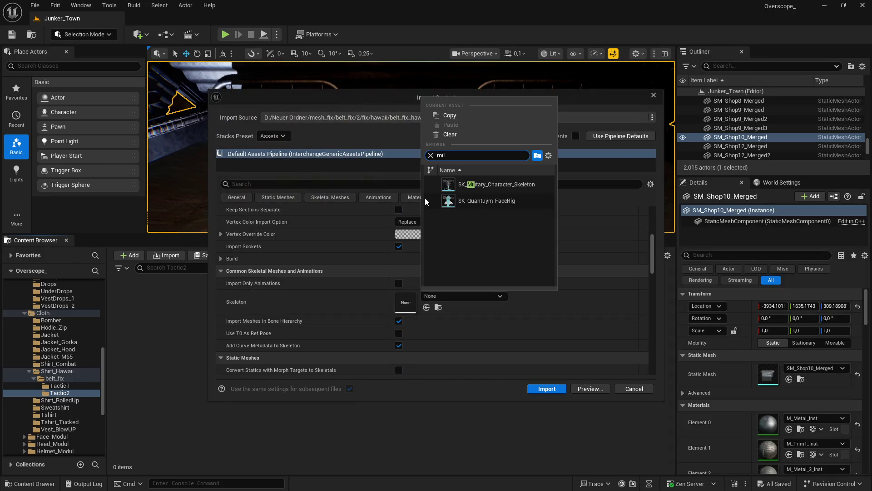
{"action": "left_click", "coordinate": [493, 187]}
{"action": "left_click", "coordinate": [543, 389]}
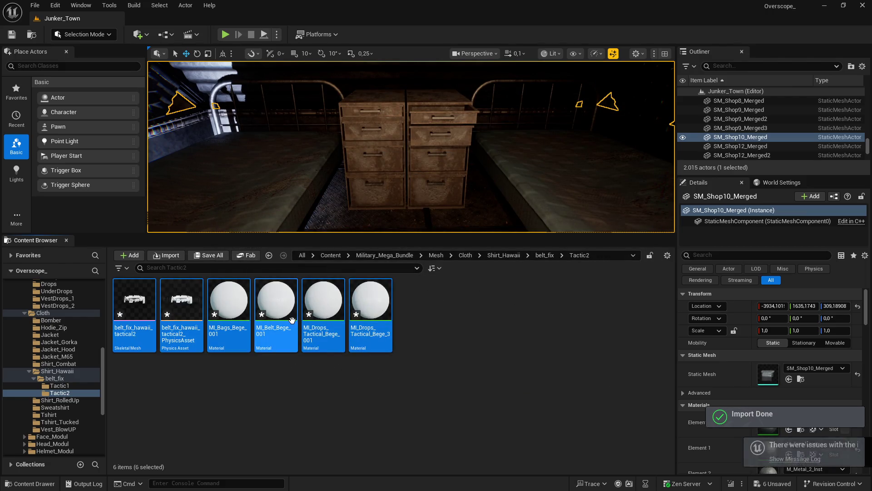
Save all six new assets and return to Blender
{"action": "left_click", "coordinate": [236, 378]}
{"action": "left_click", "coordinate": [208, 256]}
{"action": "left_click", "coordinate": [506, 353]}
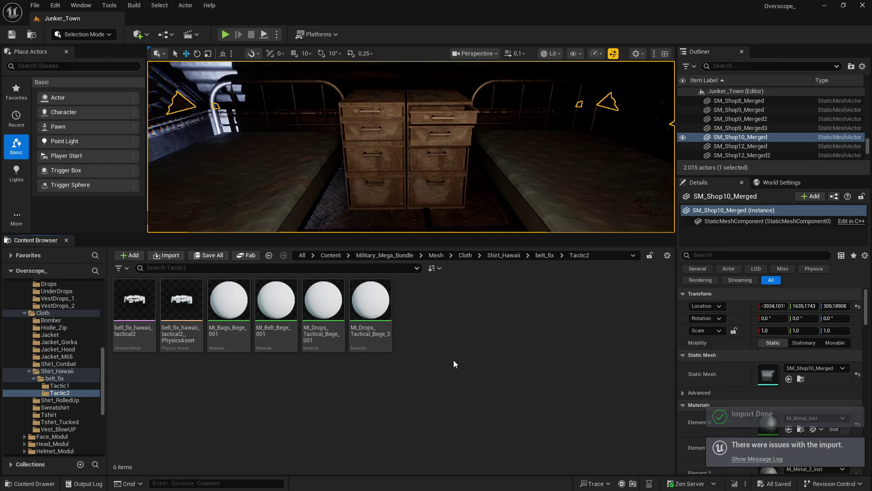
{"action": "key", "text": "super"}
{"action": "key", "text": "alt+Tab"}
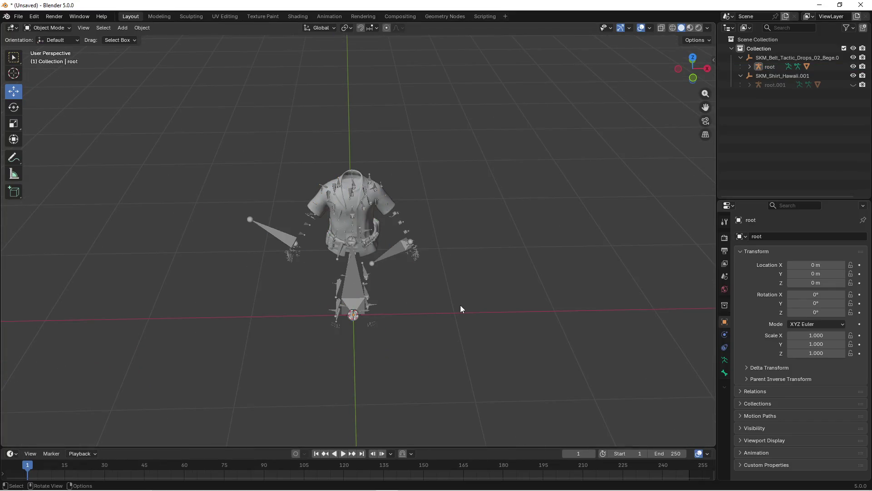
Delete every object in the scene, including the leftover root.001 armature
{"action": "key", "text": "a"}
{"action": "key", "text": "Delete"}
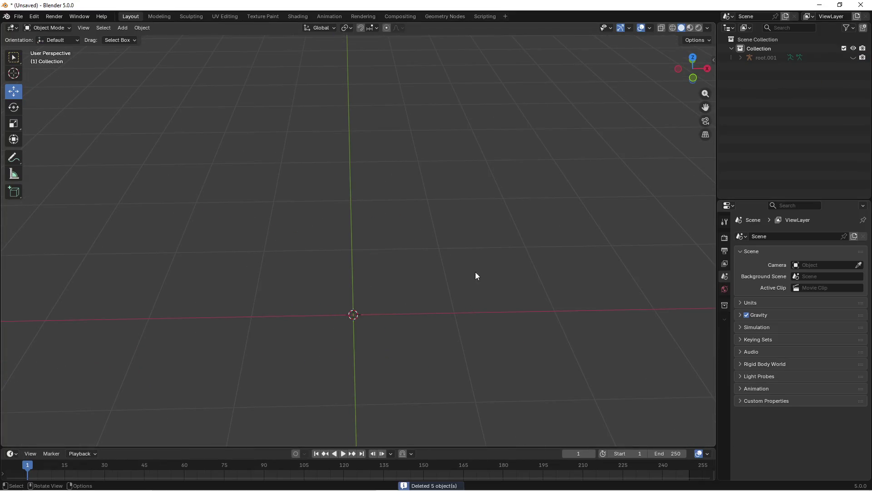
{"action": "left_click", "coordinate": [762, 56]}
{"action": "key", "text": "Delete"}
Browse to belt_fix's folder 1 and create a new folder there
{"action": "key", "text": "alt+Tab"}
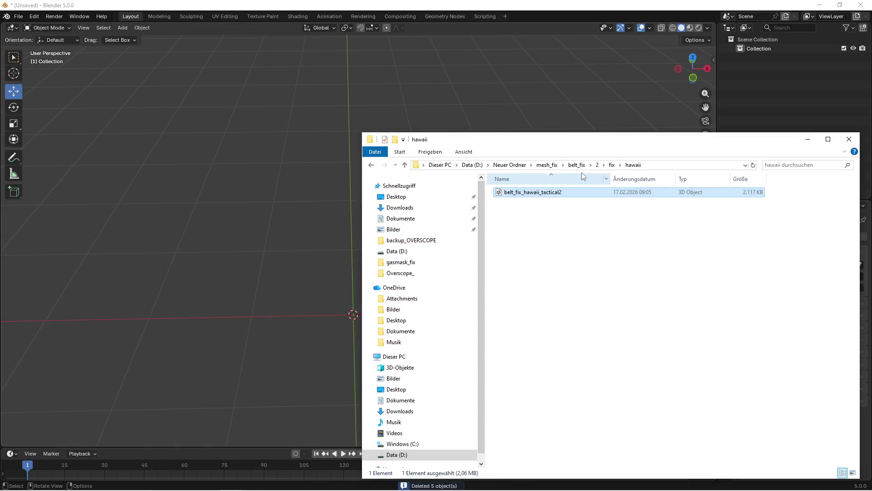
{"action": "left_click", "coordinate": [577, 165]}
{"action": "double_click", "coordinate": [529, 192]}
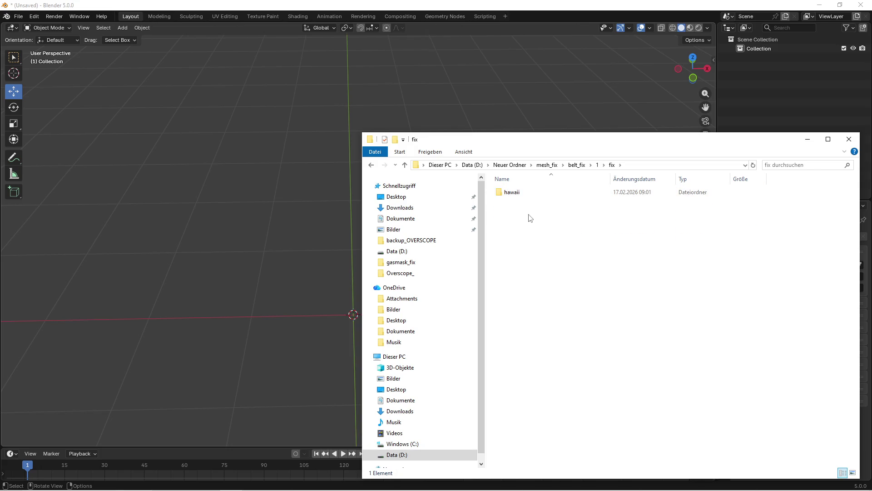
{"action": "key", "text": "BackSpace"}
{"action": "right_click", "coordinate": [525, 264]}
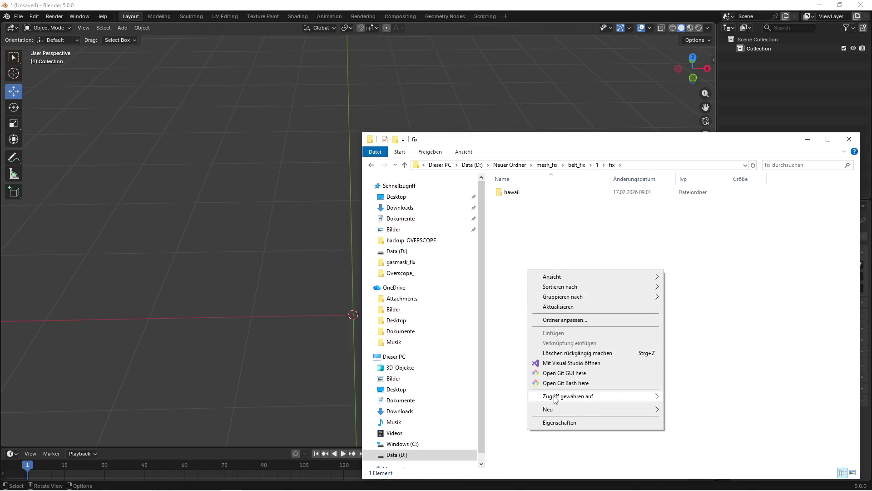
{"action": "mouse_move", "coordinate": [575, 411]}
{"action": "left_click", "coordinate": [704, 413]}
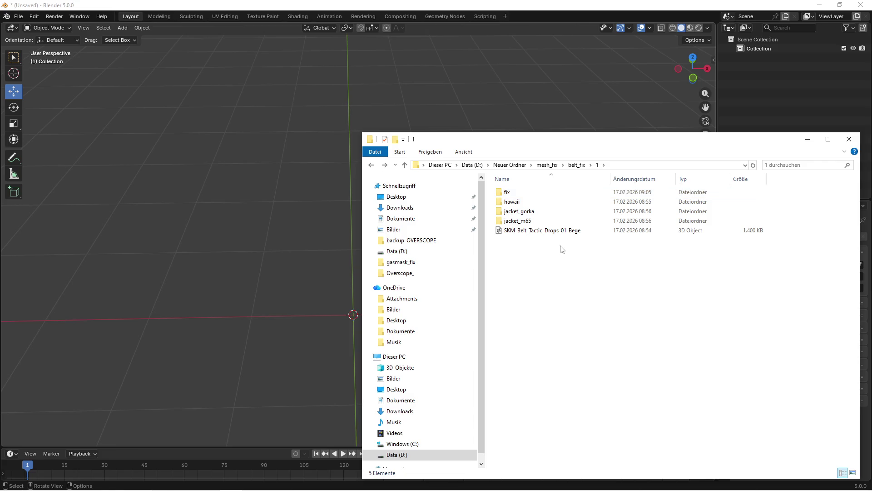
Import SKM_Belt_Tactic_Drops_01_Bege and SKM_Jacket_Gorka_Black, then hide both armatures
{"action": "left_click_drag", "start_coordinate": [306, 293], "coordinate": [307, 293]}
{"action": "left_click", "coordinate": [275, 454]}
{"action": "key", "text": "super"}
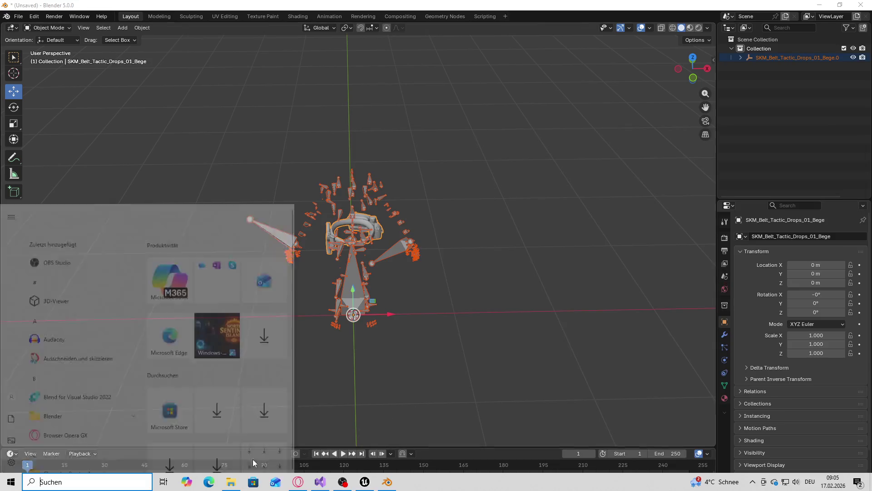
{"action": "double_click", "coordinate": [520, 211]}
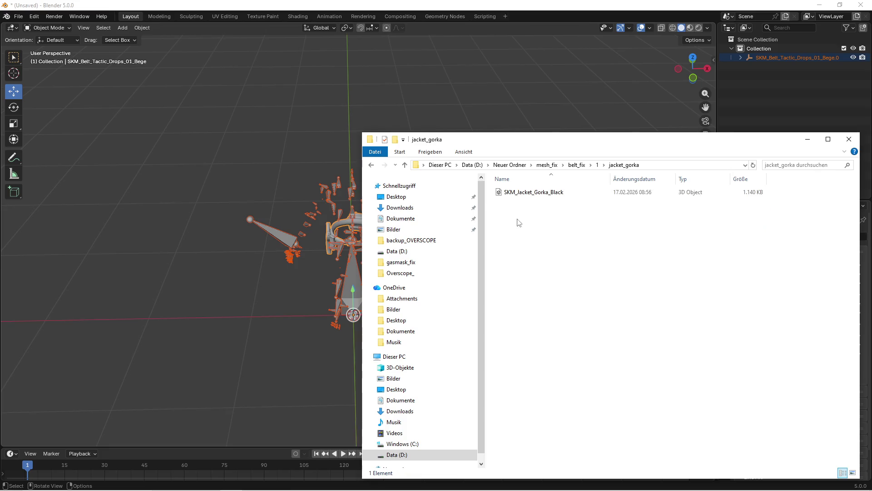
{"action": "left_click_drag", "start_coordinate": [466, 196], "coordinate": [255, 342]}
{"action": "key", "text": "Return"}
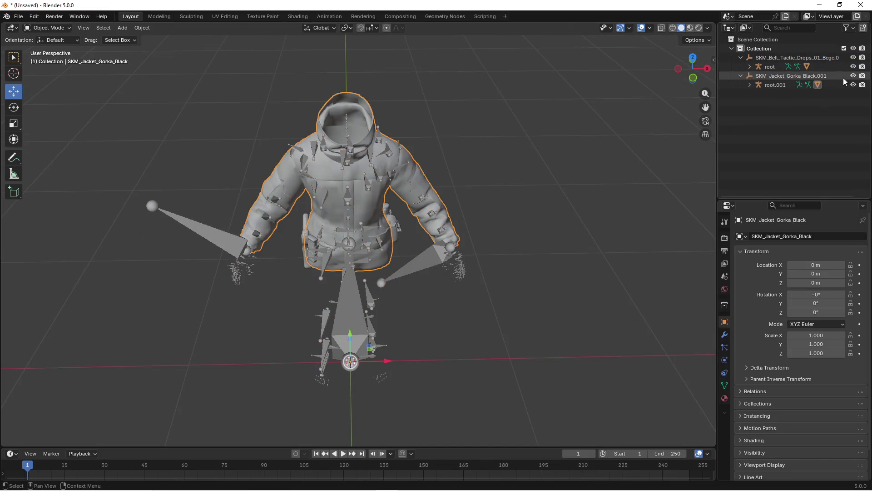
{"action": "left_click_drag", "start_coordinate": [854, 69], "coordinate": [853, 85]}
Put the belt mesh into Edit Mode with see-through wireframe shading
{"action": "left_click_drag", "start_coordinate": [586, 157], "coordinate": [579, 151]}
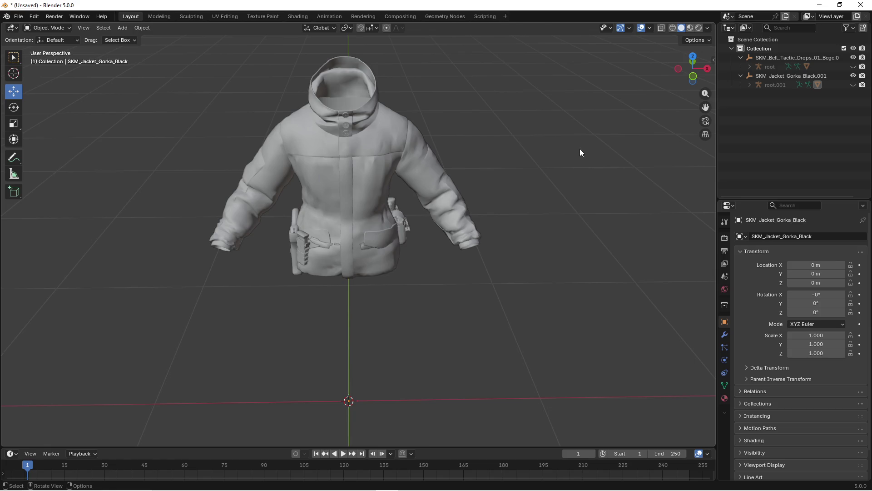
{"action": "scroll", "coordinate": [292, 250], "scroll_direction": "up", "scroll_amount": 3}
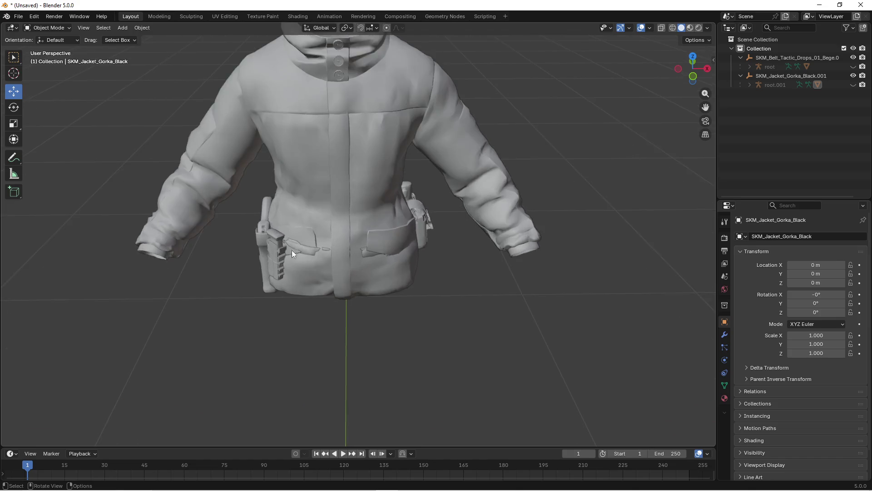
{"action": "mouse_move", "coordinate": [292, 250]}
{"action": "left_mouse_down"}
{"action": "mouse_move", "coordinate": [297, 256]}
{"action": "mouse_move", "coordinate": [263, 272]}
{"action": "mouse_move", "coordinate": [451, 265]}
{"action": "left_mouse_up"}
{"action": "left_click", "coordinate": [297, 257]}
{"action": "key", "text": "Tab"}
{"action": "key", "text": "z"}
{"action": "left_click", "coordinate": [386, 270]}
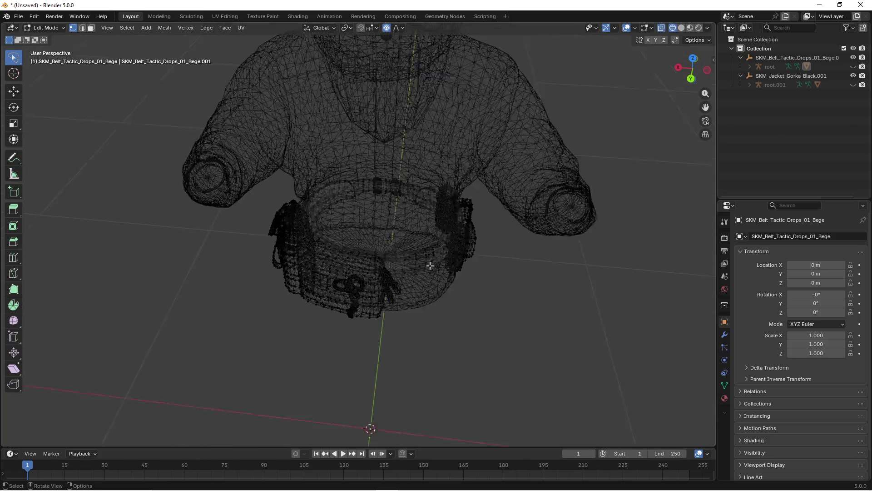
Select the front belt faces and move them against the jacket
{"action": "mouse_move", "coordinate": [386, 270]}
{"action": "left_mouse_down"}
{"action": "mouse_move", "coordinate": [389, 289]}
{"action": "mouse_move", "coordinate": [341, 280]}
{"action": "left_mouse_up"}
{"action": "scroll", "coordinate": [370, 308], "scroll_direction": "up", "scroll_amount": 1}
{"action": "left_click_drag", "start_coordinate": [340, 280], "coordinate": [363, 296]}
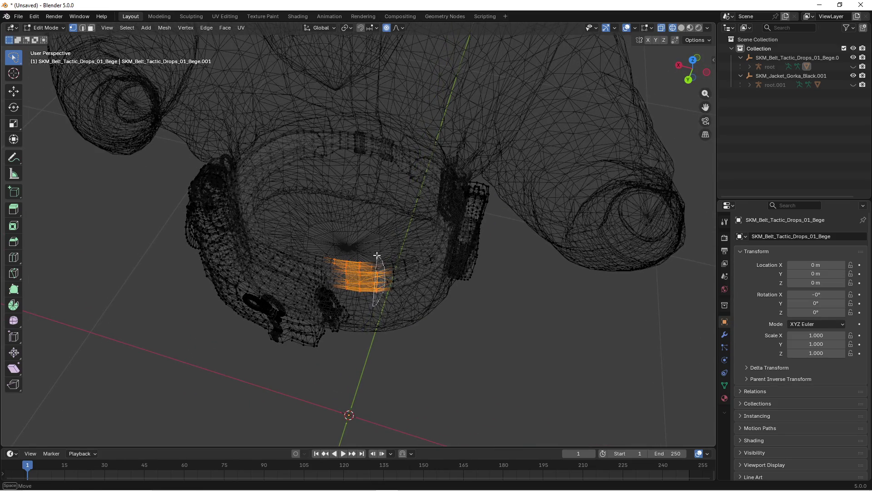
{"action": "key", "text": "shift+z"}
{"action": "mouse_move", "coordinate": [386, 288]}
{"action": "left_mouse_down"}
{"action": "mouse_move", "coordinate": [395, 288]}
{"action": "mouse_move", "coordinate": [382, 301]}
{"action": "mouse_move", "coordinate": [402, 304]}
{"action": "left_mouse_up"}
{"action": "key", "text": "g"}
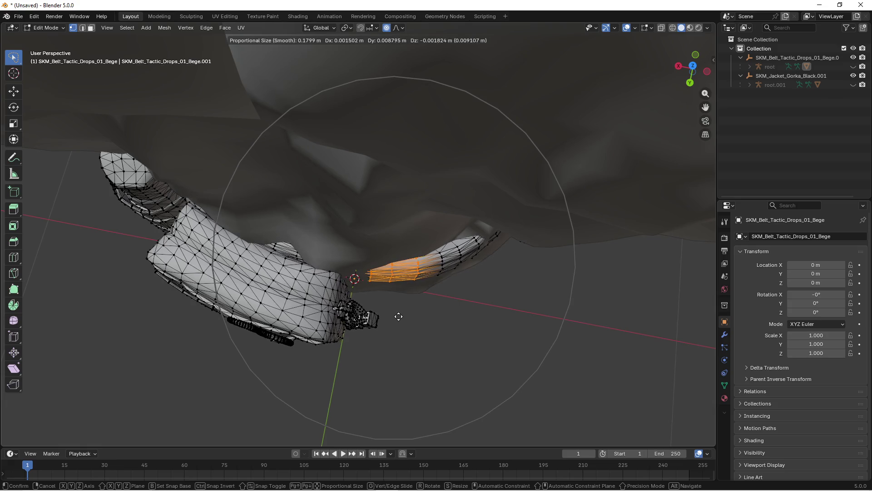
{"action": "left_click", "coordinate": [368, 304]}
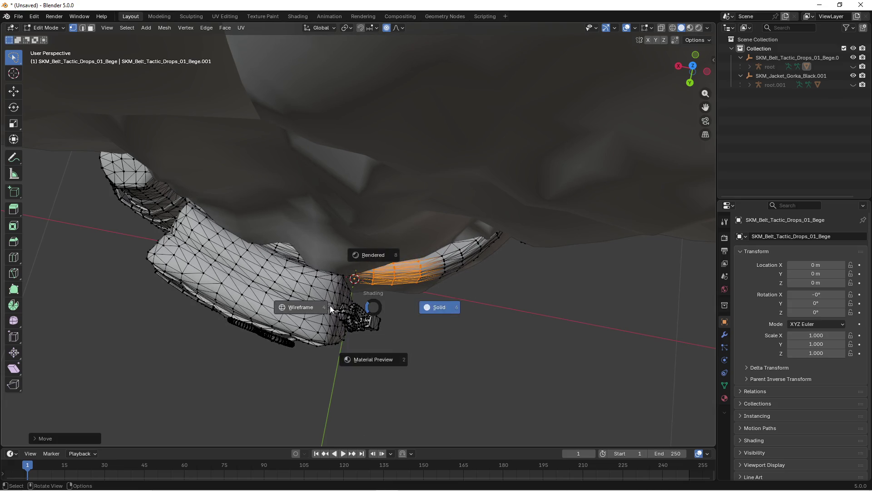
Select a smaller belt area and pull it onto the jacket surface
{"action": "left_click", "coordinate": [330, 306]}
{"action": "left_click_drag", "start_coordinate": [323, 244], "coordinate": [323, 244]}
{"action": "key", "text": "z"}
{"action": "left_click", "coordinate": [405, 285]}
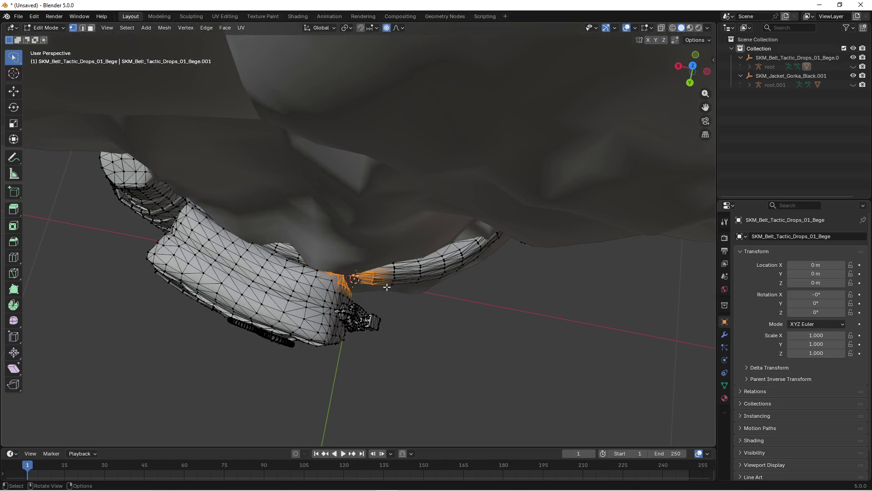
{"action": "key", "text": "g"}
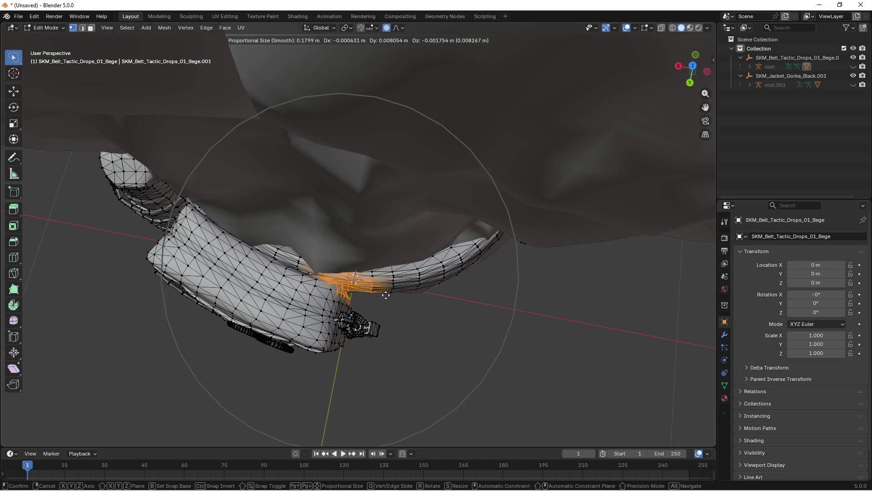
{"action": "left_click", "coordinate": [386, 295]}
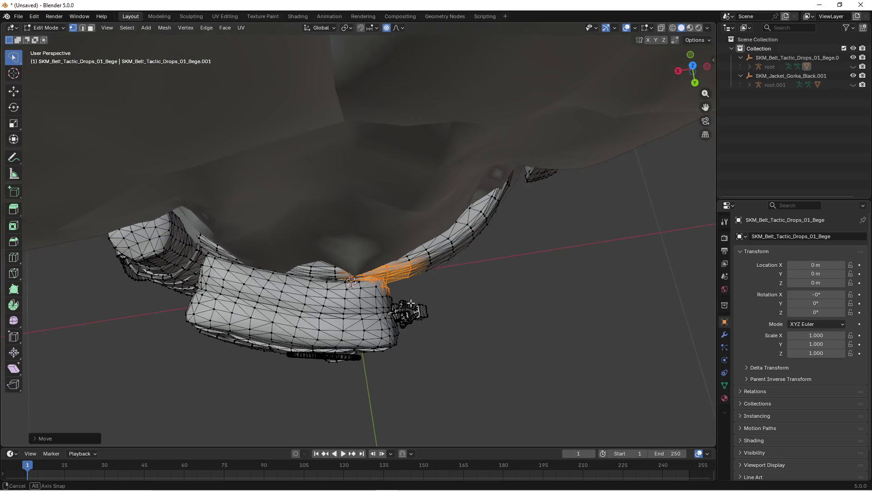
Reshape the belt vertices near the join using smooth proportional falloff
{"action": "scroll", "coordinate": [411, 303], "scroll_direction": "up", "scroll_amount": 3}
{"action": "left_click", "coordinate": [341, 302]}
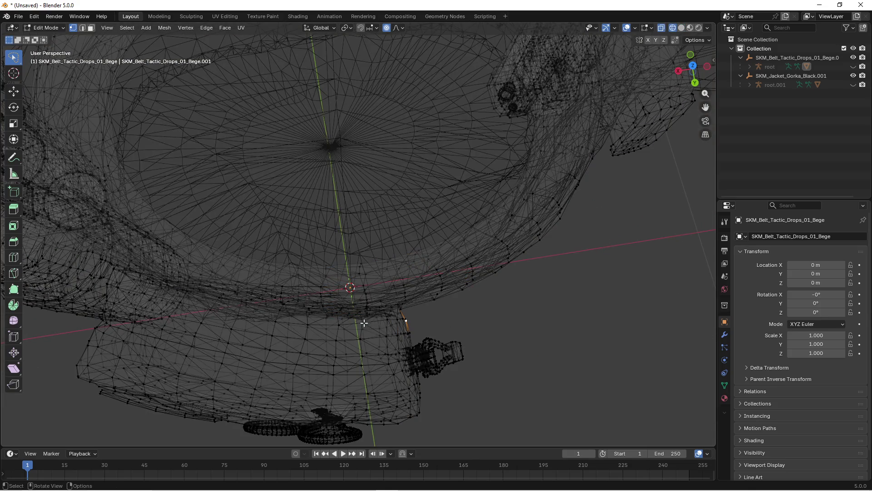
{"action": "left_click_drag", "start_coordinate": [354, 345], "coordinate": [354, 345]}
{"action": "key", "text": "shift+z"}
{"action": "key", "text": "g"}
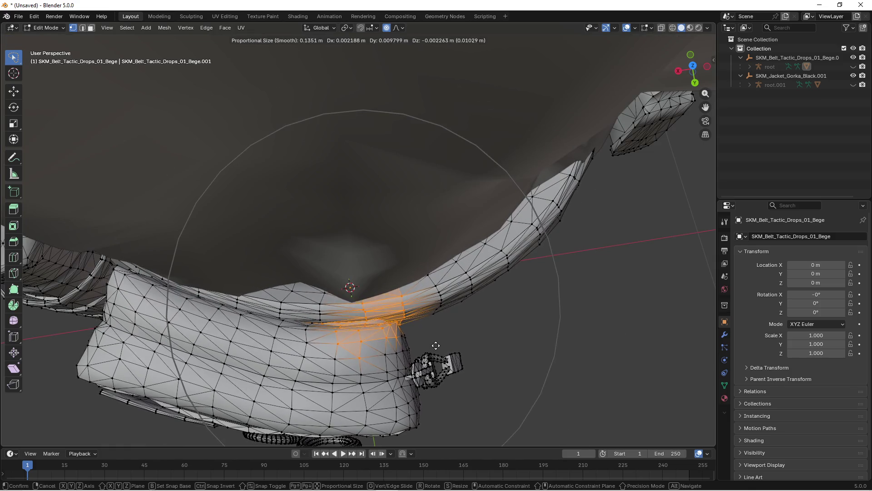
{"action": "left_click", "coordinate": [434, 341]}
Select the front pouches and adjacent strap and start moving them with falloff
{"action": "mouse_move", "coordinate": [434, 341]}
{"action": "left_mouse_down"}
{"action": "mouse_move", "coordinate": [396, 290]}
{"action": "mouse_move", "coordinate": [409, 292]}
{"action": "mouse_move", "coordinate": [356, 292]}
{"action": "mouse_move", "coordinate": [394, 302]}
{"action": "mouse_move", "coordinate": [346, 293]}
{"action": "left_mouse_up"}
{"action": "key", "text": "shift+z"}
{"action": "scroll", "coordinate": [377, 327], "scroll_direction": "down", "scroll_amount": 3}
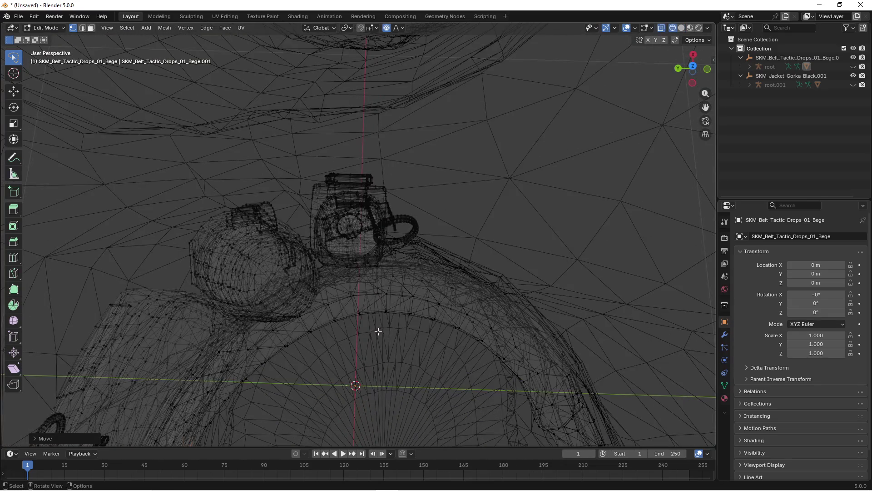
{"action": "mouse_move", "coordinate": [351, 154]}
{"action": "left_mouse_down"}
{"action": "mouse_move", "coordinate": [311, 359]}
{"action": "mouse_move", "coordinate": [481, 288]}
{"action": "mouse_move", "coordinate": [419, 317]}
{"action": "mouse_move", "coordinate": [353, 309]}
{"action": "left_mouse_up"}
{"action": "left_click", "coordinate": [402, 328]}
{"action": "key", "text": "shift+z"}
{"action": "scroll", "coordinate": [360, 313], "scroll_direction": "down", "scroll_amount": 3}
{"action": "key", "text": "g"}
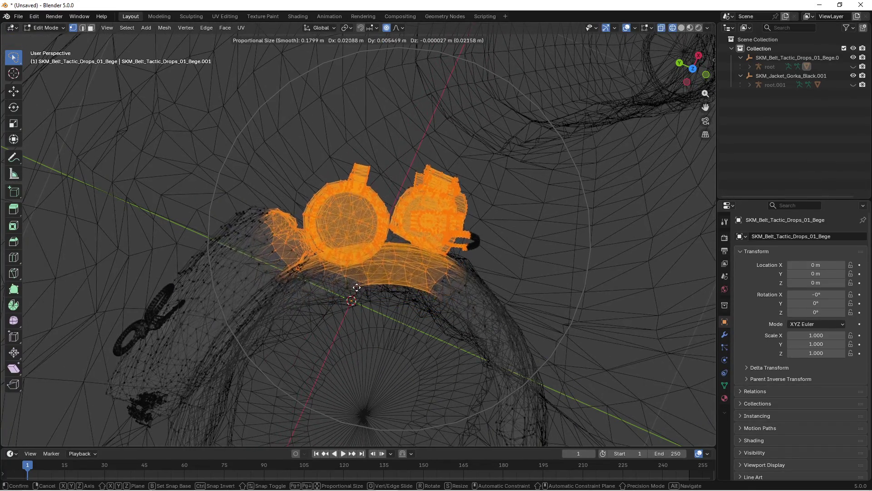
Settle the pouch in place and pull the back belt section against the jacket
{"action": "left_click", "coordinate": [369, 290]}
{"action": "mouse_move", "coordinate": [321, 369]}
{"action": "left_mouse_down"}
{"action": "mouse_move", "coordinate": [432, 241]}
{"action": "mouse_move", "coordinate": [265, 227]}
{"action": "mouse_move", "coordinate": [154, 239]}
{"action": "mouse_move", "coordinate": [173, 255]}
{"action": "mouse_move", "coordinate": [247, 251]}
{"action": "mouse_move", "coordinate": [379, 222]}
{"action": "mouse_move", "coordinate": [388, 269]}
{"action": "mouse_move", "coordinate": [375, 245]}
{"action": "mouse_move", "coordinate": [404, 237]}
{"action": "mouse_move", "coordinate": [384, 274]}
{"action": "mouse_move", "coordinate": [386, 294]}
{"action": "mouse_move", "coordinate": [413, 318]}
{"action": "mouse_move", "coordinate": [355, 269]}
{"action": "mouse_move", "coordinate": [343, 303]}
{"action": "left_mouse_up"}
{"action": "left_click", "coordinate": [396, 241]}
{"action": "key", "text": "shift+z"}
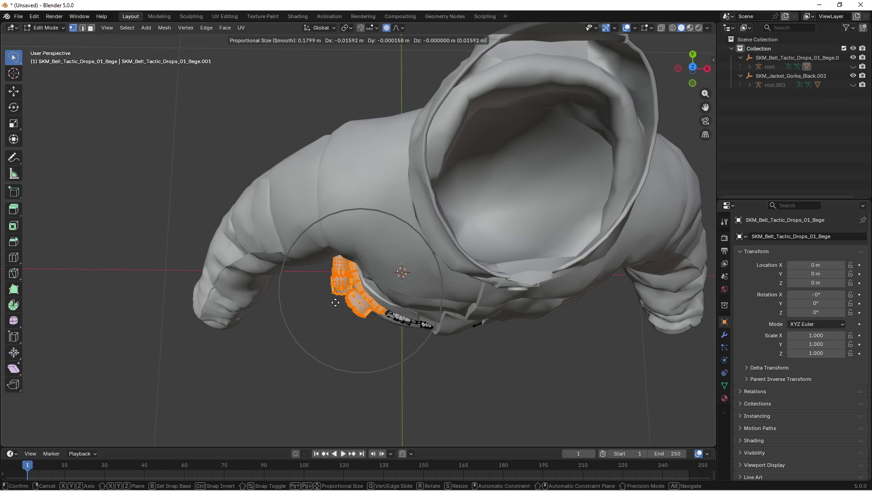
{"action": "left_click", "coordinate": [335, 302]}
{"action": "mouse_move", "coordinate": [336, 303]}
{"action": "left_mouse_down"}
{"action": "mouse_move", "coordinate": [615, 255]}
{"action": "mouse_move", "coordinate": [586, 288]}
{"action": "mouse_move", "coordinate": [586, 274]}
{"action": "mouse_move", "coordinate": [580, 298]}
{"action": "mouse_move", "coordinate": [585, 253]}
{"action": "mouse_move", "coordinate": [389, 275]}
{"action": "mouse_move", "coordinate": [446, 367]}
{"action": "left_mouse_up"}
{"action": "key", "text": "g"}
{"action": "left_click", "coordinate": [581, 289]}
{"action": "left_click", "coordinate": [452, 335]}
Select the front belt faces in see-through mode, trying and cancelling a move
{"action": "mouse_move", "coordinate": [452, 334]}
{"action": "left_mouse_down"}
{"action": "mouse_move", "coordinate": [485, 322]}
{"action": "mouse_move", "coordinate": [510, 339]}
{"action": "mouse_move", "coordinate": [575, 335]}
{"action": "mouse_move", "coordinate": [462, 298]}
{"action": "mouse_move", "coordinate": [448, 311]}
{"action": "mouse_move", "coordinate": [361, 334]}
{"action": "left_mouse_up"}
{"action": "key", "text": "alt+z"}
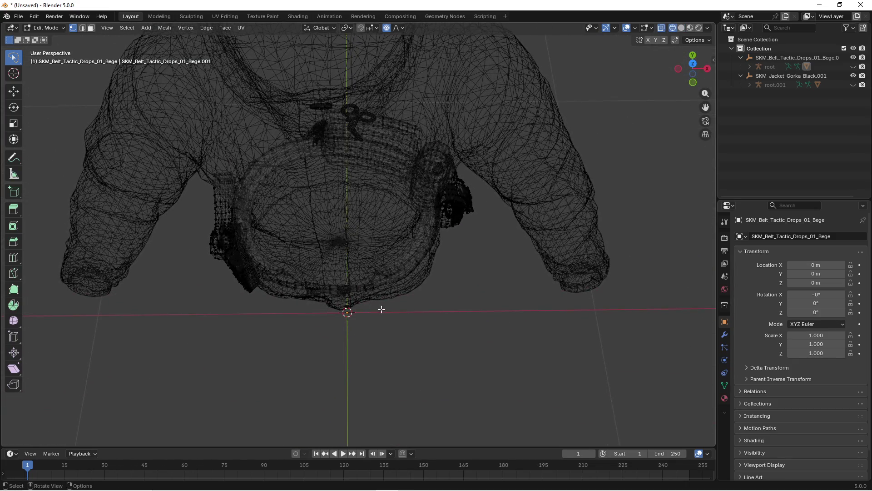
{"action": "mouse_move", "coordinate": [260, 269]}
{"action": "left_mouse_down"}
{"action": "mouse_move", "coordinate": [356, 344]}
{"action": "mouse_move", "coordinate": [356, 358]}
{"action": "mouse_move", "coordinate": [377, 349]}
{"action": "left_mouse_up"}
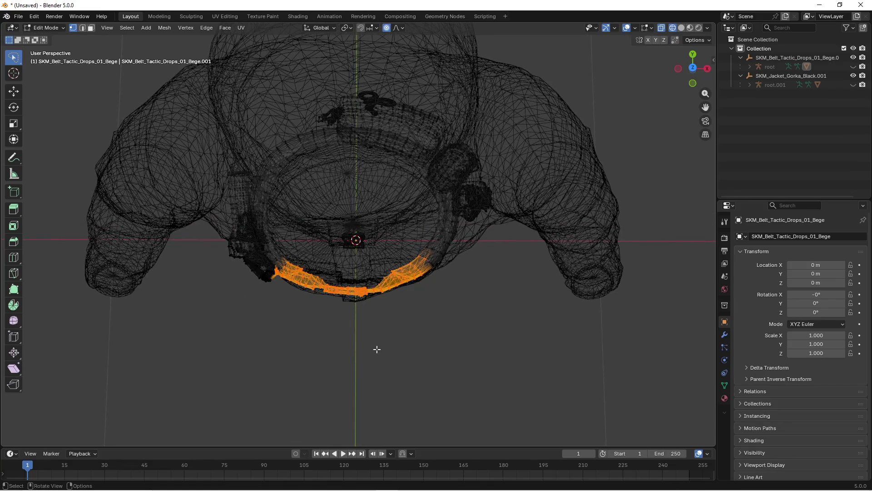
{"action": "key", "text": "z"}
{"action": "left_click", "coordinate": [420, 348]}
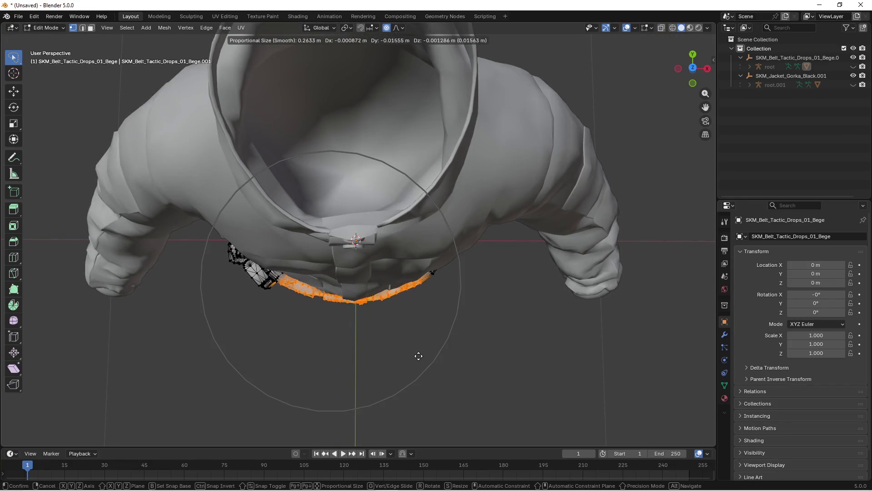
{"action": "right_click", "coordinate": [417, 357]}
{"action": "mouse_move", "coordinate": [417, 356]}
{"action": "left_mouse_down"}
{"action": "mouse_move", "coordinate": [430, 325]}
{"action": "mouse_move", "coordinate": [473, 306]}
{"action": "mouse_move", "coordinate": [482, 331]}
{"action": "mouse_move", "coordinate": [467, 363]}
{"action": "mouse_move", "coordinate": [424, 363]}
{"action": "left_mouse_up"}
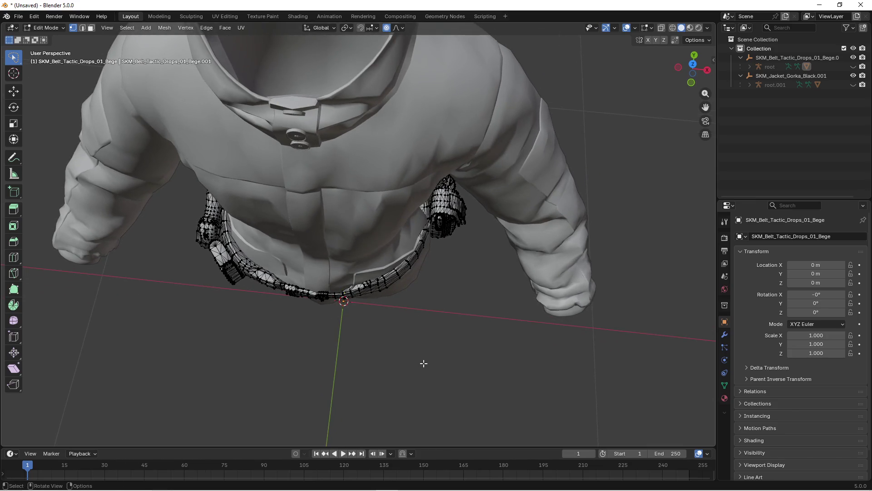
Move the side pouch and strap snug to the waist, checking fit in solid shading
{"action": "left_click", "coordinate": [359, 362]}
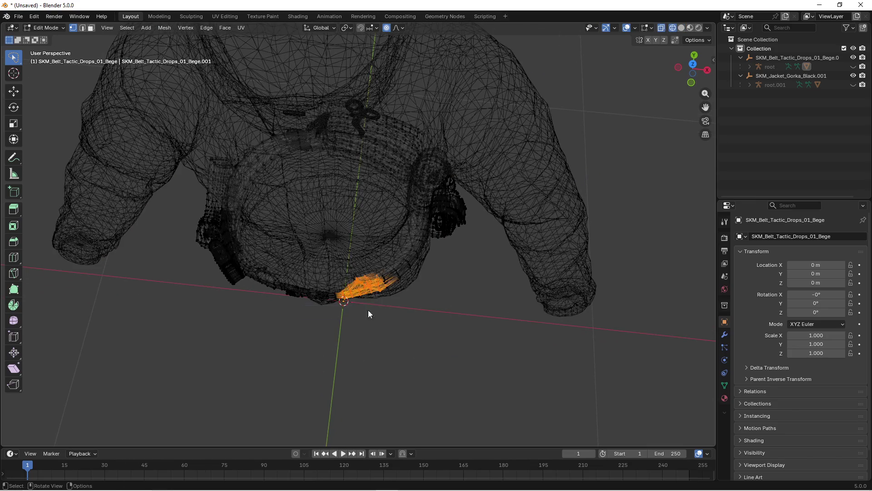
{"action": "key", "text": "shift+z"}
{"action": "mouse_move", "coordinate": [368, 313]}
{"action": "left_mouse_down"}
{"action": "mouse_move", "coordinate": [411, 328]}
{"action": "mouse_move", "coordinate": [386, 304]}
{"action": "mouse_move", "coordinate": [483, 302]}
{"action": "mouse_move", "coordinate": [445, 304]}
{"action": "left_mouse_up"}
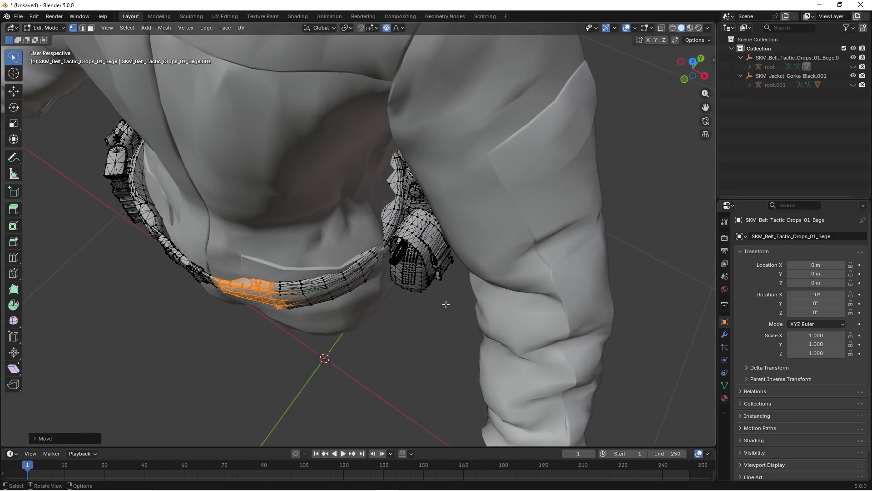
{"action": "key", "text": "shift+z"}
{"action": "mouse_move", "coordinate": [387, 302]}
{"action": "left_mouse_down"}
{"action": "mouse_move", "coordinate": [473, 321]}
{"action": "mouse_move", "coordinate": [422, 275]}
{"action": "mouse_move", "coordinate": [418, 312]}
{"action": "mouse_move", "coordinate": [425, 306]}
{"action": "mouse_move", "coordinate": [384, 292]}
{"action": "mouse_move", "coordinate": [347, 295]}
{"action": "left_mouse_up"}
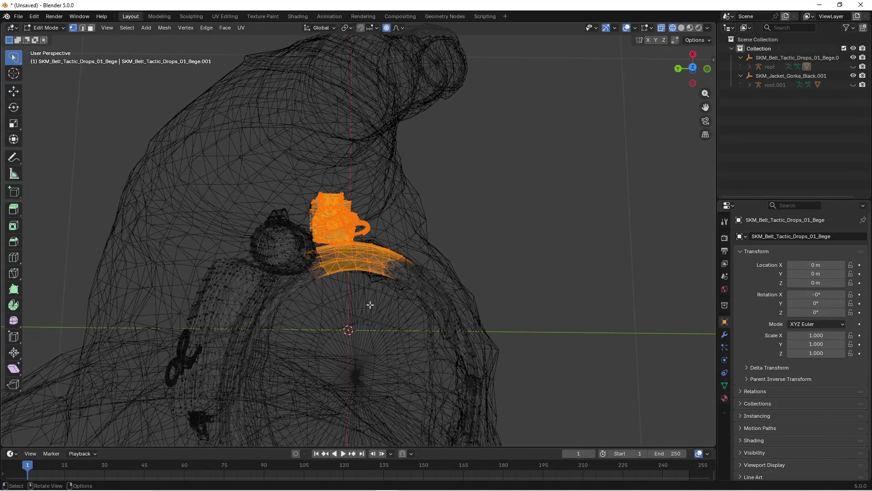
{"action": "left_click", "coordinate": [408, 309]}
{"action": "key", "text": "z"}
{"action": "left_click", "coordinate": [373, 302]}
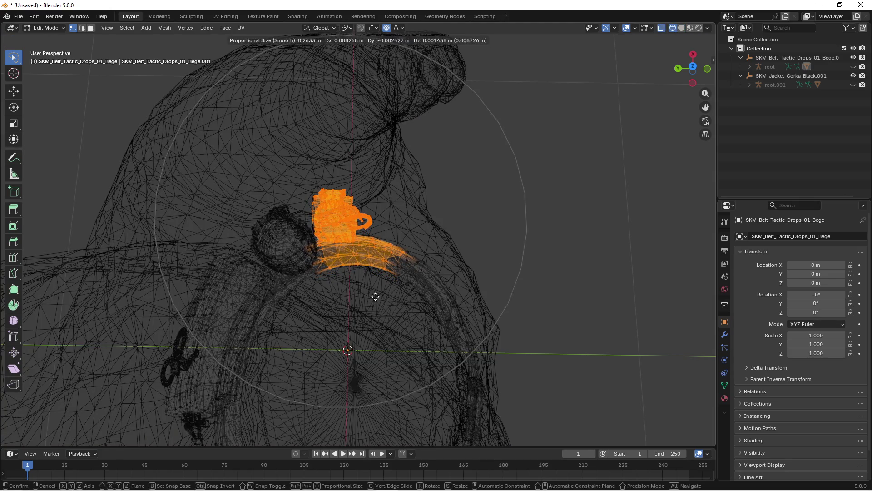
{"action": "left_click", "coordinate": [416, 298]}
{"action": "mouse_move", "coordinate": [416, 298]}
{"action": "left_mouse_down"}
{"action": "mouse_move", "coordinate": [350, 298]}
{"action": "mouse_move", "coordinate": [436, 261]}
{"action": "mouse_move", "coordinate": [459, 268]}
{"action": "mouse_move", "coordinate": [407, 263]}
{"action": "mouse_move", "coordinate": [374, 286]}
{"action": "mouse_move", "coordinate": [487, 268]}
{"action": "mouse_move", "coordinate": [540, 306]}
{"action": "mouse_move", "coordinate": [514, 293]}
{"action": "mouse_move", "coordinate": [470, 298]}
{"action": "mouse_move", "coordinate": [455, 273]}
{"action": "mouse_move", "coordinate": [425, 282]}
{"action": "left_mouse_up"}
{"action": "scroll", "coordinate": [559, 194], "scroll_direction": "down", "scroll_amount": 3}
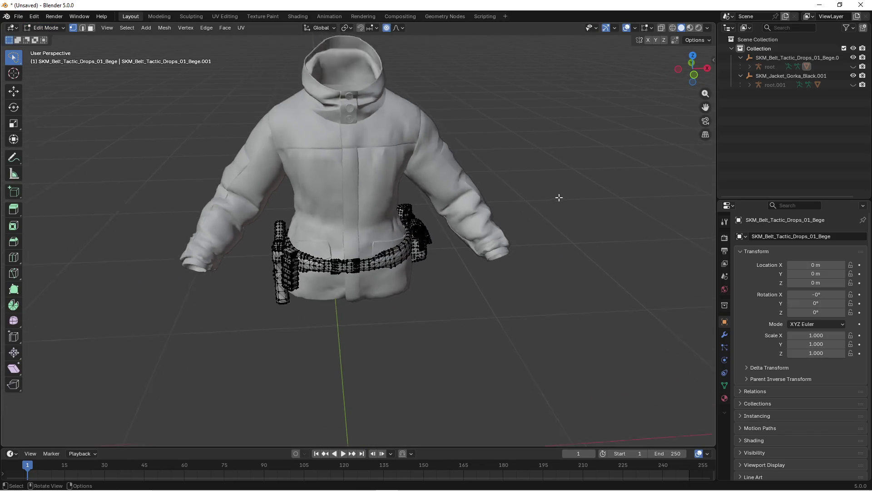
Return to Object Mode and unhide the belt's root armature
{"action": "key", "text": "Tab"}
{"action": "scroll", "coordinate": [510, 244], "scroll_direction": "up", "scroll_amount": 4}
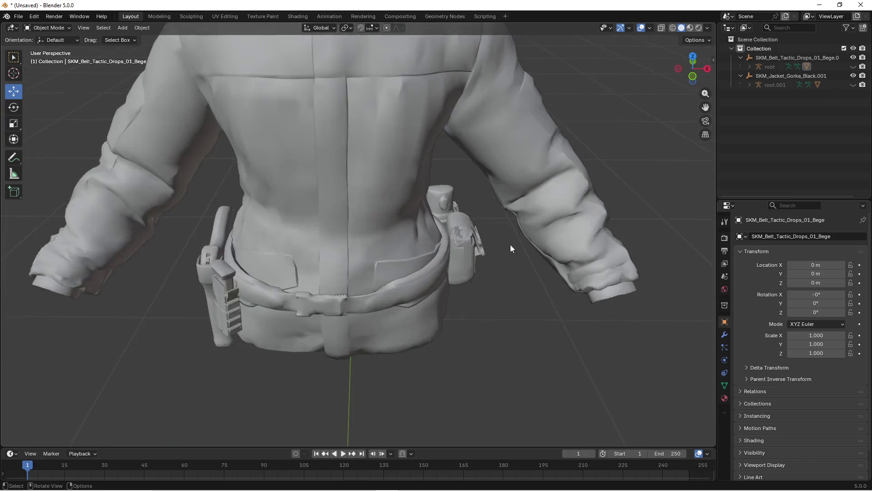
{"action": "scroll", "coordinate": [488, 236], "scroll_direction": "down", "scroll_amount": 6}
{"action": "scroll", "coordinate": [475, 230], "scroll_direction": "up", "scroll_amount": 1}
{"action": "left_click", "coordinate": [387, 255]}
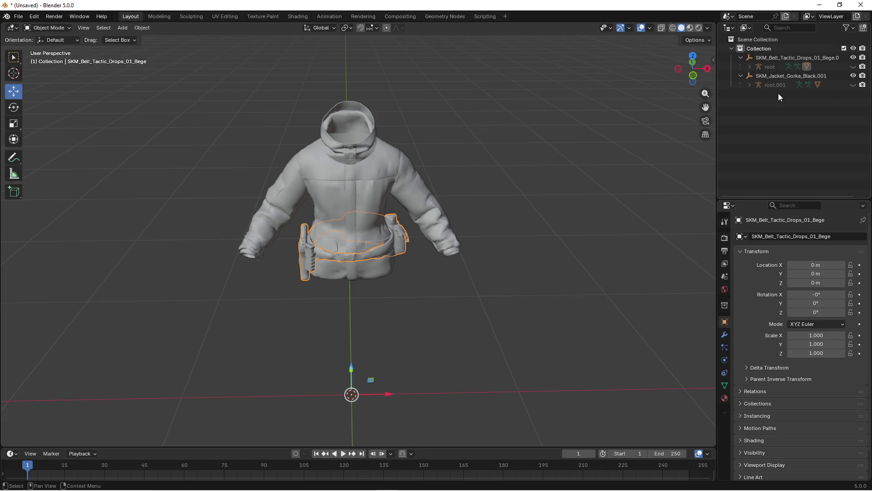
{"action": "left_click", "coordinate": [854, 66]}
{"action": "left_click", "coordinate": [519, 166]}
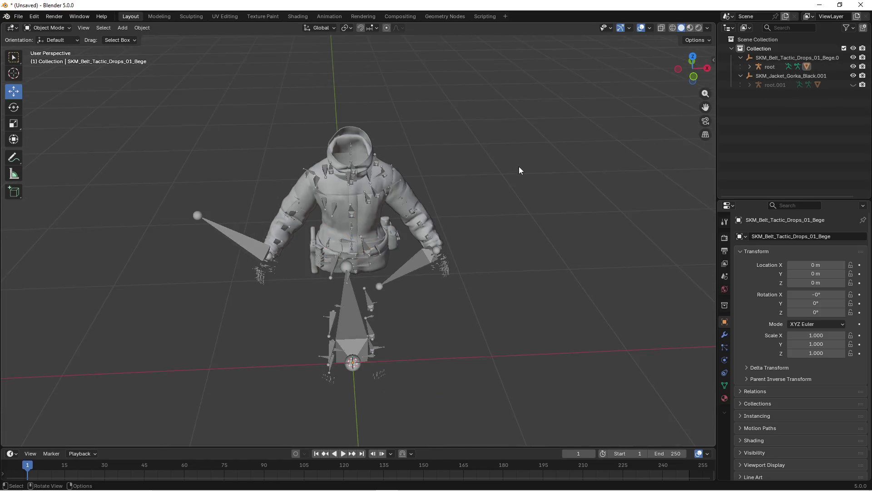
Select the root armature and open File Explorer on the belt_fix folder
{"action": "scroll", "coordinate": [519, 167], "scroll_direction": "up", "scroll_amount": 3}
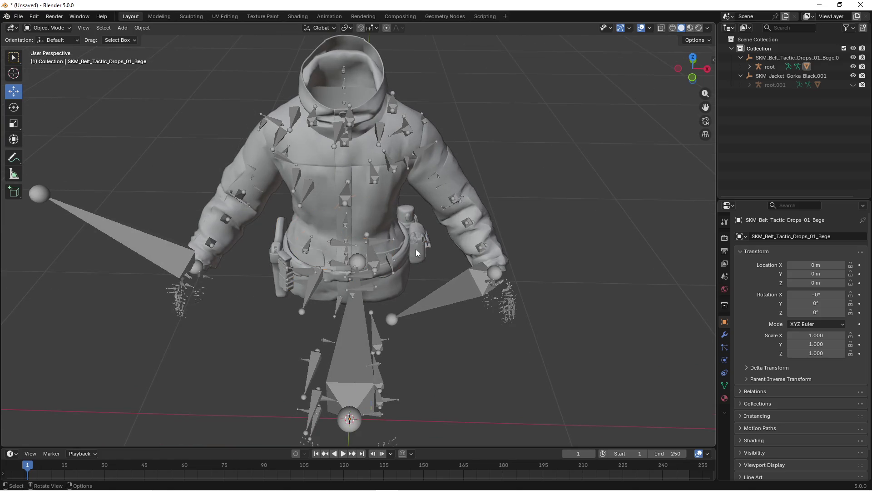
{"action": "left_click", "coordinate": [456, 288]}
{"action": "scroll", "coordinate": [457, 287], "scroll_direction": "down", "scroll_amount": 3}
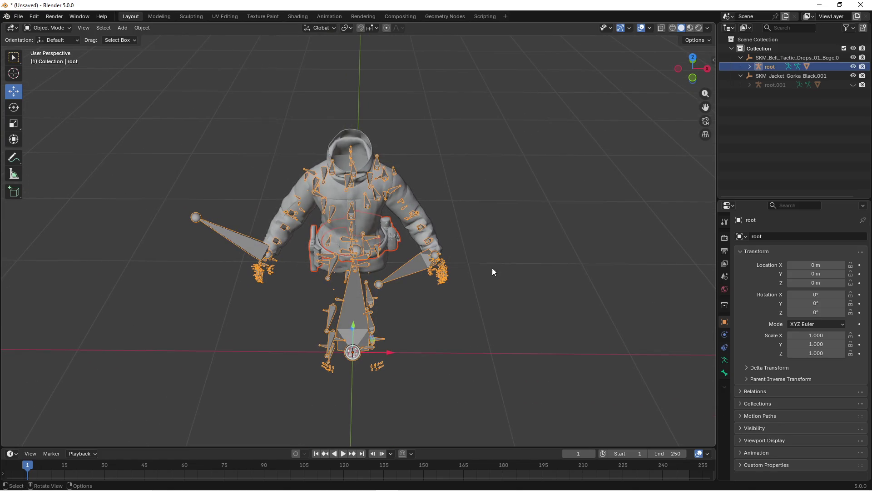
{"action": "left_click", "coordinate": [9, 485]}
{"action": "left_click", "coordinate": [263, 341]}
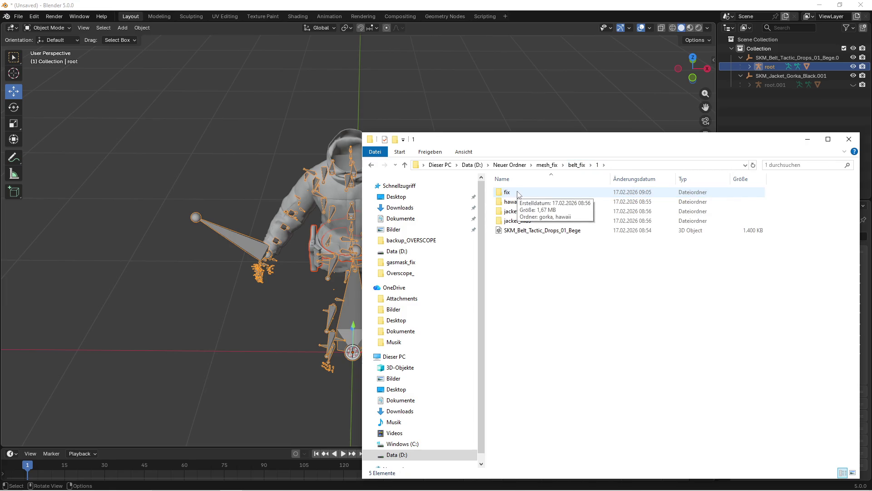
Start an FBX export of the belt and expand its geometry options
{"action": "double_click", "coordinate": [511, 192]}
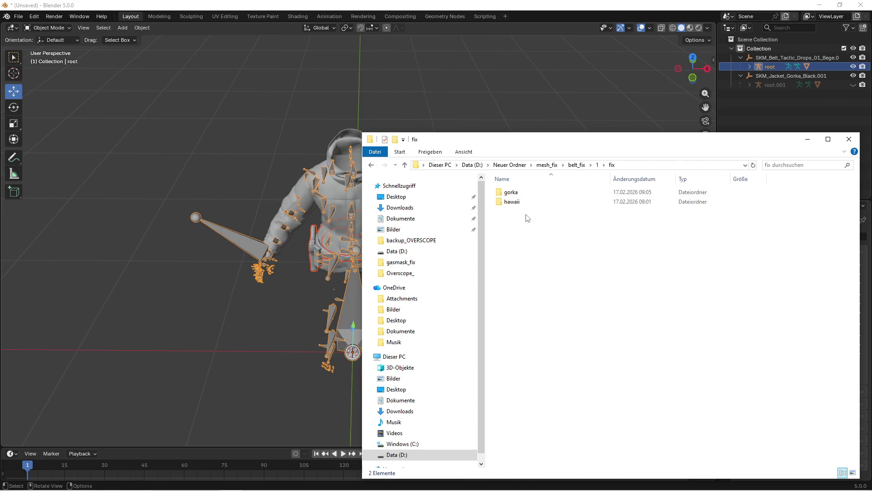
{"action": "double_click", "coordinate": [511, 192]}
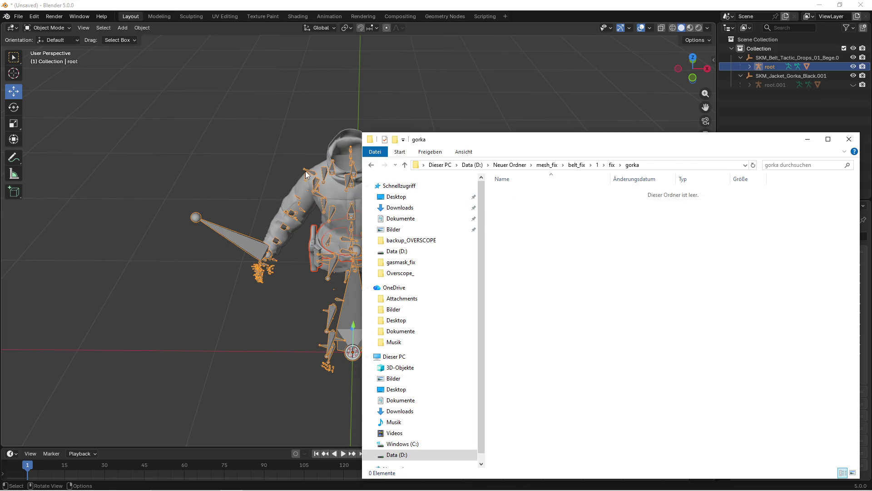
{"action": "left_click", "coordinate": [19, 17]}
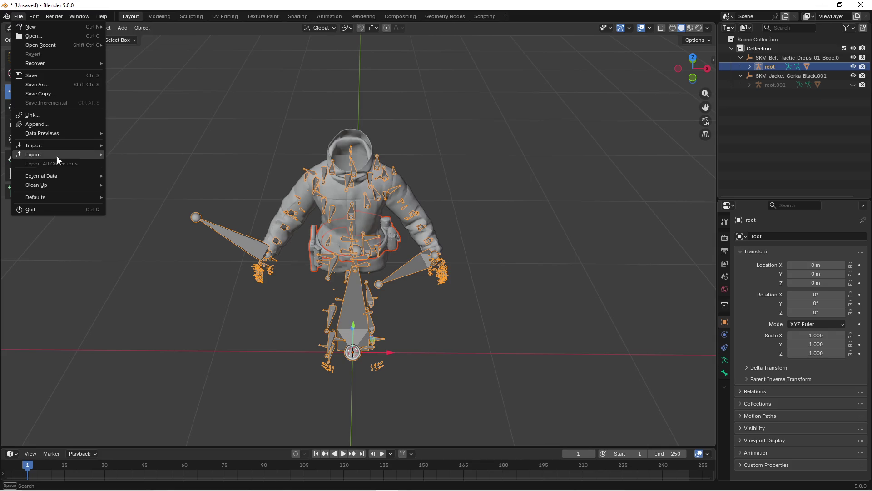
{"action": "mouse_move", "coordinate": [57, 156]}
{"action": "left_click", "coordinate": [136, 165]}
{"action": "scroll", "coordinate": [513, 309], "scroll_direction": "down", "scroll_amount": 2}
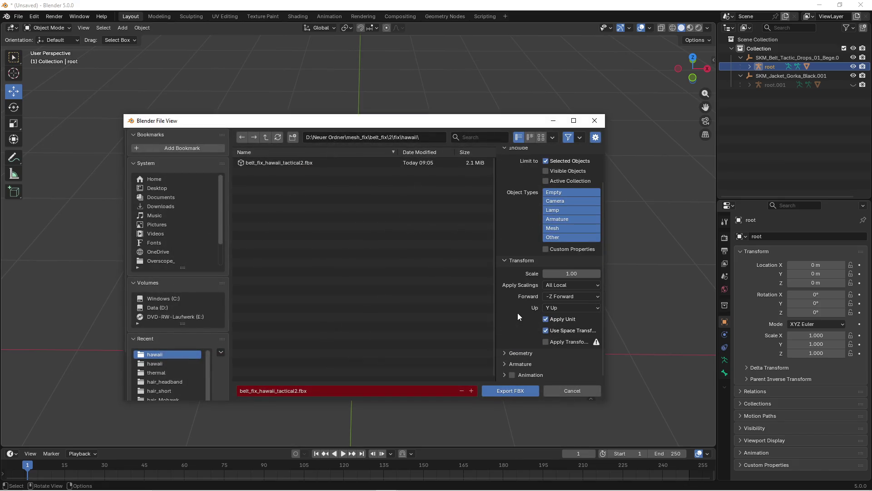
{"action": "left_click", "coordinate": [513, 337]}
{"action": "scroll", "coordinate": [513, 337], "scroll_direction": "down", "scroll_amount": 3}
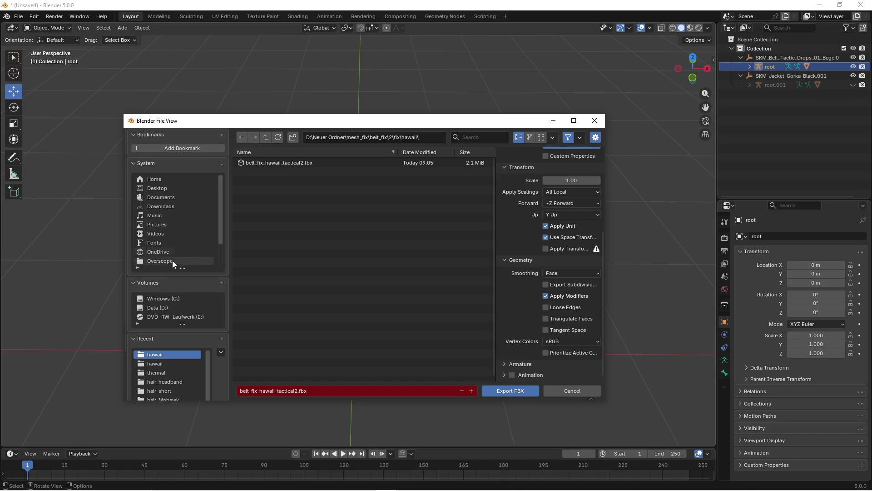
Export belt_fix_gorka_tactical1.fbx into D:\Neuer Ordner\mesh_fix\belt_fix\1\fix\gorka, then delete all scene objects
{"action": "left_click", "coordinate": [163, 307]}
{"action": "scroll", "coordinate": [282, 318], "scroll_direction": "down", "scroll_amount": 3}
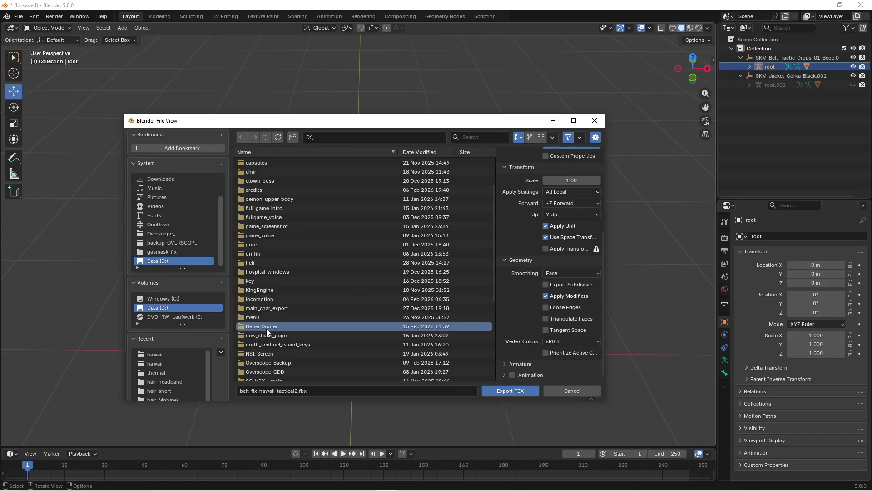
{"action": "left_click", "coordinate": [266, 329]}
{"action": "double_click", "coordinate": [257, 162]}
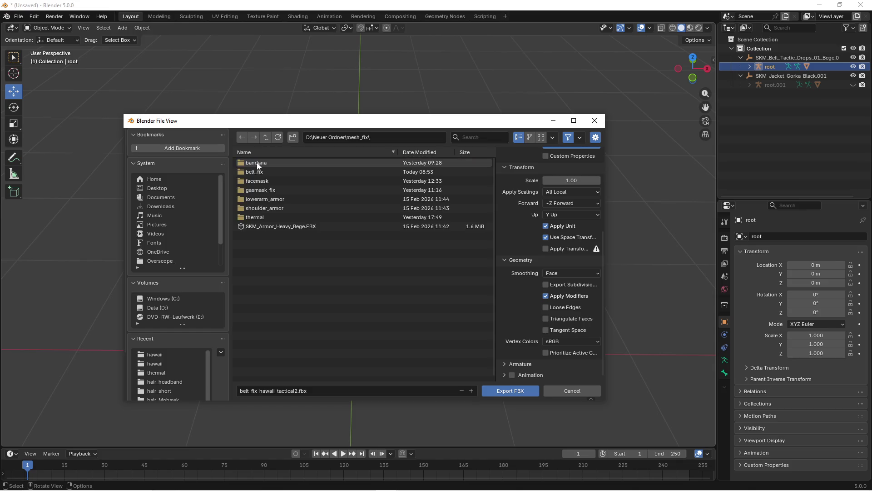
{"action": "double_click", "coordinate": [259, 180]}
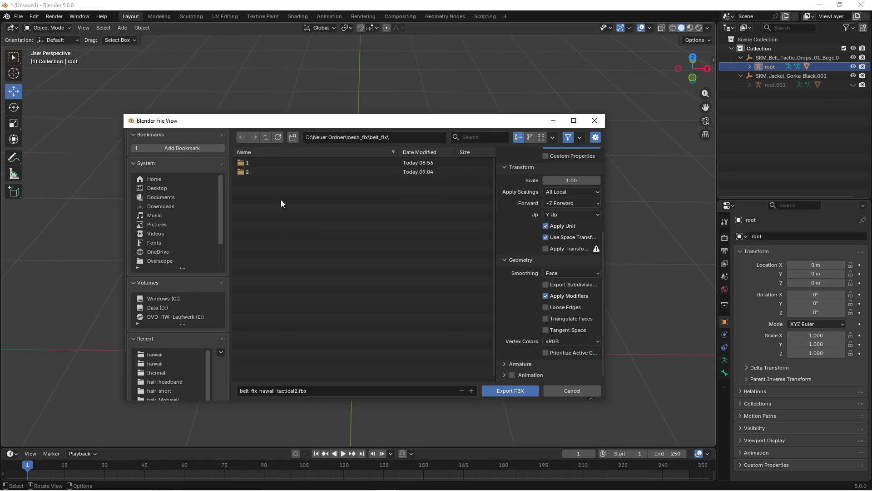
{"action": "double_click", "coordinate": [249, 162]}
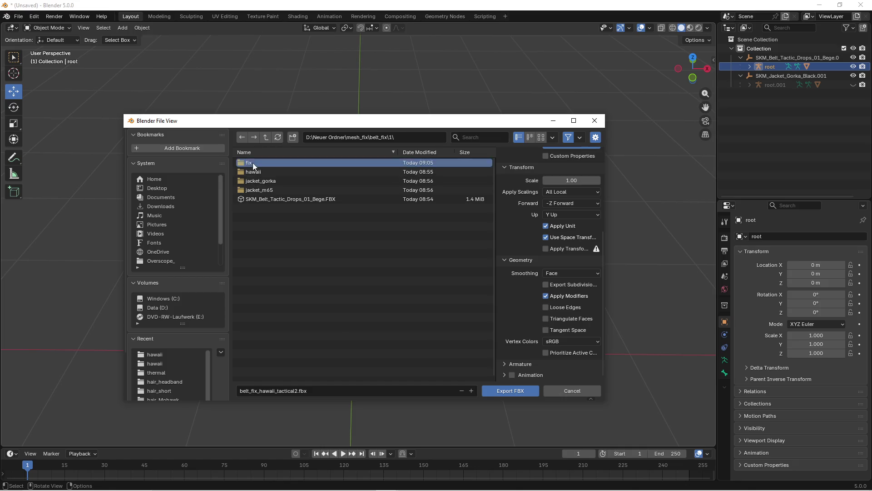
{"action": "double_click", "coordinate": [253, 162]}
{"action": "double_click", "coordinate": [253, 164]}
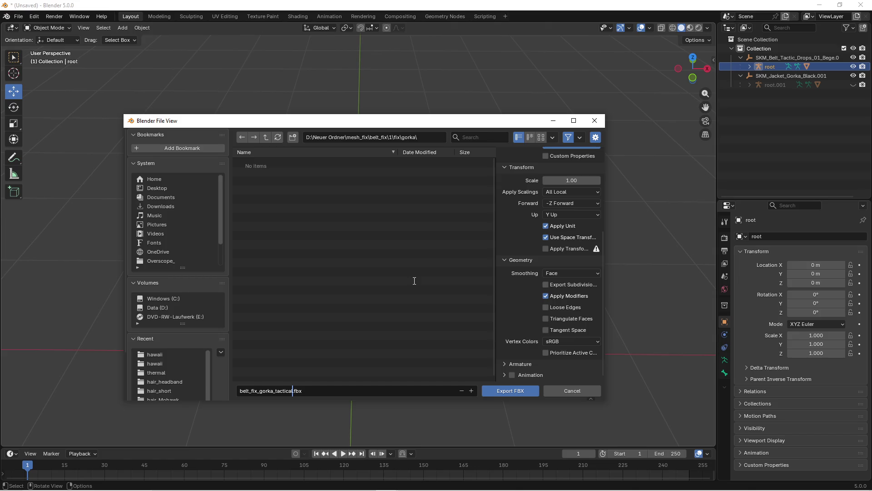
{"action": "left_click", "coordinate": [519, 393]}
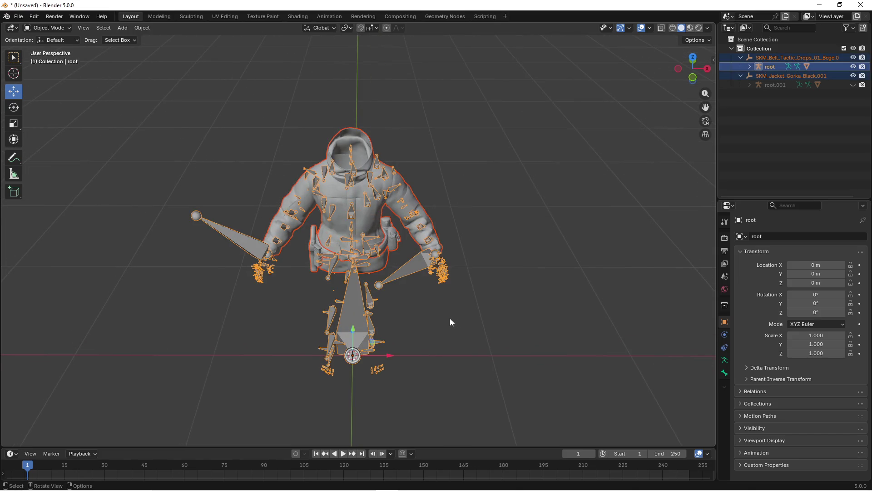
{"action": "key", "text": "Delete"}
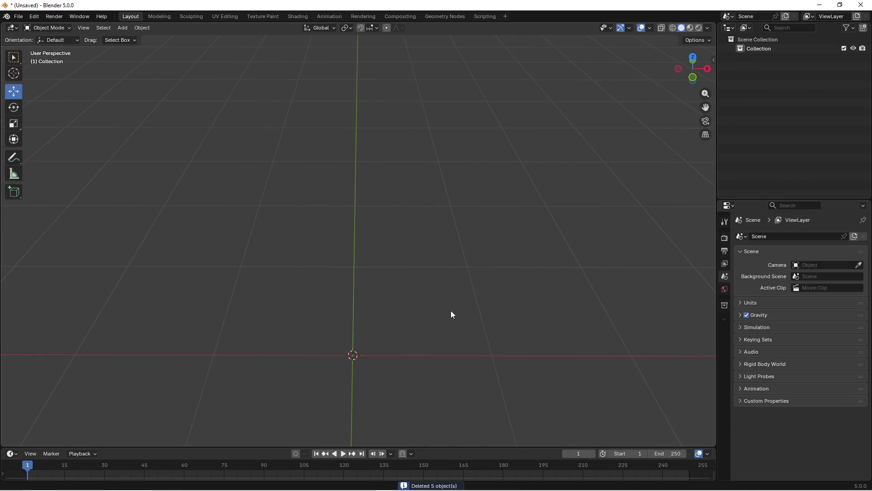
{"action": "key", "text": "super"}
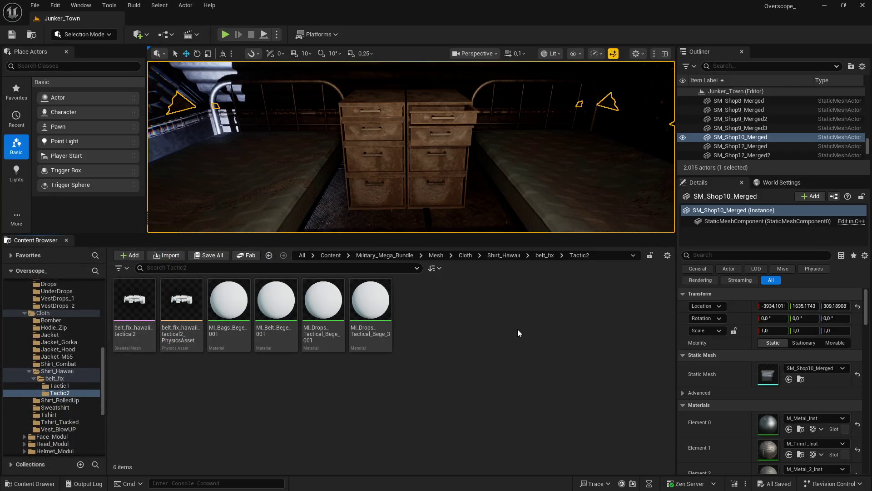
Search for the Gorka jacket asset and jump to its Jacket_Gorka folder
{"action": "left_click", "coordinate": [503, 255]}
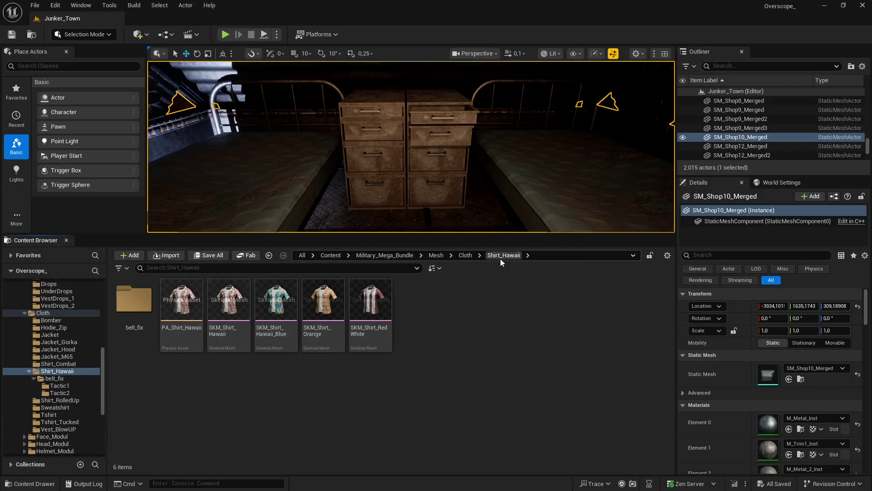
{"action": "left_click", "coordinate": [465, 255]}
{"action": "left_click", "coordinate": [228, 268]}
{"action": "type", "text": "gorka"}
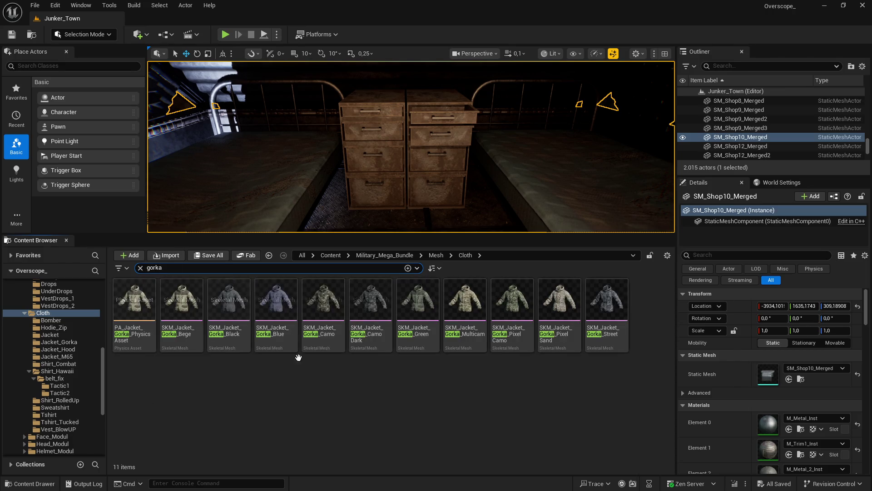
{"action": "right_click", "coordinate": [187, 309]}
{"action": "mouse_move", "coordinate": [230, 328]}
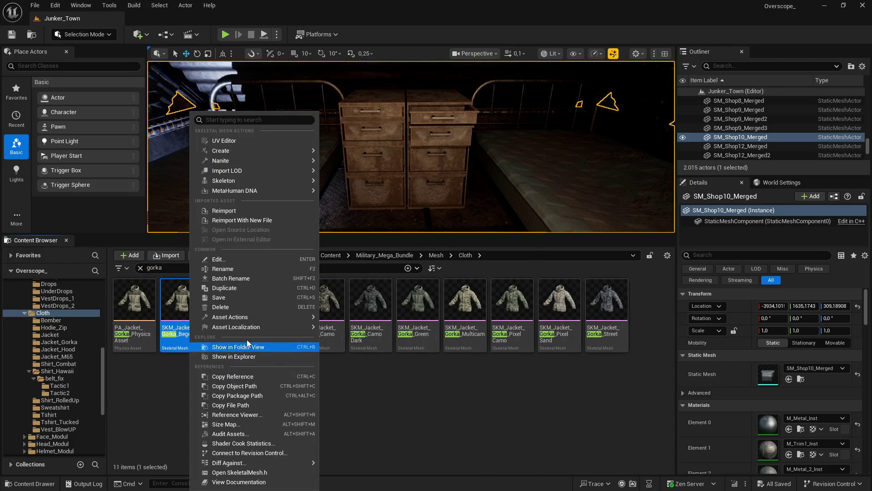
{"action": "left_click", "coordinate": [244, 348]}
Create a belt_fix folder in Jacket_Gorka and open it
{"action": "right_click", "coordinate": [255, 415]}
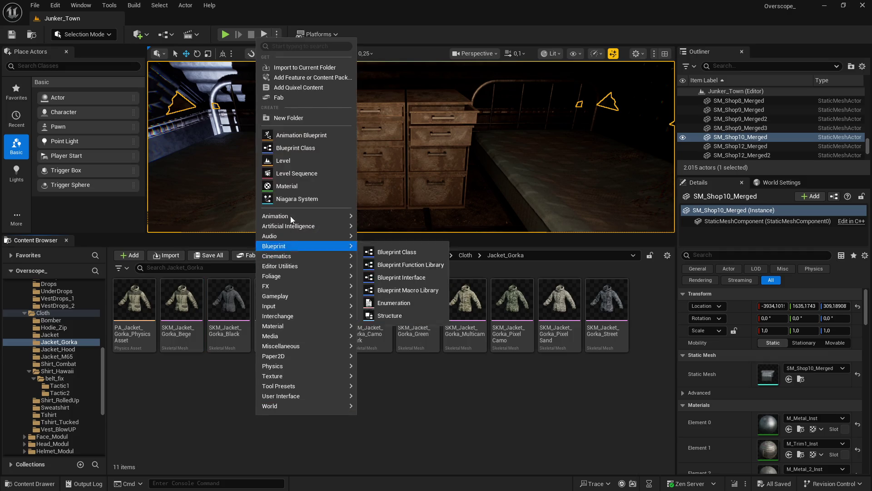
{"action": "left_click", "coordinate": [291, 118]}
{"action": "type", "text": "belt_fix"}
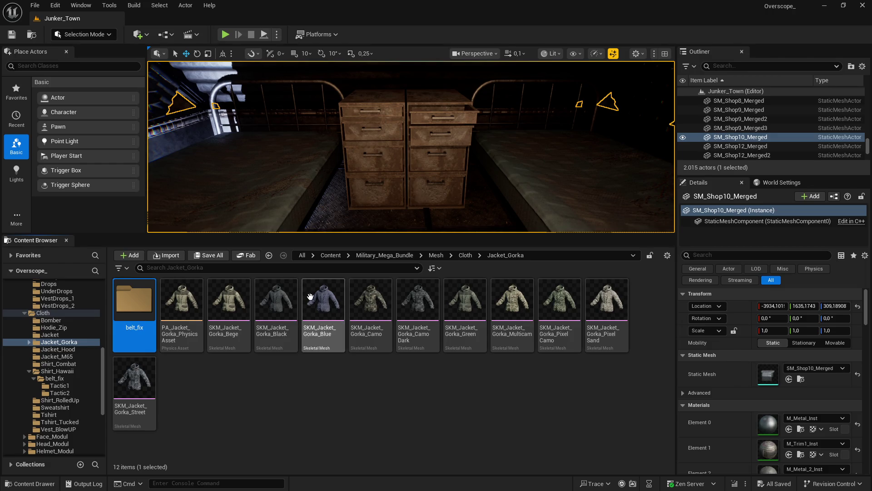
{"action": "double_click", "coordinate": [145, 332]}
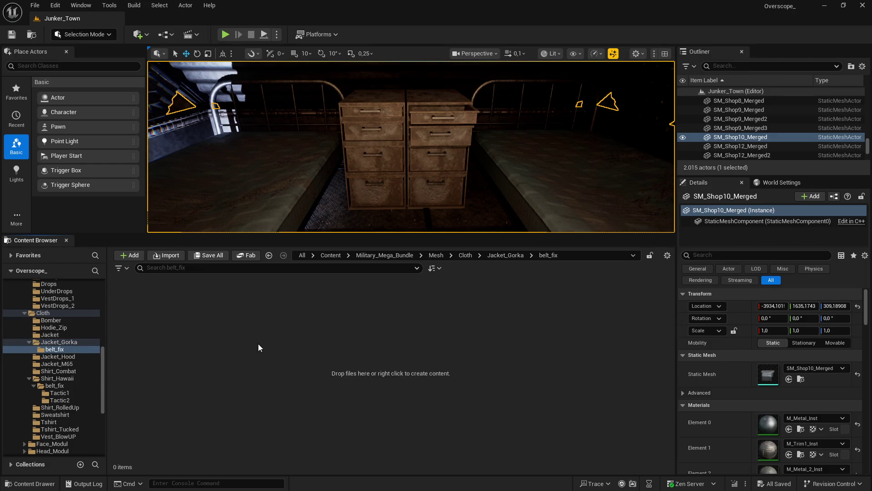
Create subfolders 1 and 2 in belt_fix, open 1, and bring up the gorka export folder
{"action": "right_click", "coordinate": [240, 342]}
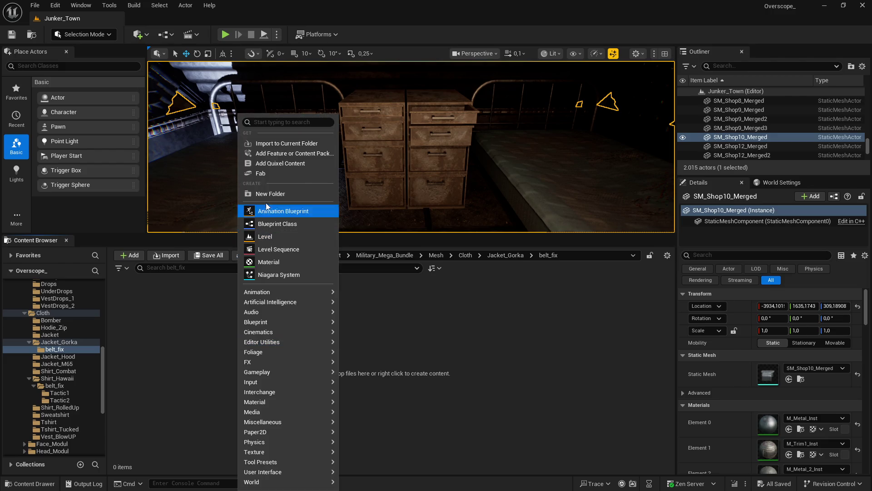
{"action": "left_click", "coordinate": [266, 204]}
{"action": "type", "text": "1"}
{"action": "right_click", "coordinate": [234, 316]}
{"action": "left_click", "coordinate": [259, 194]}
{"action": "type", "text": "2"}
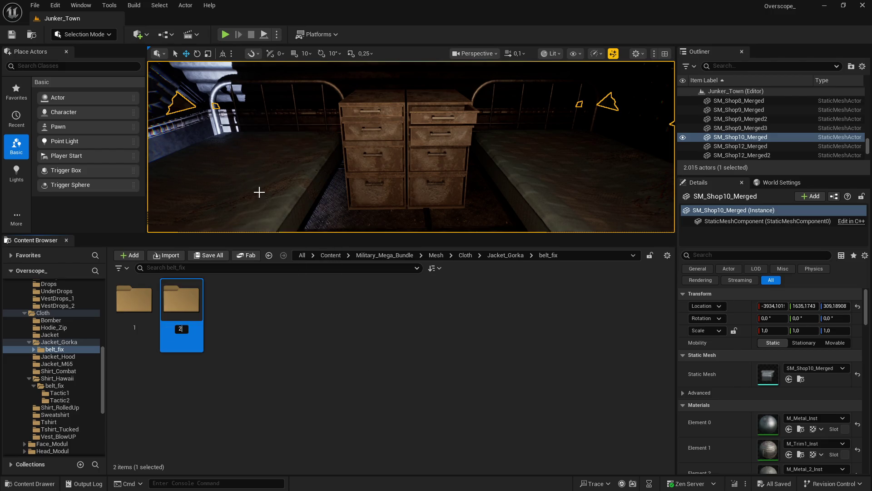
{"action": "double_click", "coordinate": [134, 300]}
{"action": "key", "text": "super"}
{"action": "left_click", "coordinate": [231, 484]}
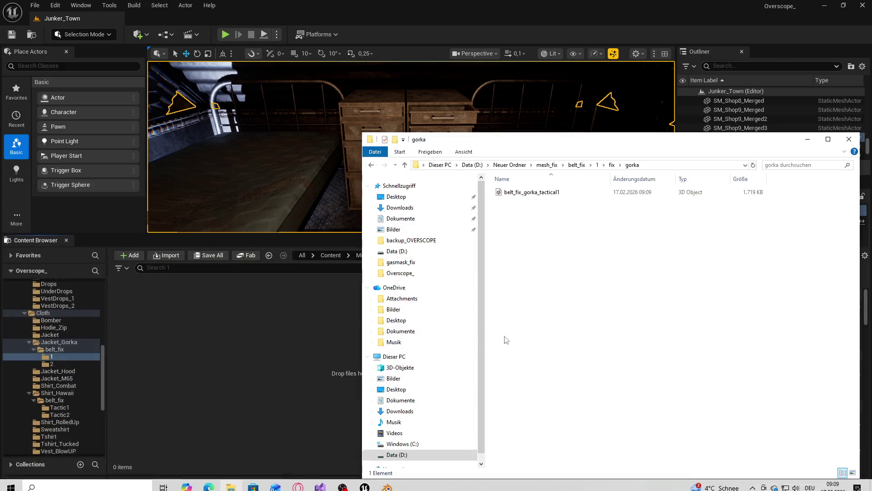
Import belt_fix_gorka_tactical1 into folder 1 using SK_Military_Character_Skeleton
{"action": "mouse_move", "coordinate": [529, 192]}
{"action": "left_mouse_down"}
{"action": "mouse_move", "coordinate": [298, 330]}
{"action": "mouse_move", "coordinate": [262, 337]}
{"action": "left_mouse_up"}
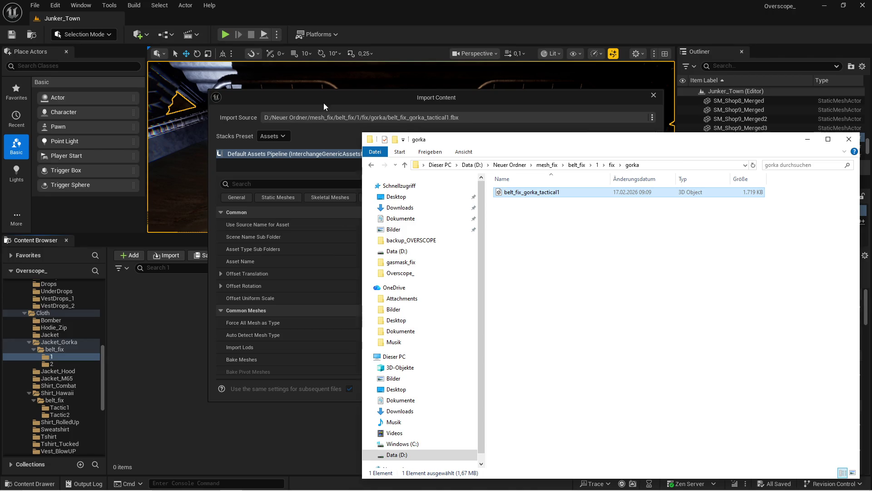
{"action": "left_click", "coordinate": [323, 103]}
{"action": "scroll", "coordinate": [344, 309], "scroll_direction": "down", "scroll_amount": 5}
{"action": "left_click", "coordinate": [458, 282]}
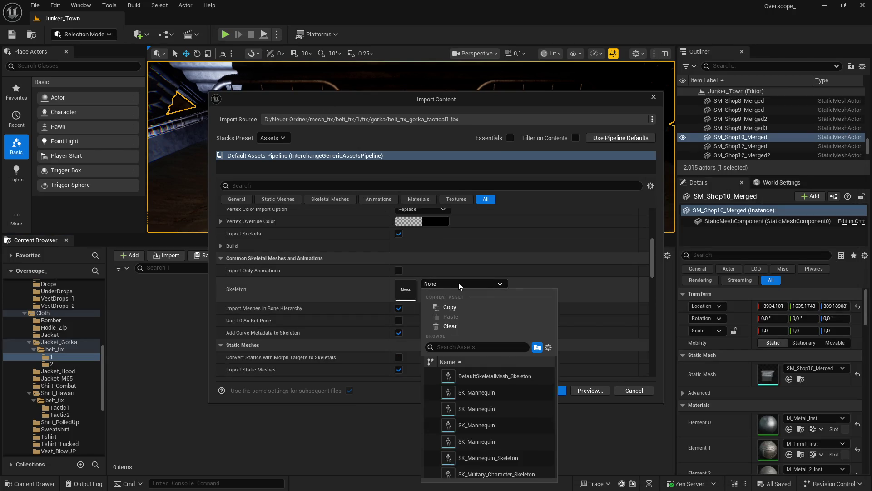
{"action": "type", "text": "mil"}
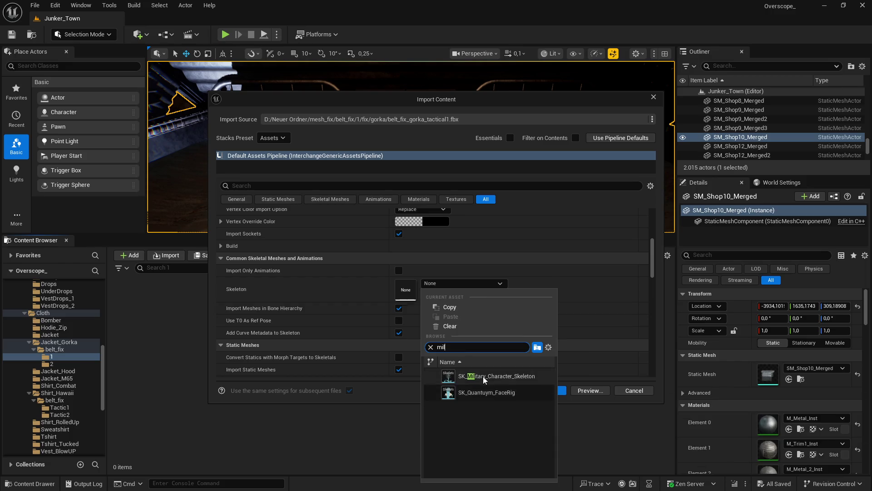
{"action": "left_click", "coordinate": [483, 376]}
{"action": "left_click", "coordinate": [560, 394]}
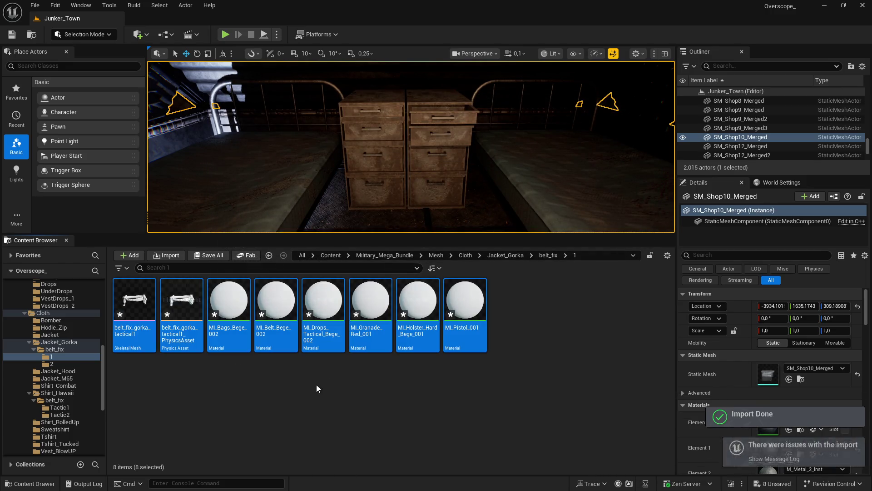
Save all the newly imported belt assets
{"action": "key", "text": "super"}
{"action": "key", "text": "super"}
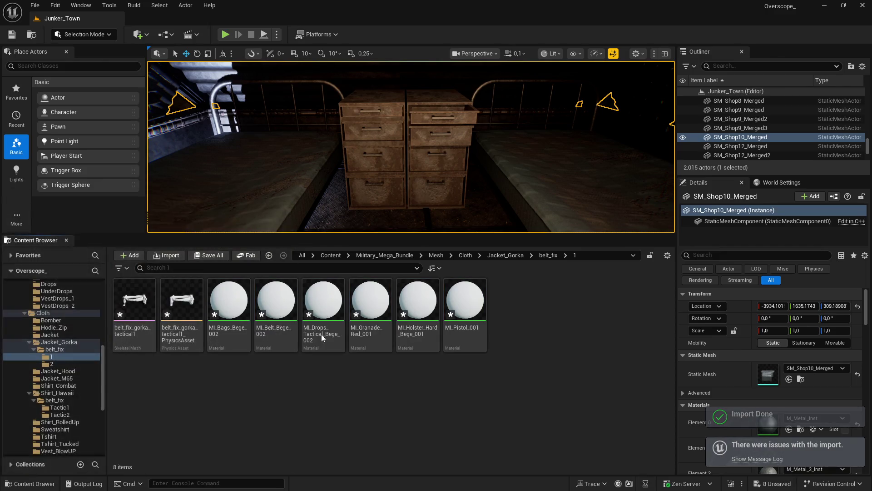
{"action": "left_click", "coordinate": [207, 257]}
{"action": "left_click", "coordinate": [517, 355]}
{"action": "key", "text": "super"}
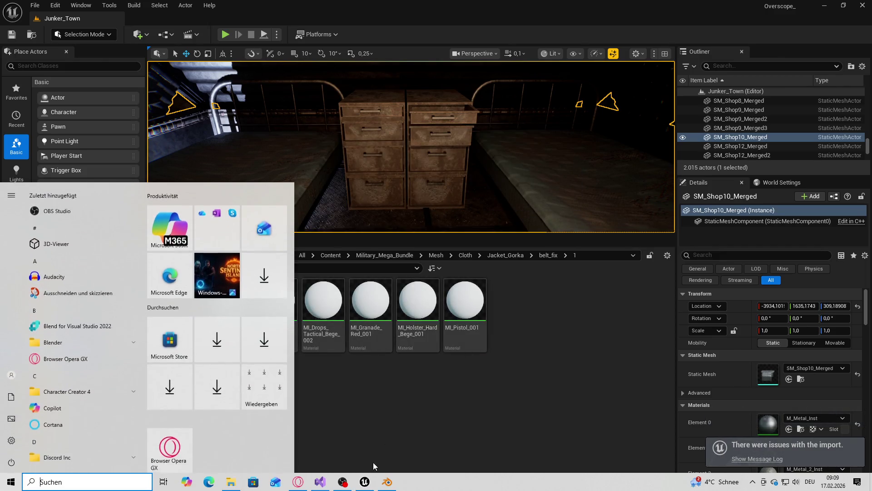
Import SKM_Belt_Tactic_Drops_02_Bege from belt_fix folder 2 into Blender
{"action": "left_click", "coordinate": [387, 482]}
{"action": "key", "text": "super"}
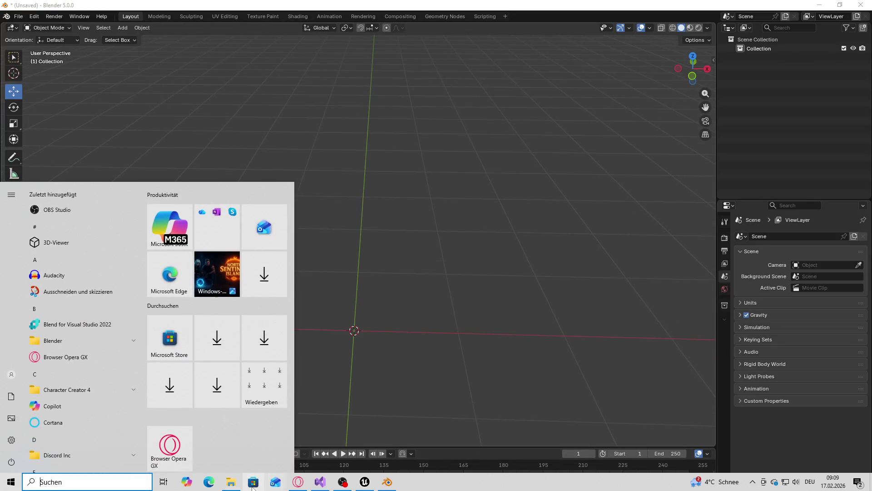
{"action": "left_click", "coordinate": [238, 484]}
{"action": "left_click", "coordinate": [624, 295]}
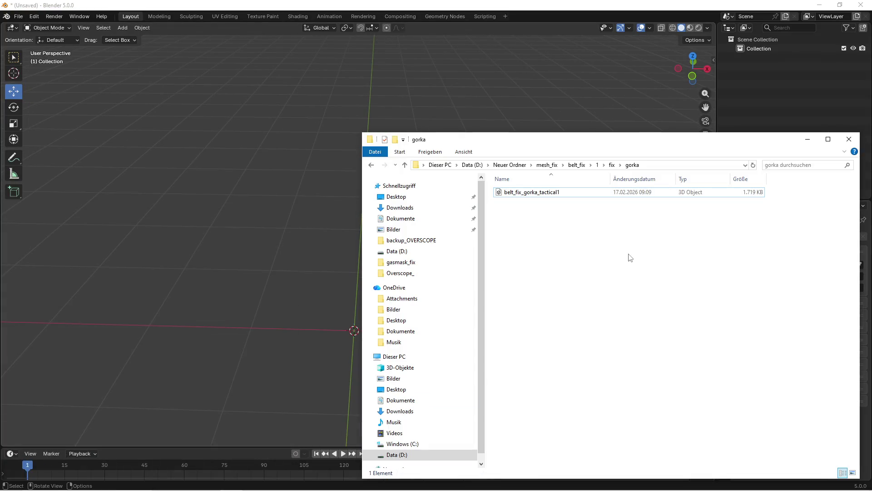
{"action": "left_click", "coordinate": [585, 169]}
{"action": "double_click", "coordinate": [512, 203]}
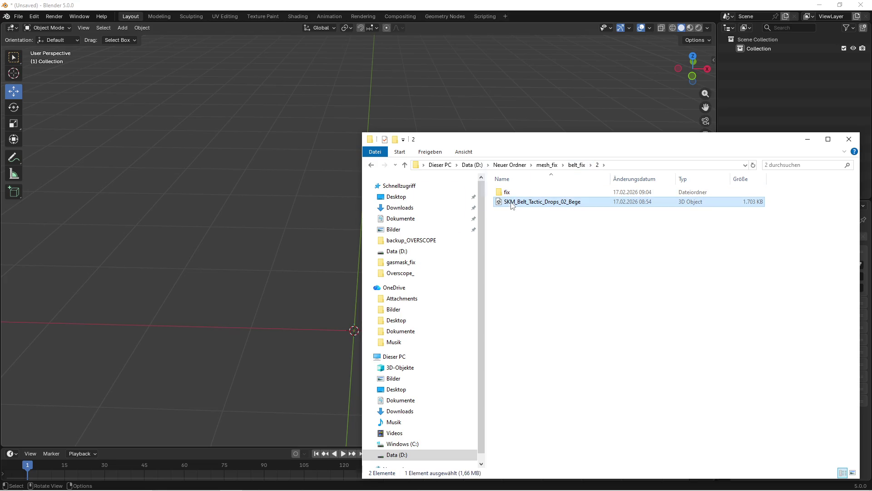
{"action": "left_click_drag", "start_coordinate": [543, 202], "coordinate": [284, 389]}
{"action": "left_click", "coordinate": [239, 439]}
{"action": "left_click", "coordinate": [444, 309]}
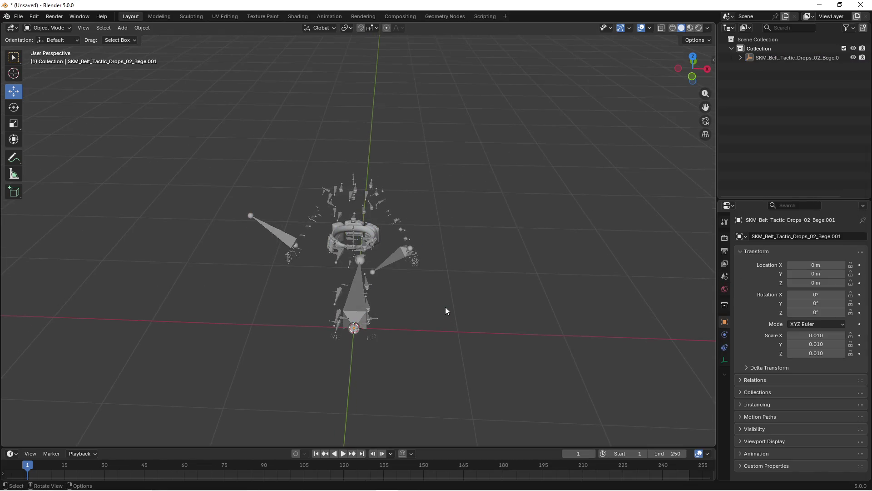
Import SKM_Jacket_Gorka_Black from belt_fix\1\jacket_gorka into the scene
{"action": "key", "text": "super"}
{"action": "left_click", "coordinate": [231, 482]}
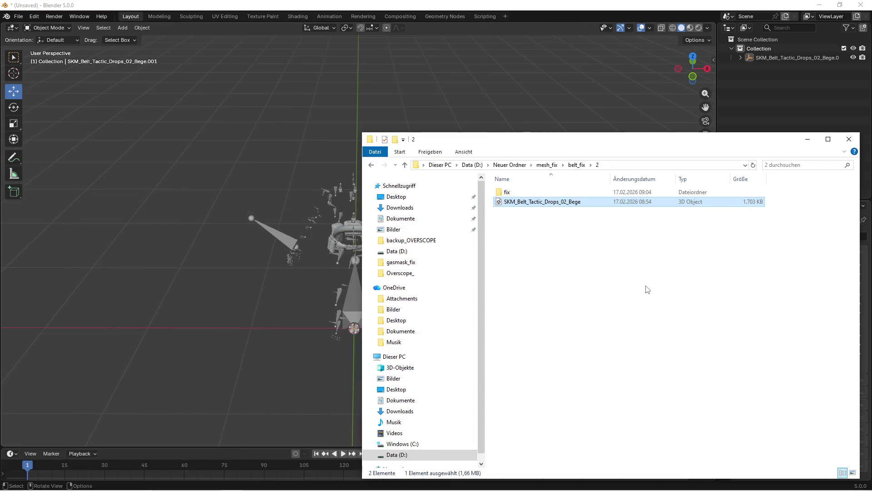
{"action": "key", "text": "alt+Up"}
{"action": "key", "text": "alt+Up"}
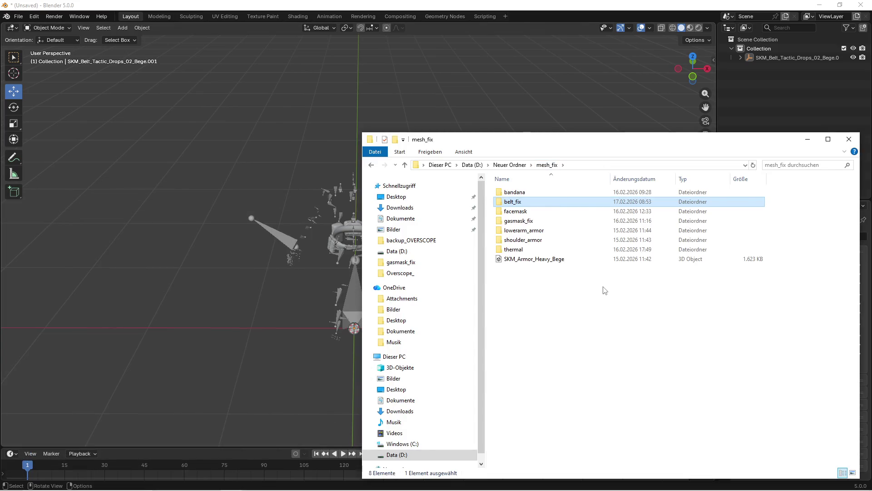
{"action": "double_click", "coordinate": [519, 203]}
{"action": "double_click", "coordinate": [520, 192]}
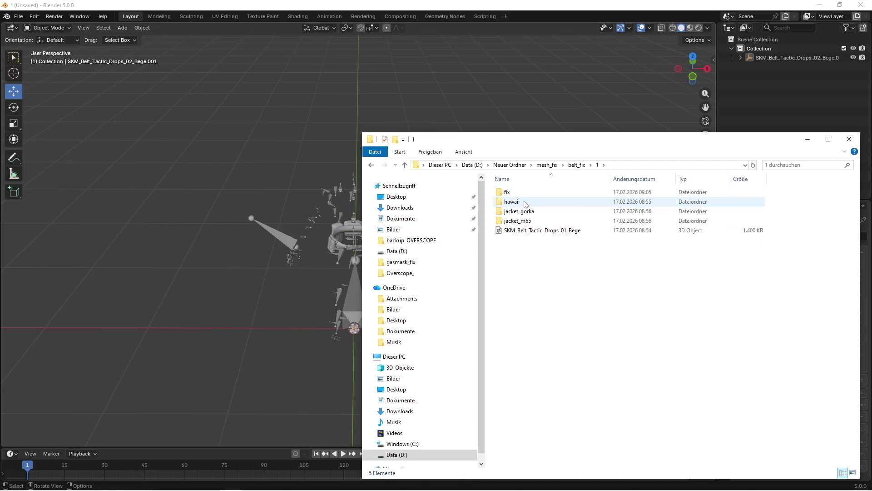
{"action": "double_click", "coordinate": [521, 213]}
{"action": "left_click_drag", "start_coordinate": [522, 200], "coordinate": [252, 170]}
{"action": "left_click", "coordinate": [226, 333]}
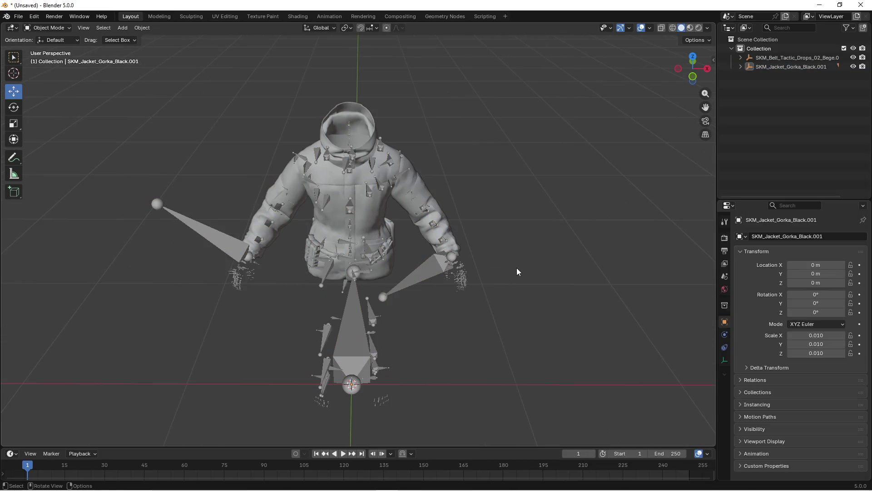
Hide the jacket's skeleton in the Outliner and put the belt mesh into Edit Mode
{"action": "scroll", "coordinate": [517, 271], "scroll_direction": "up", "scroll_amount": 3}
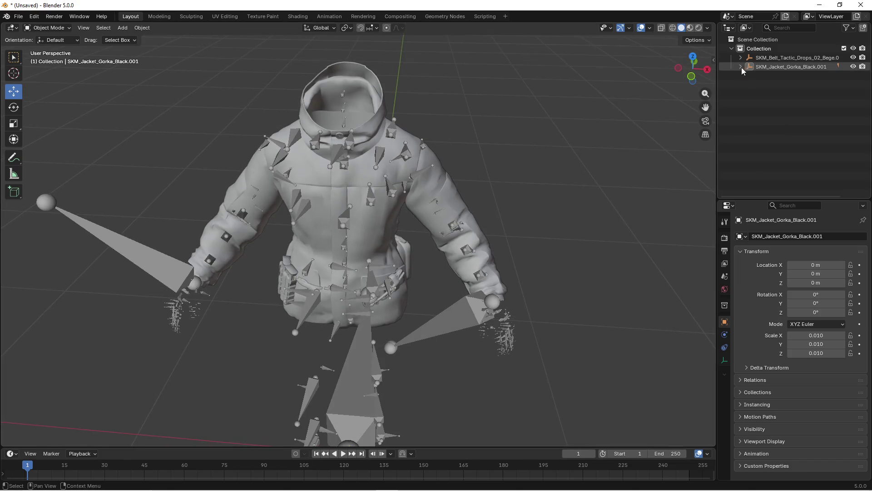
{"action": "left_click", "coordinate": [741, 66]}
{"action": "left_click", "coordinate": [740, 57]}
{"action": "left_click", "coordinate": [853, 85]}
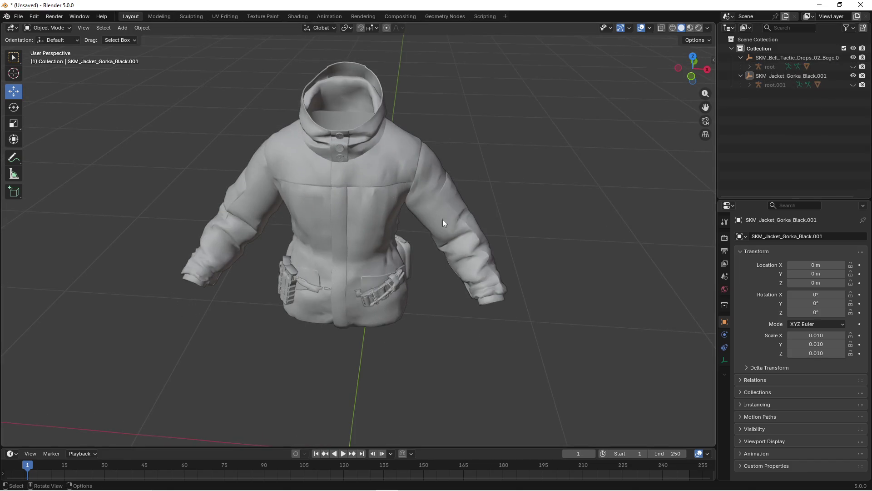
{"action": "left_click", "coordinate": [416, 235]}
{"action": "mouse_move", "coordinate": [416, 234]}
{"action": "left_mouse_down"}
{"action": "mouse_move", "coordinate": [298, 265]}
{"action": "mouse_move", "coordinate": [420, 251]}
{"action": "mouse_move", "coordinate": [382, 257]}
{"action": "left_mouse_up"}
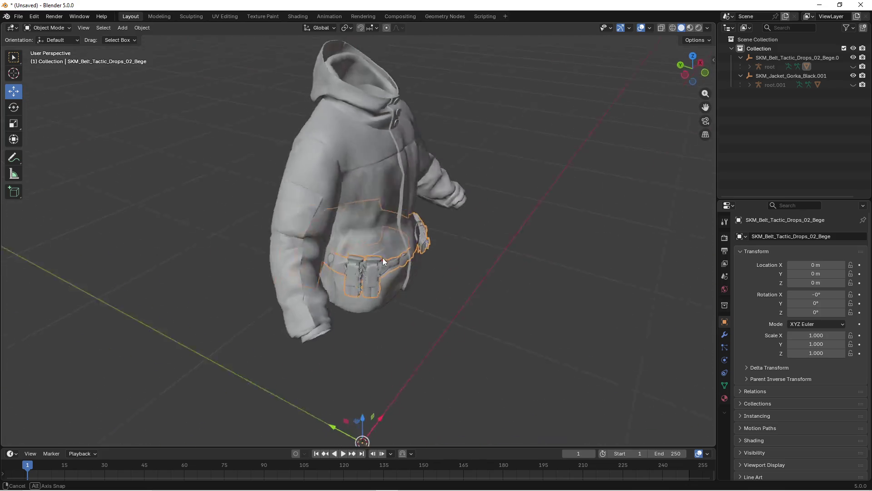
{"action": "scroll", "coordinate": [383, 257], "scroll_direction": "up", "scroll_amount": 3}
{"action": "key", "text": "Tab"}
{"action": "left_click_drag", "start_coordinate": [407, 285], "coordinate": [379, 278]}
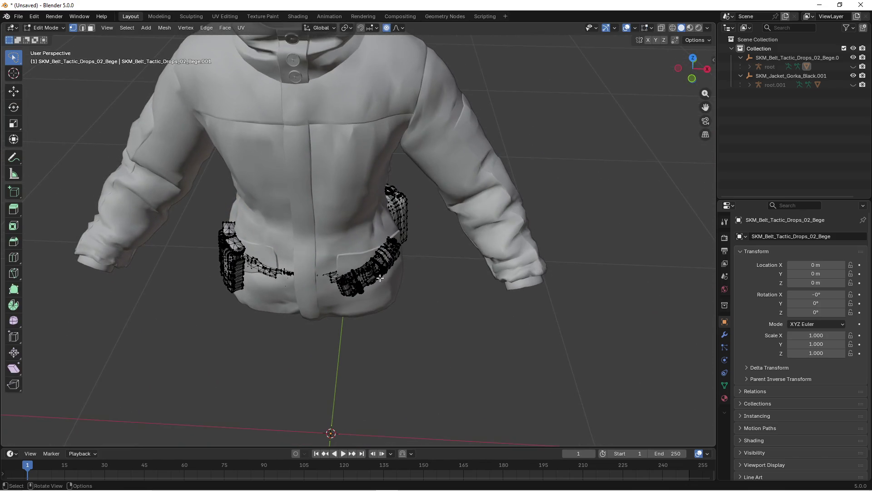
Frame the belt in wireframe and move its lower vertices outward
{"action": "left_click", "coordinate": [107, 28]}
{"action": "left_click", "coordinate": [127, 86]}
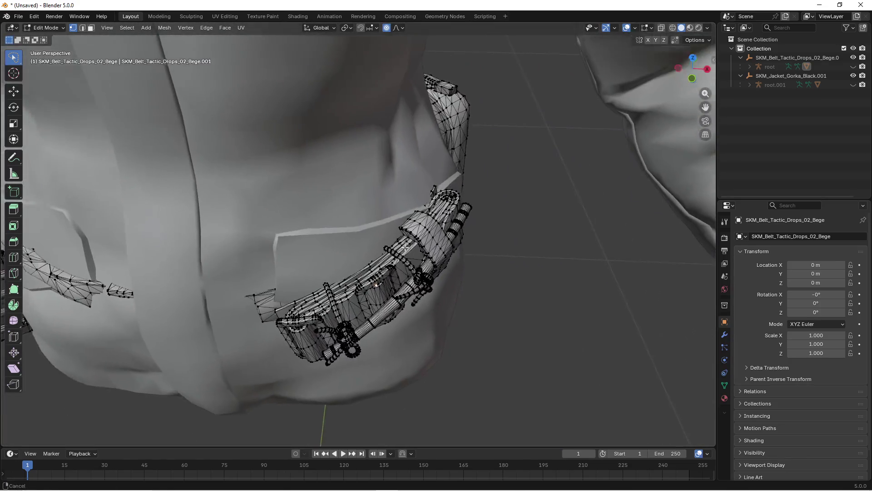
{"action": "key", "text": "z"}
{"action": "left_click", "coordinate": [318, 250]}
{"action": "mouse_move", "coordinate": [318, 250]}
{"action": "left_mouse_down"}
{"action": "mouse_move", "coordinate": [390, 298]}
{"action": "mouse_move", "coordinate": [318, 305]}
{"action": "left_mouse_up"}
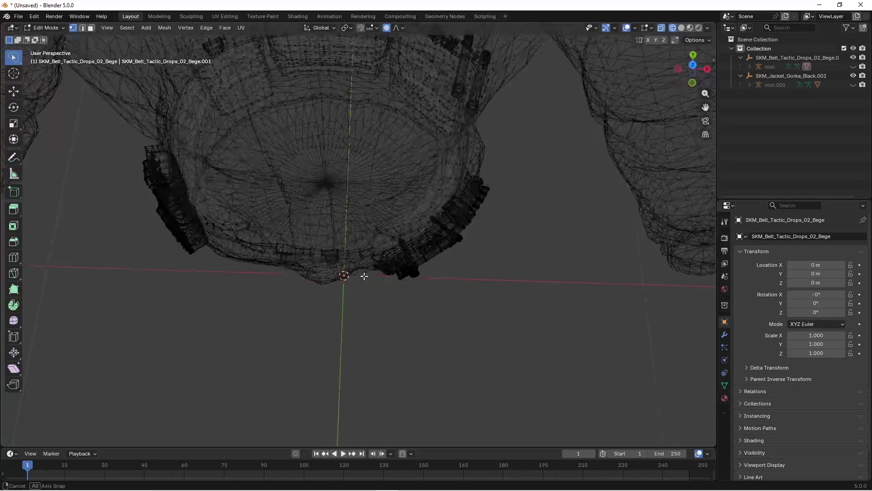
{"action": "left_click_drag", "start_coordinate": [318, 305], "coordinate": [368, 303]}
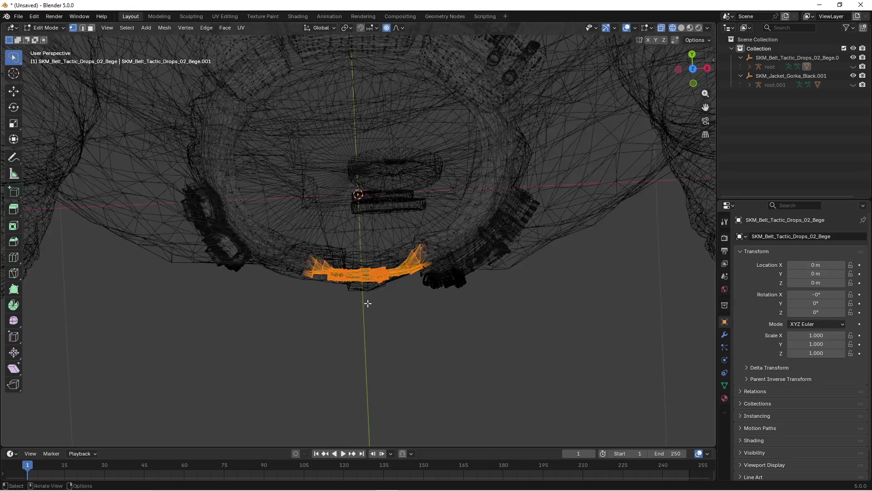
{"action": "key", "text": "g"}
{"action": "left_click", "coordinate": [367, 303]}
Extend the selection to both belt sides and move them over the jacket
{"action": "mouse_move", "coordinate": [432, 306]}
{"action": "left_mouse_down", "text": "shift"}
{"action": "mouse_move", "coordinate": [300, 314]}
{"action": "mouse_move", "coordinate": [318, 335]}
{"action": "left_mouse_up", "text": "shift"}
{"action": "key", "text": "g"}
{"action": "scroll", "coordinate": [315, 337], "scroll_direction": "down", "scroll_amount": 1}
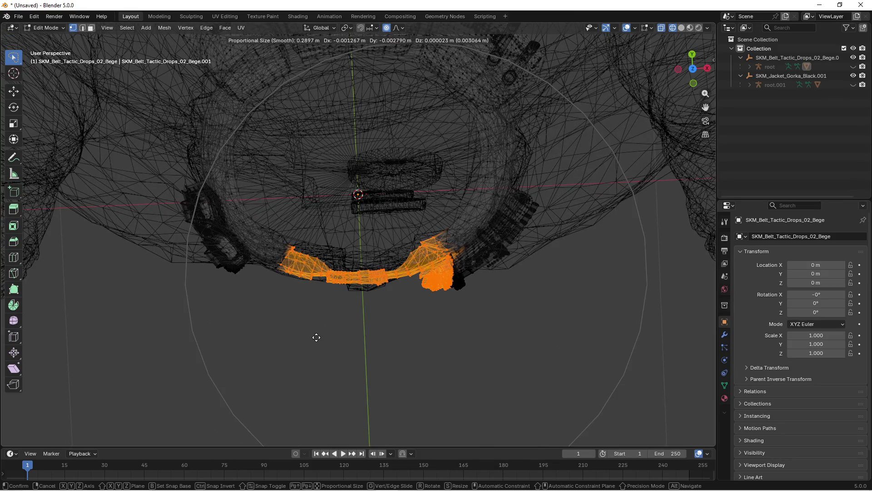
{"action": "left_click", "coordinate": [316, 339]}
{"action": "right_click", "coordinate": [316, 339]}
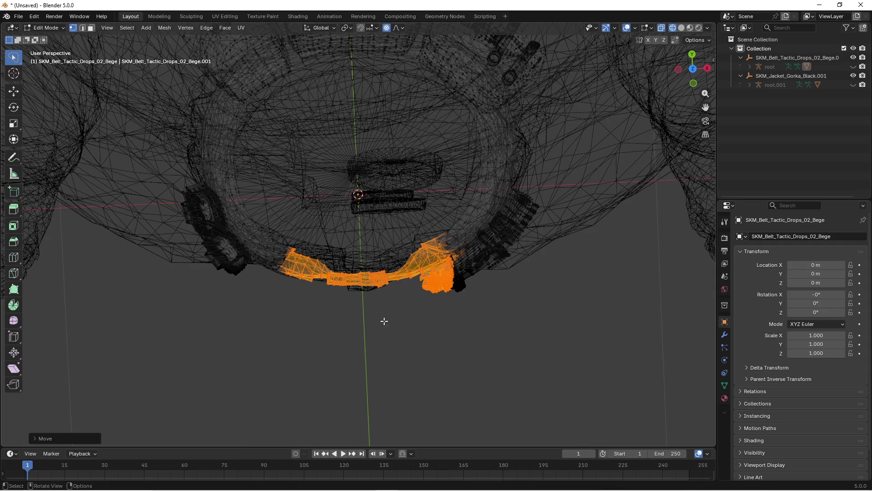
{"action": "mouse_move", "coordinate": [383, 321]}
{"action": "left_mouse_down"}
{"action": "mouse_move", "coordinate": [367, 325]}
{"action": "mouse_move", "coordinate": [400, 320]}
{"action": "mouse_move", "coordinate": [376, 306]}
{"action": "left_mouse_up"}
{"action": "key", "text": "z"}
{"action": "left_click", "coordinate": [409, 326]}
Nudge the selected belt vertices further onto the jacket, checking in wireframe and solid
{"action": "key", "text": "g"}
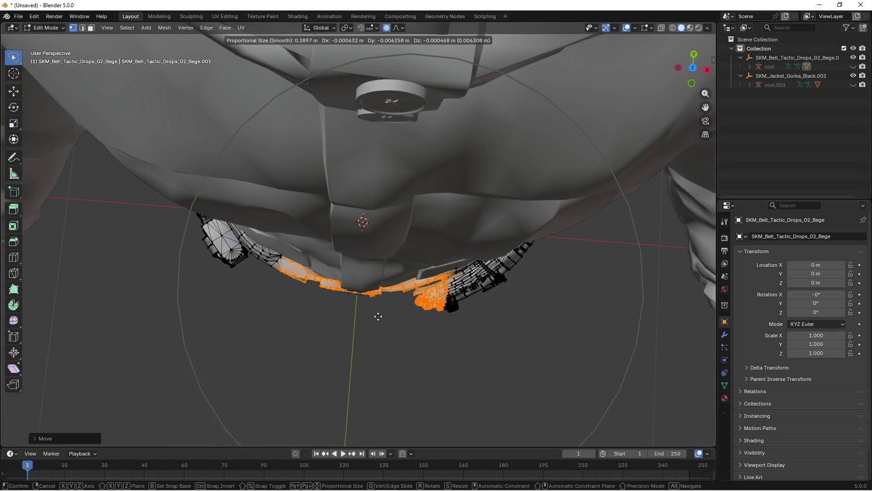
{"action": "left_click", "coordinate": [378, 318]}
{"action": "key", "text": "z"}
{"action": "key", "text": "s"}
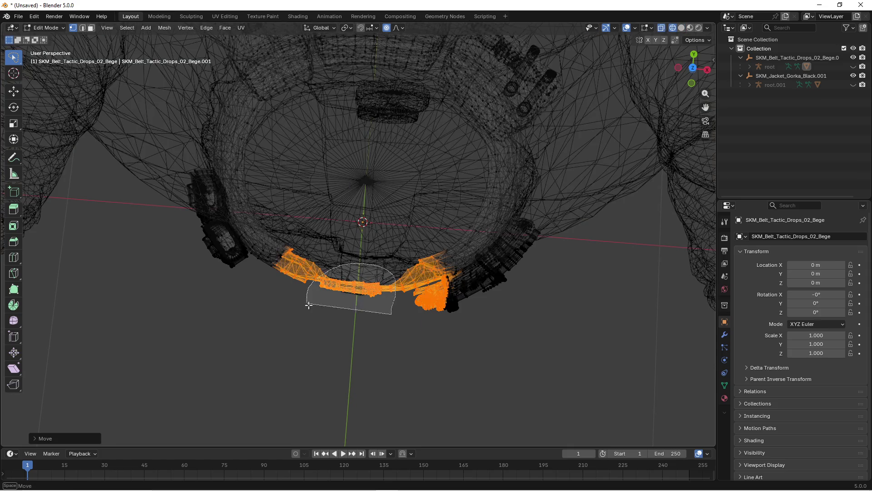
{"action": "left_click", "coordinate": [336, 313]}
{"action": "key", "text": "z"}
{"action": "left_click", "coordinate": [408, 318]}
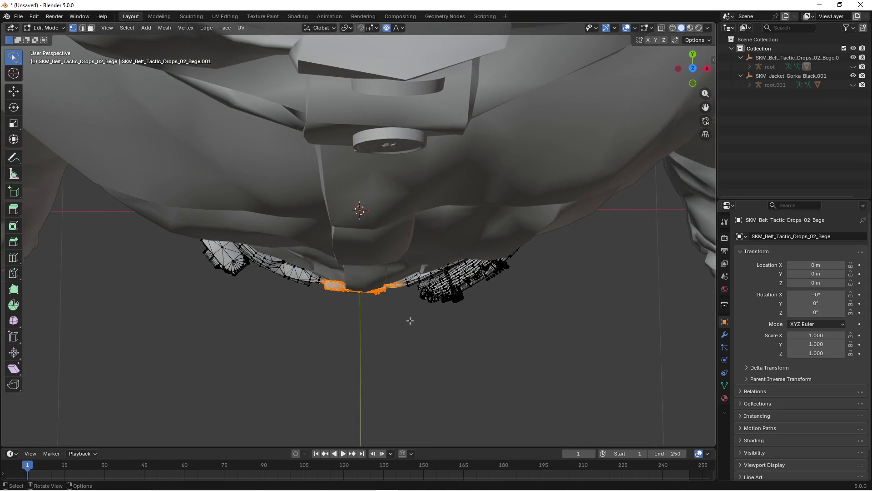
{"action": "key", "text": "g"}
{"action": "left_click", "coordinate": [410, 322]}
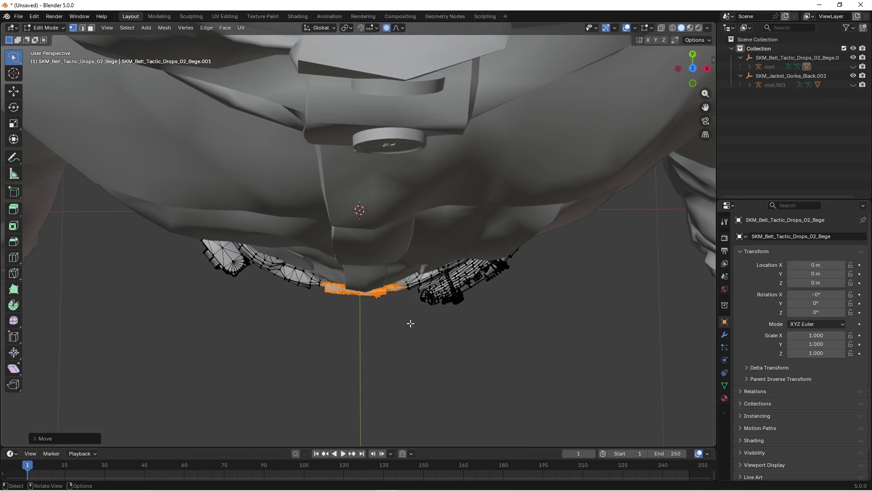
Select the whole lower belt strip and move it over the jacket front
{"action": "mouse_move", "coordinate": [411, 321]}
{"action": "left_mouse_down"}
{"action": "mouse_move", "coordinate": [385, 265]}
{"action": "mouse_move", "coordinate": [413, 284]}
{"action": "left_mouse_up"}
{"action": "key", "text": "z"}
{"action": "left_click", "coordinate": [399, 287]}
{"action": "key", "text": "c"}
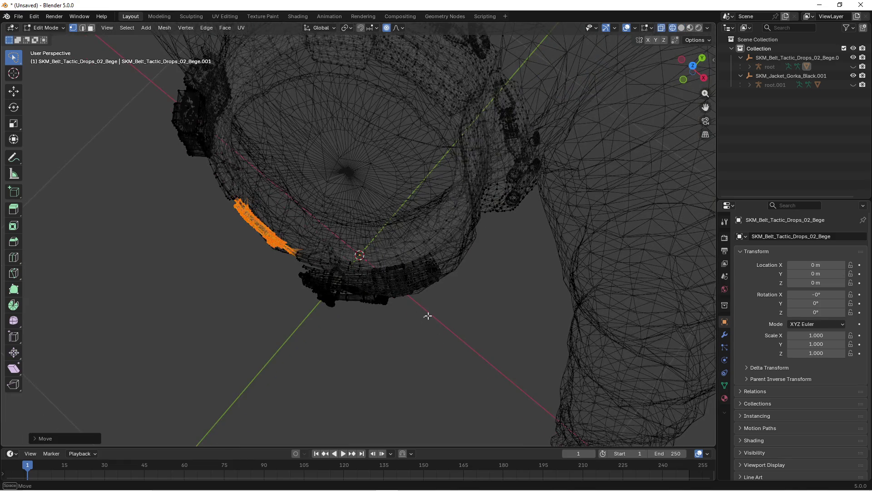
{"action": "mouse_move", "coordinate": [425, 314]}
{"action": "left_mouse_down"}
{"action": "mouse_move", "coordinate": [346, 291]}
{"action": "mouse_move", "coordinate": [402, 308]}
{"action": "left_mouse_up"}
{"action": "key", "text": "z"}
{"action": "left_click", "coordinate": [419, 312]}
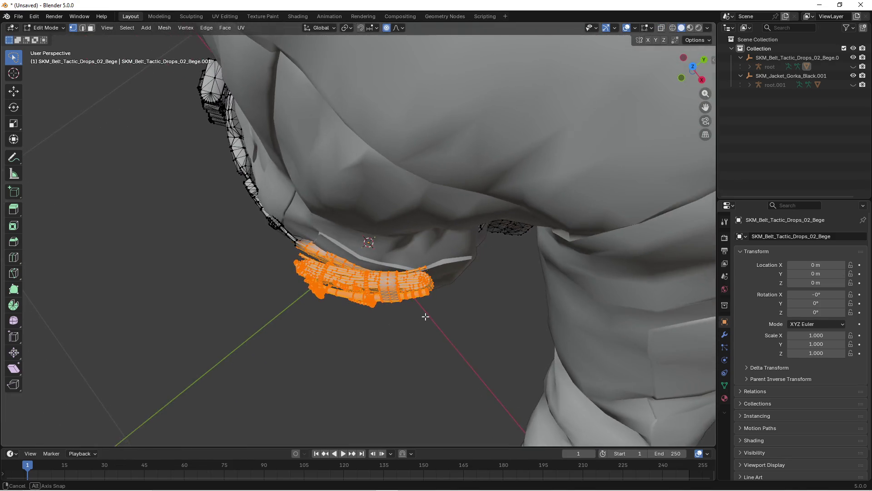
{"action": "key", "text": "g"}
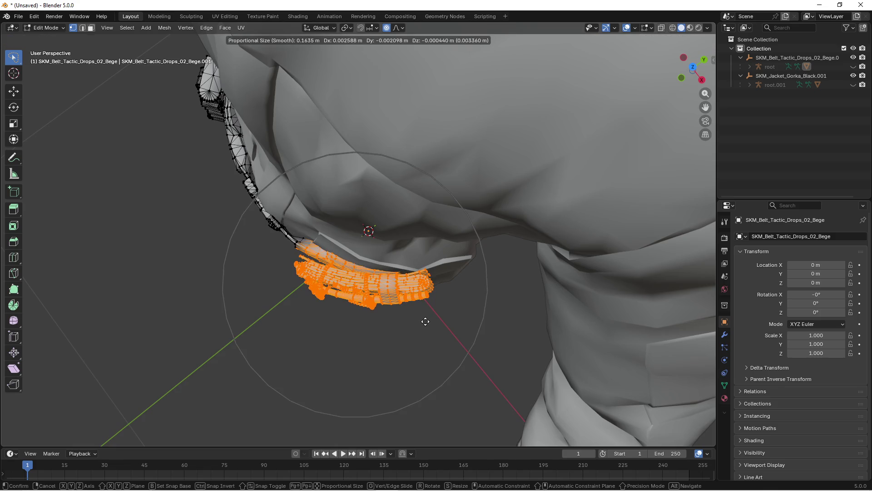
{"action": "left_click", "coordinate": [426, 320]}
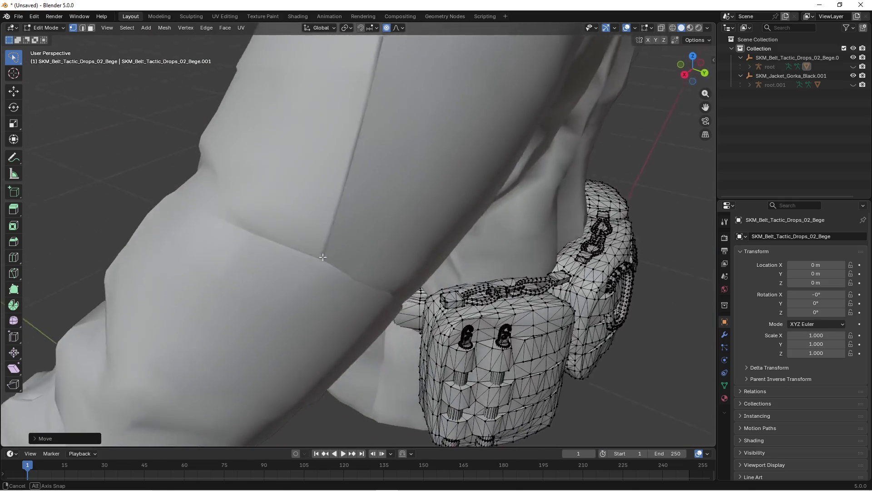
{"action": "mouse_move", "coordinate": [323, 257]}
{"action": "left_mouse_down"}
{"action": "mouse_move", "coordinate": [364, 295]}
{"action": "mouse_move", "coordinate": [337, 288]}
{"action": "mouse_move", "coordinate": [387, 273]}
{"action": "left_mouse_up"}
{"action": "scroll", "coordinate": [386, 273], "scroll_direction": "down", "scroll_amount": 3}
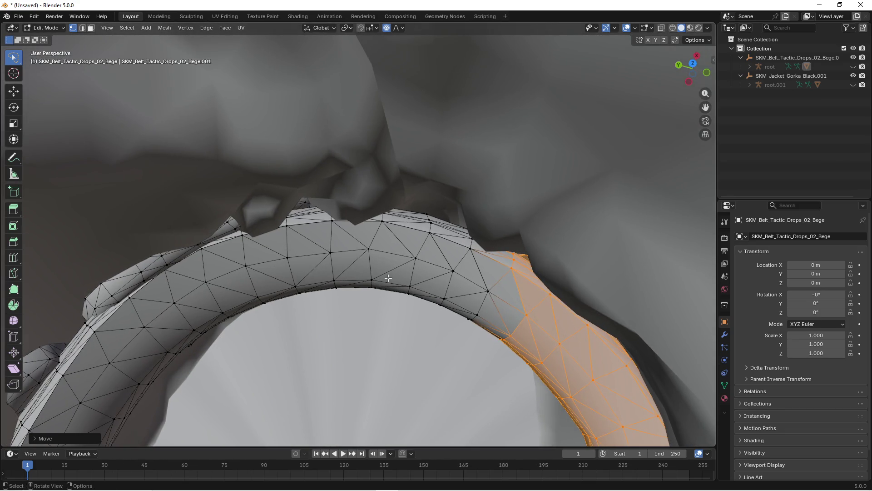
Lasso-select the belt's middle band in wireframe view
{"action": "key", "text": "4"}
{"action": "mouse_move", "coordinate": [364, 255]}
{"action": "left_mouse_down"}
{"action": "mouse_move", "coordinate": [370, 292]}
{"action": "mouse_move", "coordinate": [426, 304]}
{"action": "left_mouse_up"}
{"action": "mouse_move", "coordinate": [453, 208]}
{"action": "left_mouse_down"}
{"action": "mouse_move", "coordinate": [350, 309]}
{"action": "mouse_move", "coordinate": [399, 304]}
{"action": "mouse_move", "coordinate": [388, 328]}
{"action": "left_mouse_up"}
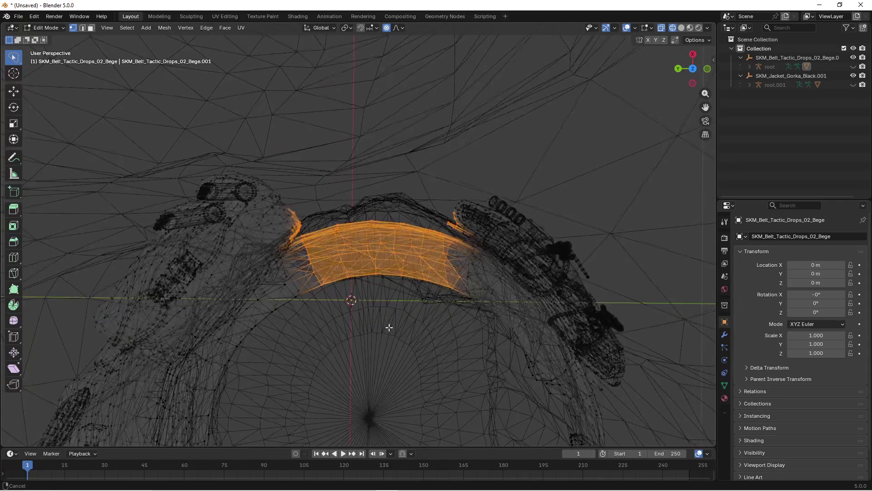
{"action": "left_click", "coordinate": [436, 311]}
{"action": "mouse_move", "coordinate": [436, 312]}
{"action": "left_mouse_down"}
{"action": "mouse_move", "coordinate": [453, 283]}
{"action": "mouse_move", "coordinate": [434, 286]}
{"action": "mouse_move", "coordinate": [438, 300]}
{"action": "mouse_move", "coordinate": [401, 339]}
{"action": "mouse_move", "coordinate": [395, 311]}
{"action": "left_mouse_up"}
{"action": "key", "text": "z"}
{"action": "left_click", "coordinate": [415, 310]}
Move the middle band about 0.016 m with smooth falloff onto the jacket, then return to solid shading
{"action": "key", "text": "g"}
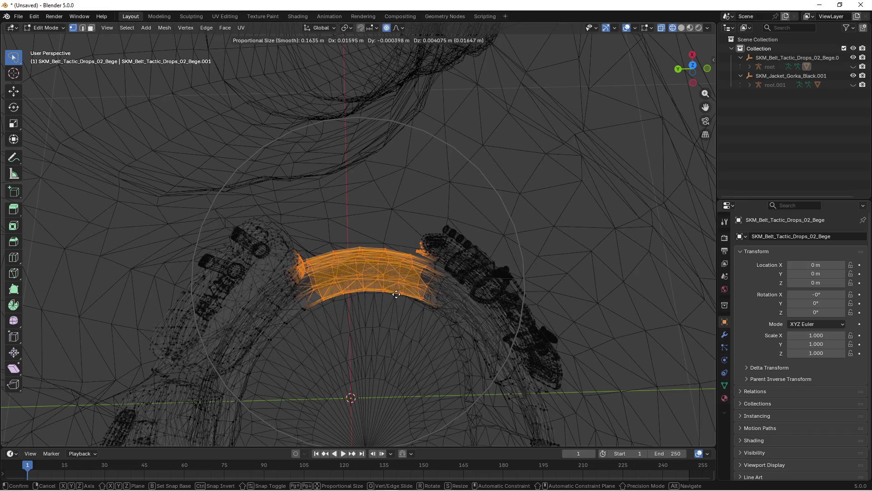
{"action": "left_click", "coordinate": [396, 295]}
{"action": "left_click_drag", "start_coordinate": [397, 295], "coordinate": [393, 303]}
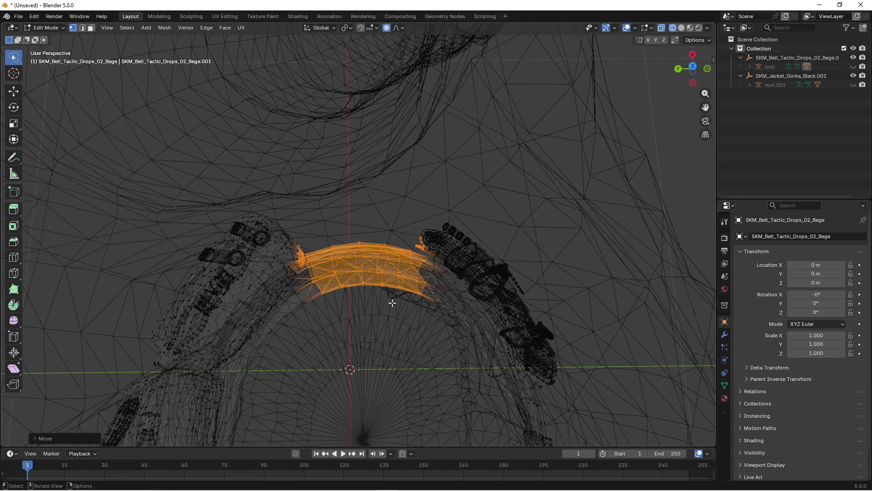
{"action": "key", "text": "shift+z"}
{"action": "scroll", "coordinate": [432, 301], "scroll_direction": "down", "scroll_amount": 5}
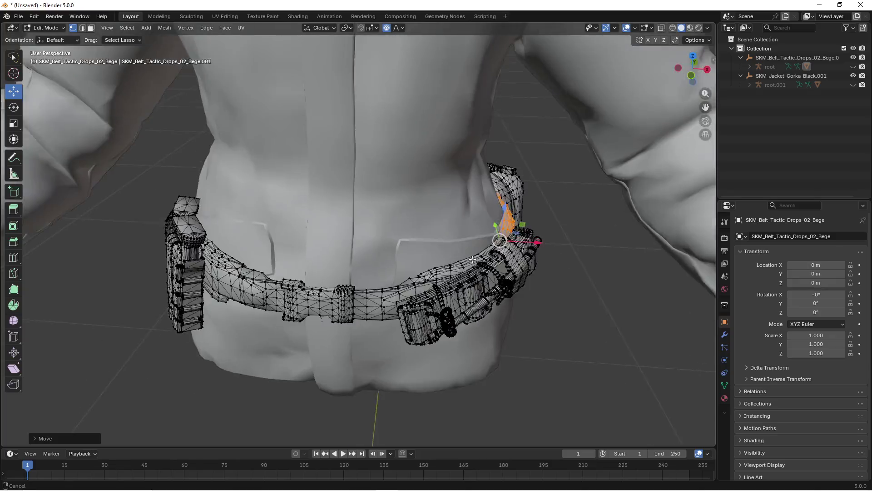
{"action": "mouse_move", "coordinate": [472, 259]}
{"action": "left_mouse_down"}
{"action": "mouse_move", "coordinate": [353, 305]}
{"action": "mouse_move", "coordinate": [457, 269]}
{"action": "mouse_move", "coordinate": [464, 242]}
{"action": "mouse_move", "coordinate": [492, 272]}
{"action": "mouse_move", "coordinate": [468, 275]}
{"action": "left_mouse_up"}
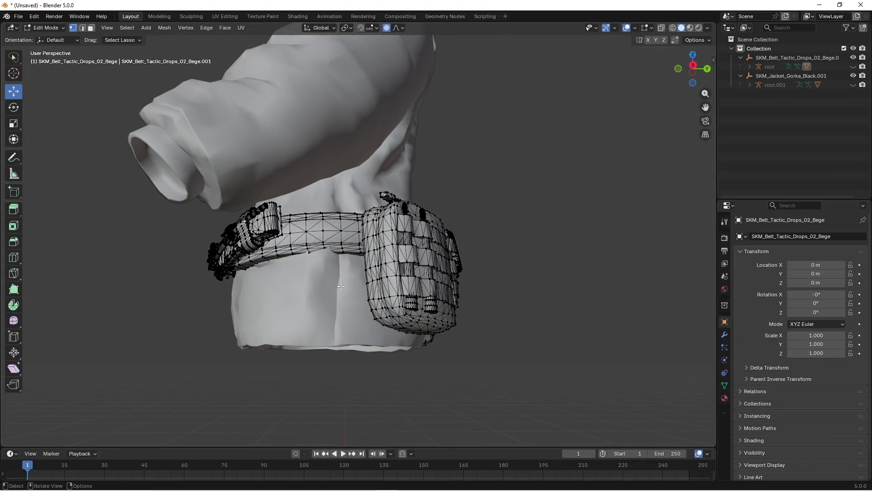
In wireframe view, select the belt vertices at the back plus the left belt part
{"action": "key", "text": "w"}
{"action": "mouse_move", "coordinate": [341, 273]}
{"action": "left_mouse_down"}
{"action": "mouse_move", "coordinate": [493, 321]}
{"action": "mouse_move", "coordinate": [446, 307]}
{"action": "mouse_move", "coordinate": [356, 313]}
{"action": "mouse_move", "coordinate": [332, 305]}
{"action": "mouse_move", "coordinate": [355, 291]}
{"action": "mouse_move", "coordinate": [352, 241]}
{"action": "mouse_move", "coordinate": [409, 272]}
{"action": "mouse_move", "coordinate": [327, 259]}
{"action": "mouse_move", "coordinate": [334, 309]}
{"action": "mouse_move", "coordinate": [350, 327]}
{"action": "mouse_move", "coordinate": [365, 328]}
{"action": "left_mouse_up"}
{"action": "key", "text": "shift+z"}
{"action": "scroll", "coordinate": [365, 318], "scroll_direction": "down", "scroll_amount": 4}
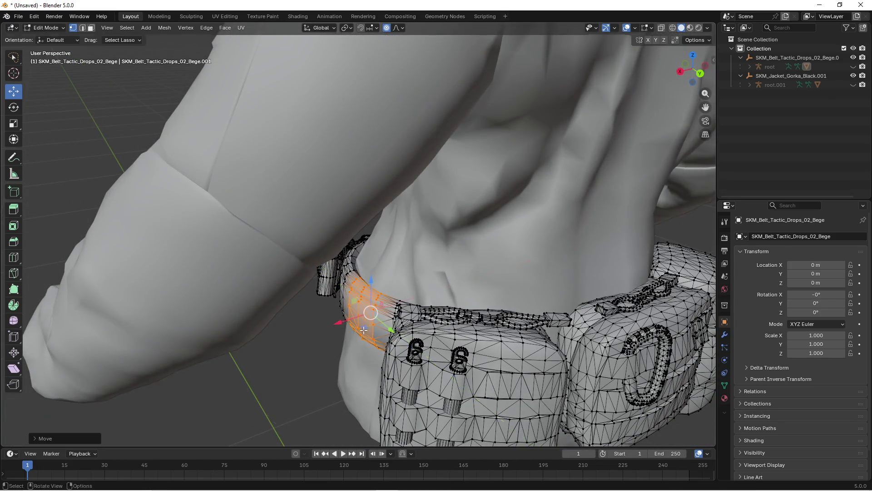
{"action": "mouse_move", "coordinate": [490, 359]}
{"action": "left_mouse_down"}
{"action": "mouse_move", "coordinate": [483, 376]}
{"action": "mouse_move", "coordinate": [464, 351]}
{"action": "mouse_move", "coordinate": [463, 383]}
{"action": "mouse_move", "coordinate": [512, 353]}
{"action": "mouse_move", "coordinate": [372, 332]}
{"action": "mouse_move", "coordinate": [240, 292]}
{"action": "mouse_move", "coordinate": [393, 304]}
{"action": "mouse_move", "coordinate": [321, 292]}
{"action": "mouse_move", "coordinate": [356, 322]}
{"action": "mouse_move", "coordinate": [387, 321]}
{"action": "left_mouse_up"}
{"action": "key", "text": "z"}
{"action": "left_click", "coordinate": [359, 300]}
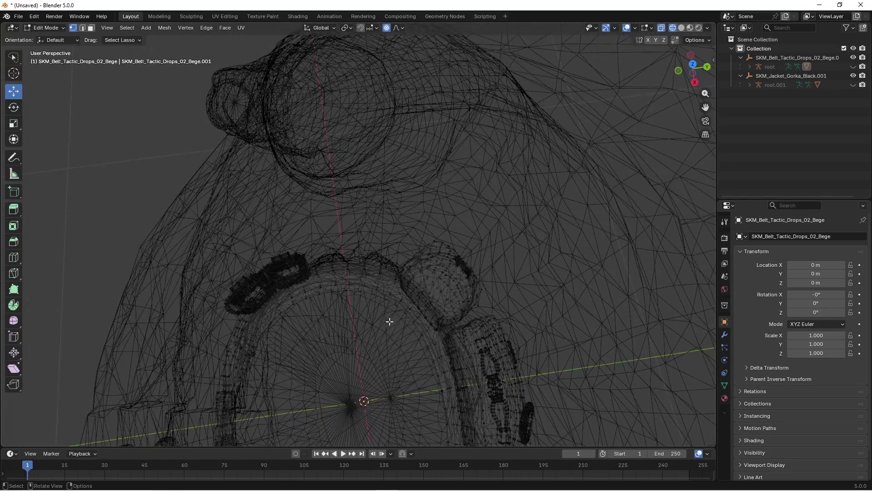
{"action": "left_click_drag", "start_coordinate": [318, 303], "coordinate": [319, 301]}
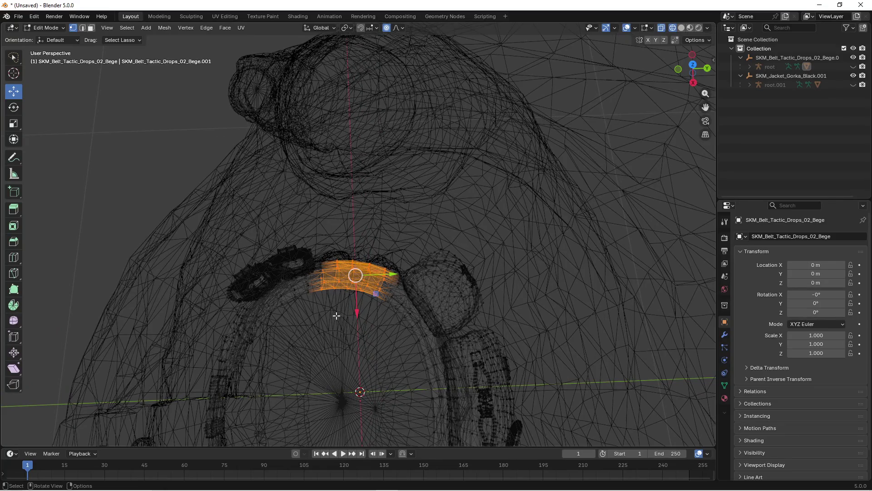
{"action": "mouse_move", "coordinate": [279, 335]}
{"action": "left_mouse_down"}
{"action": "mouse_move", "coordinate": [273, 232]}
{"action": "mouse_move", "coordinate": [363, 273]}
{"action": "mouse_move", "coordinate": [391, 297]}
{"action": "mouse_move", "coordinate": [441, 295]}
{"action": "mouse_move", "coordinate": [418, 298]}
{"action": "mouse_move", "coordinate": [399, 263]}
{"action": "mouse_move", "coordinate": [382, 307]}
{"action": "left_mouse_up"}
{"action": "key", "text": "z"}
{"action": "left_click", "coordinate": [363, 300]}
Select the end of the belt and move those vertices onto the jacket
{"action": "scroll", "coordinate": [380, 278], "scroll_direction": "up", "scroll_amount": 6}
{"action": "key", "text": "shift+z"}
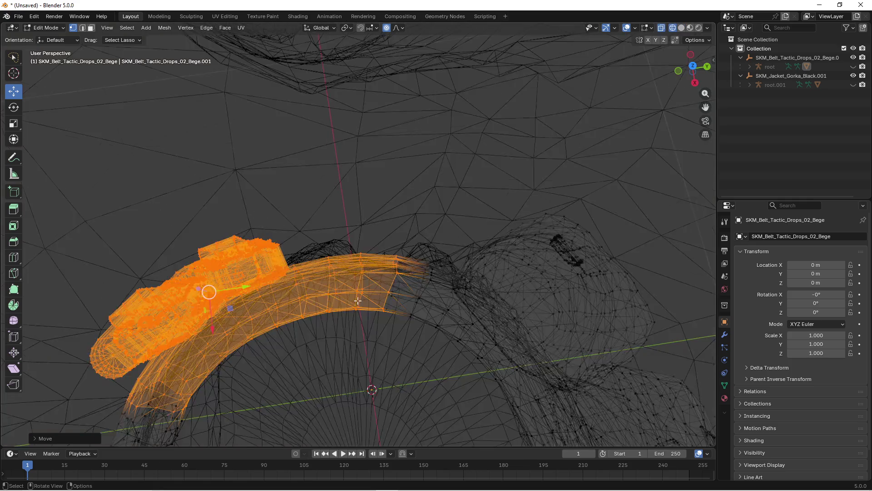
{"action": "mouse_move", "coordinate": [405, 347]}
{"action": "left_mouse_down"}
{"action": "mouse_move", "coordinate": [329, 232]}
{"action": "mouse_move", "coordinate": [391, 309]}
{"action": "mouse_move", "coordinate": [394, 281]}
{"action": "mouse_move", "coordinate": [448, 267]}
{"action": "mouse_move", "coordinate": [489, 240]}
{"action": "mouse_move", "coordinate": [459, 279]}
{"action": "left_mouse_up"}
{"action": "key", "text": "shift+z"}
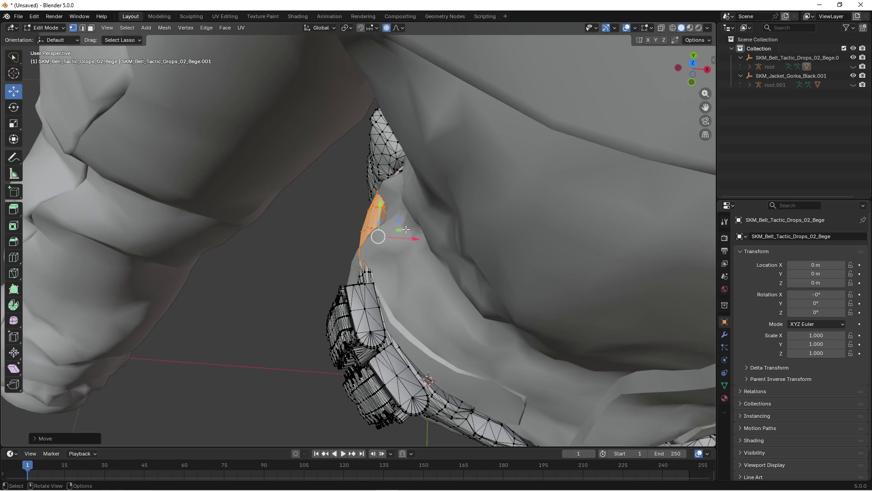
{"action": "left_click_drag", "start_coordinate": [398, 220], "coordinate": [397, 229]}
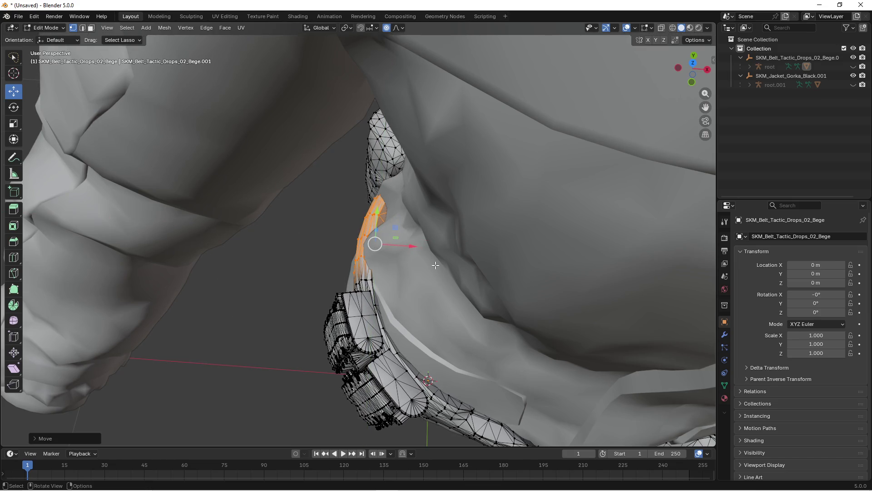
Select more pouch vertices, slide them onto the jacket surface, then clear the selection
{"action": "key", "text": "shift+z"}
{"action": "mouse_move", "coordinate": [400, 268]}
{"action": "left_mouse_down"}
{"action": "mouse_move", "coordinate": [328, 422]}
{"action": "mouse_move", "coordinate": [415, 335]}
{"action": "left_mouse_up"}
{"action": "key", "text": "z"}
{"action": "left_click", "coordinate": [451, 339]}
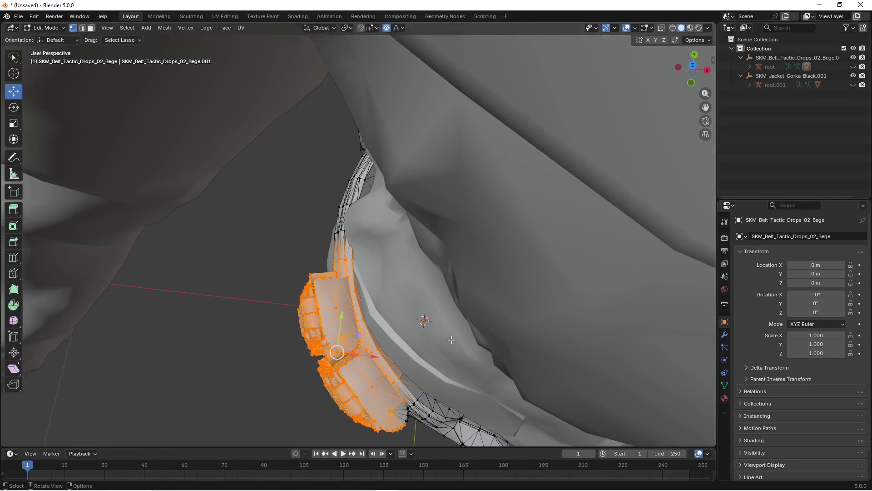
{"action": "left_click_drag", "start_coordinate": [358, 335], "coordinate": [352, 329]}
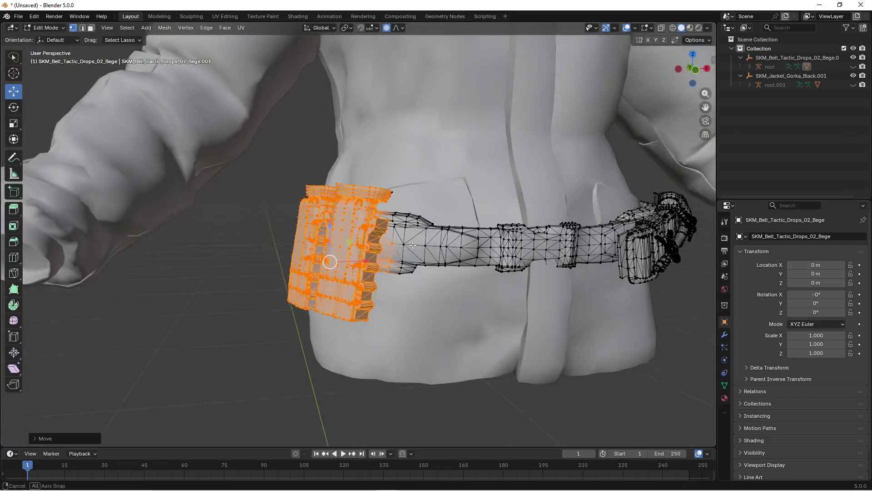
{"action": "left_click", "coordinate": [244, 301]}
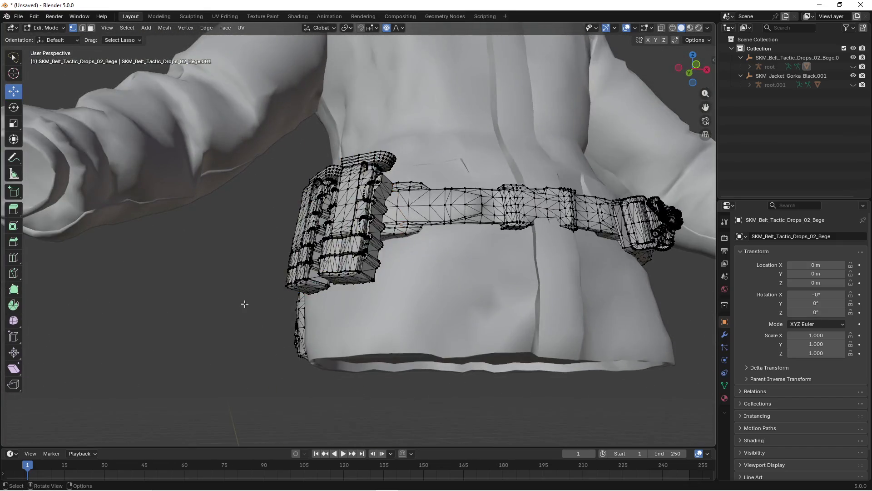
Select the belt vertices beside the pouch and move them horizontally against the jacket
{"action": "key", "text": "z"}
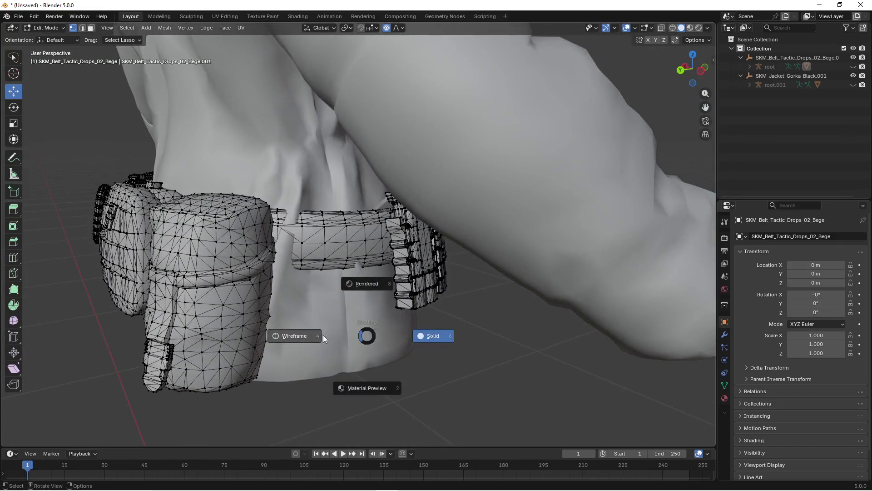
{"action": "left_click", "coordinate": [288, 335]}
{"action": "mouse_move", "coordinate": [370, 306]}
{"action": "left_mouse_down"}
{"action": "mouse_move", "coordinate": [318, 309]}
{"action": "mouse_move", "coordinate": [362, 312]}
{"action": "mouse_move", "coordinate": [361, 321]}
{"action": "mouse_move", "coordinate": [382, 316]}
{"action": "mouse_move", "coordinate": [352, 298]}
{"action": "mouse_move", "coordinate": [461, 302]}
{"action": "mouse_move", "coordinate": [409, 305]}
{"action": "left_mouse_up"}
{"action": "key", "text": "shift+z"}
{"action": "key", "text": "z"}
{"action": "left_click", "coordinate": [369, 314]}
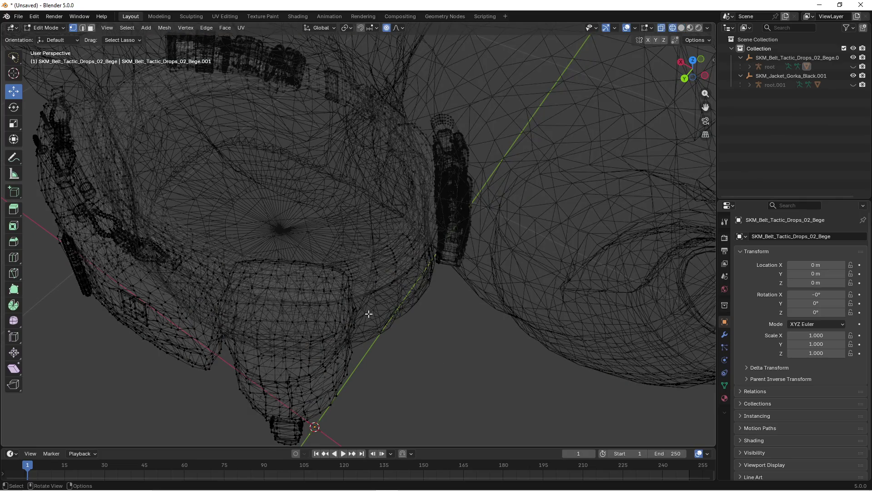
{"action": "mouse_move", "coordinate": [326, 260]}
{"action": "left_mouse_down"}
{"action": "mouse_move", "coordinate": [428, 317]}
{"action": "mouse_move", "coordinate": [395, 301]}
{"action": "mouse_move", "coordinate": [317, 290]}
{"action": "left_mouse_up"}
{"action": "key", "text": "shift+z"}
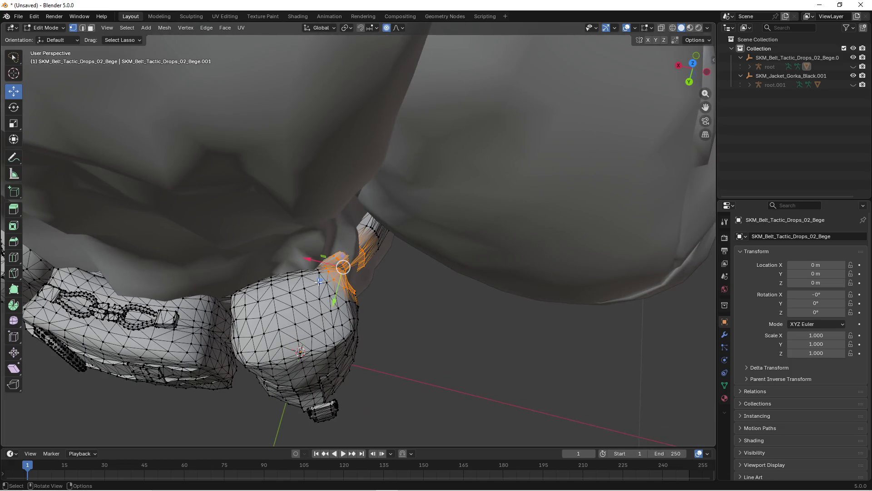
{"action": "key", "text": "g"}
{"action": "key", "text": "shift+z"}
{"action": "left_click", "coordinate": [322, 288]}
Move the front belt section horizontally so it hugs the jacket
{"action": "mouse_move", "coordinate": [444, 321]}
{"action": "left_mouse_down"}
{"action": "mouse_move", "coordinate": [373, 295]}
{"action": "mouse_move", "coordinate": [387, 297]}
{"action": "mouse_move", "coordinate": [355, 298]}
{"action": "mouse_move", "coordinate": [374, 340]}
{"action": "mouse_move", "coordinate": [391, 342]}
{"action": "left_mouse_up"}
{"action": "key", "text": "shift+z"}
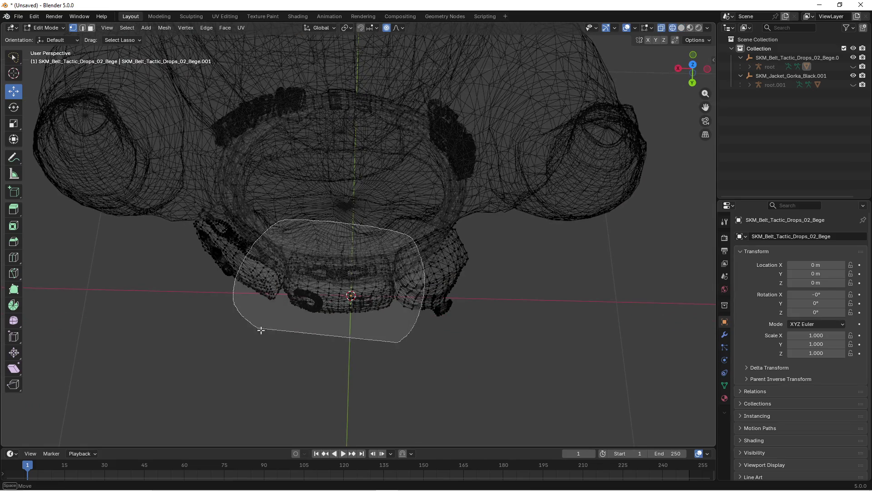
{"action": "left_click", "coordinate": [421, 323]}
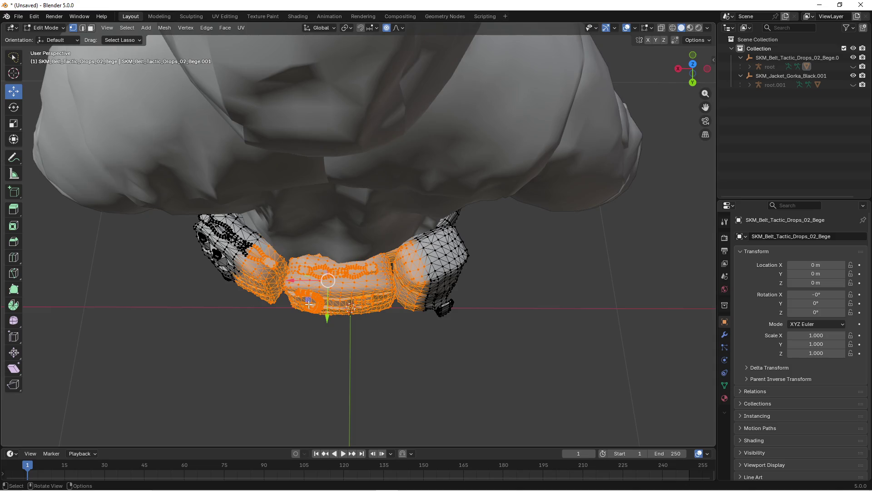
{"action": "key", "text": "g"}
{"action": "key", "text": "shift+z"}
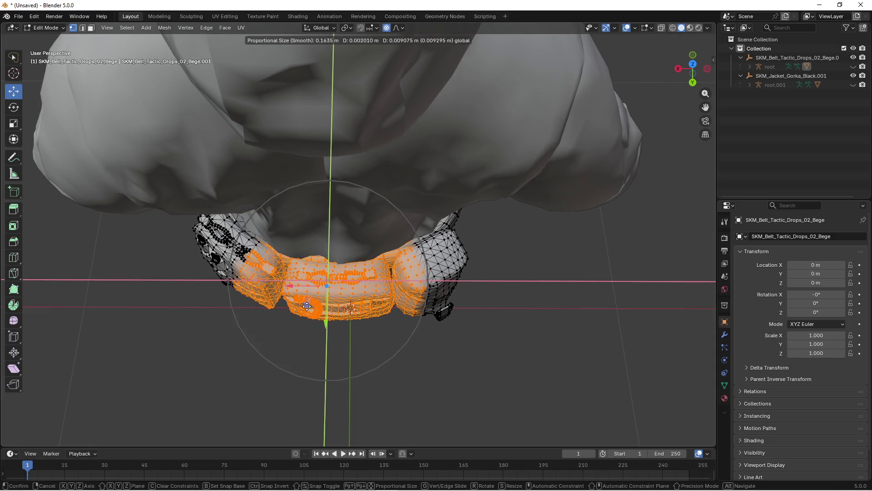
{"action": "left_click", "coordinate": [307, 307]}
Select the linked pouch mesh, try a Y-axis move, then cancel and clear the selection
{"action": "key", "text": "alt+a"}
{"action": "left_click_drag", "start_coordinate": [307, 306], "coordinate": [430, 323]}
{"action": "key", "text": "ctrl+l"}
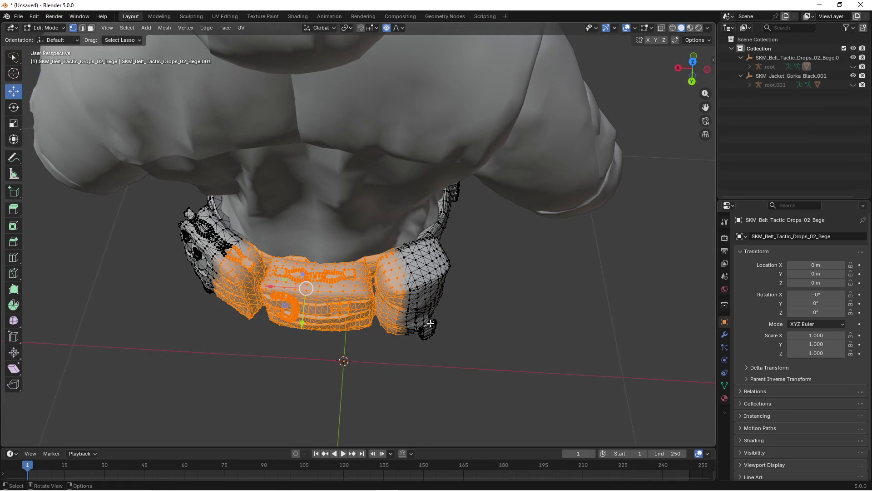
{"action": "key", "text": "g"}
{"action": "key", "text": "y"}
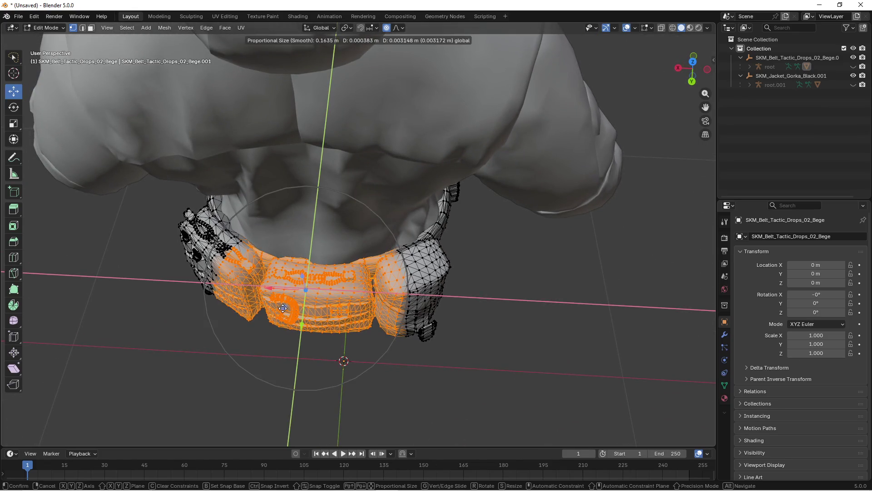
{"action": "key", "text": "Escape"}
{"action": "key", "text": "alt+a"}
{"action": "mouse_move", "coordinate": [462, 315]}
{"action": "left_mouse_down"}
{"action": "mouse_move", "coordinate": [454, 327]}
{"action": "mouse_move", "coordinate": [442, 288]}
{"action": "mouse_move", "coordinate": [411, 272]}
{"action": "mouse_move", "coordinate": [279, 302]}
{"action": "mouse_move", "coordinate": [233, 271]}
{"action": "mouse_move", "coordinate": [220, 274]}
{"action": "mouse_move", "coordinate": [444, 286]}
{"action": "left_mouse_up"}
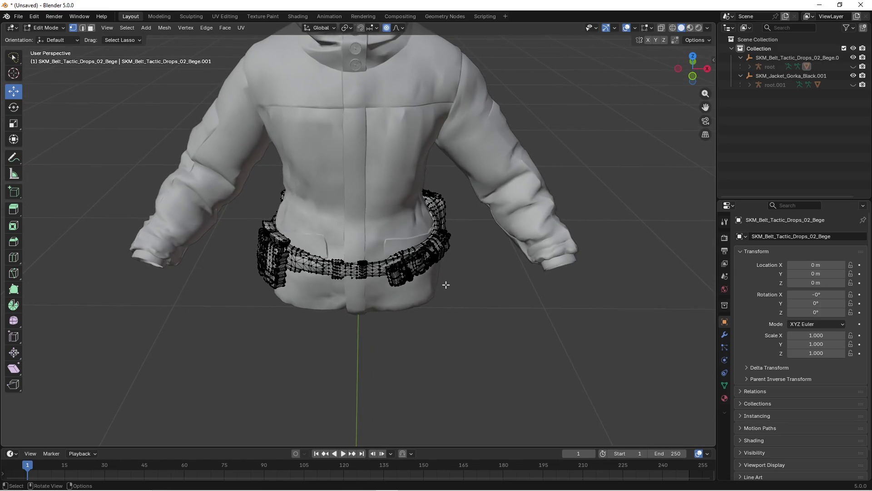
Return to Object Mode, unhide the root armature and add it to the selection
{"action": "key", "text": "Tab"}
{"action": "scroll", "coordinate": [443, 286], "scroll_direction": "down", "scroll_amount": 2}
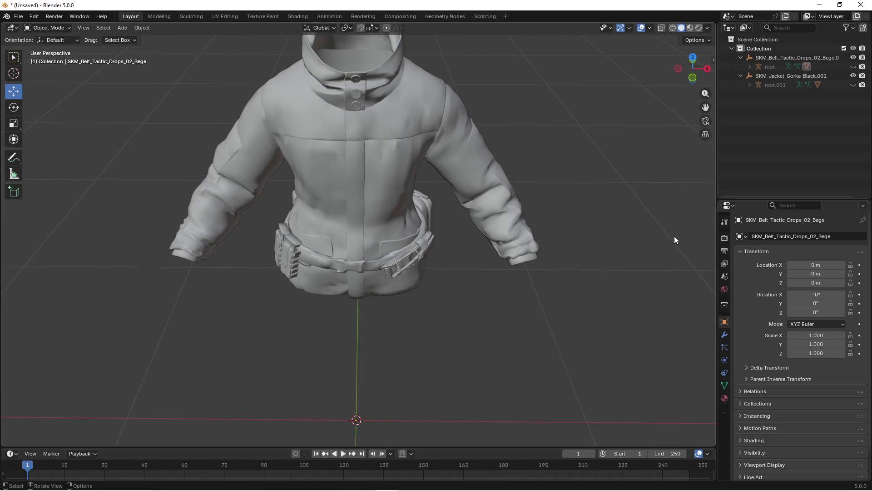
{"action": "left_click", "coordinate": [854, 67]}
{"action": "mouse_move", "coordinate": [484, 214]}
{"action": "left_mouse_down"}
{"action": "mouse_move", "coordinate": [433, 253]}
{"action": "mouse_move", "coordinate": [467, 240]}
{"action": "mouse_move", "coordinate": [481, 257]}
{"action": "left_mouse_up"}
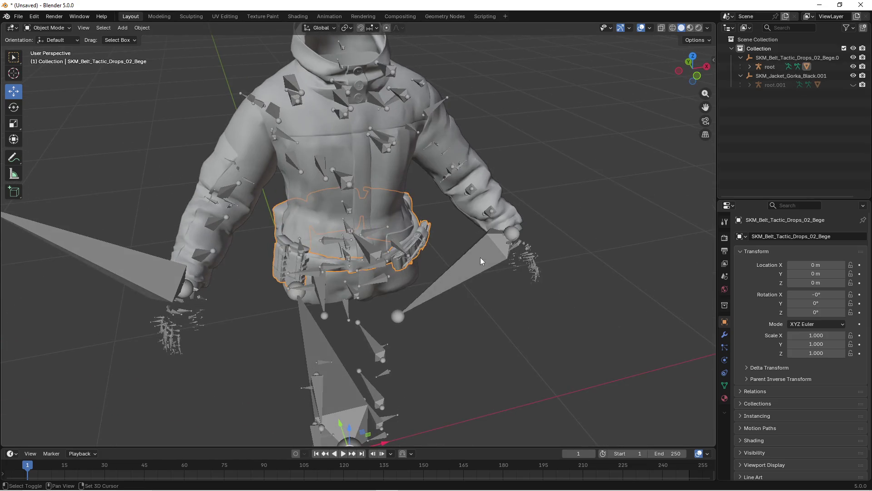
{"action": "left_click", "coordinate": [481, 257], "text": "shift"}
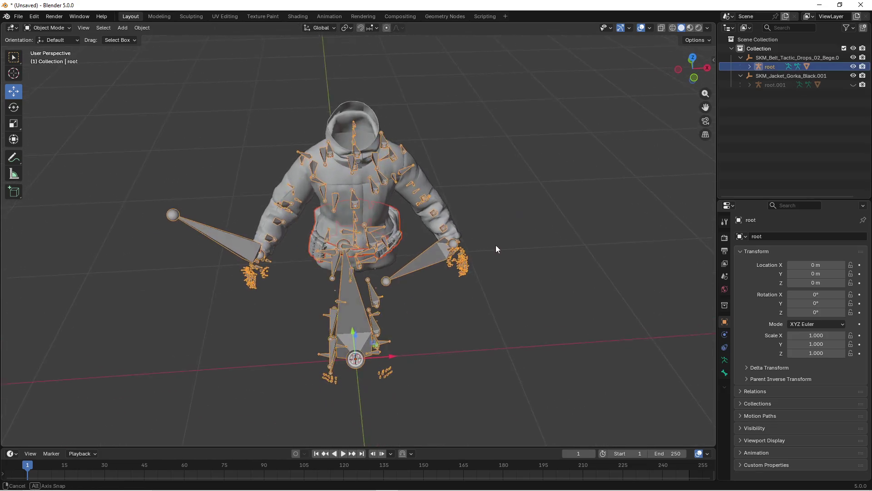
Start an FBX export from the File menu
{"action": "left_click", "coordinate": [19, 17]}
{"action": "mouse_move", "coordinate": [64, 155]}
{"action": "left_click", "coordinate": [130, 226]}
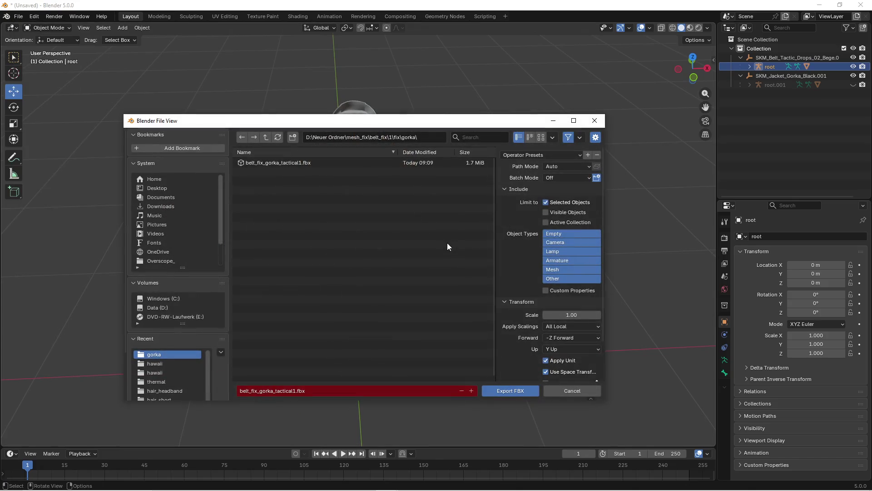
Navigate the export browser to D:\Neuer Ordner\mesh_fix\belt_fix\2\fix
{"action": "left_click", "coordinate": [182, 307]}
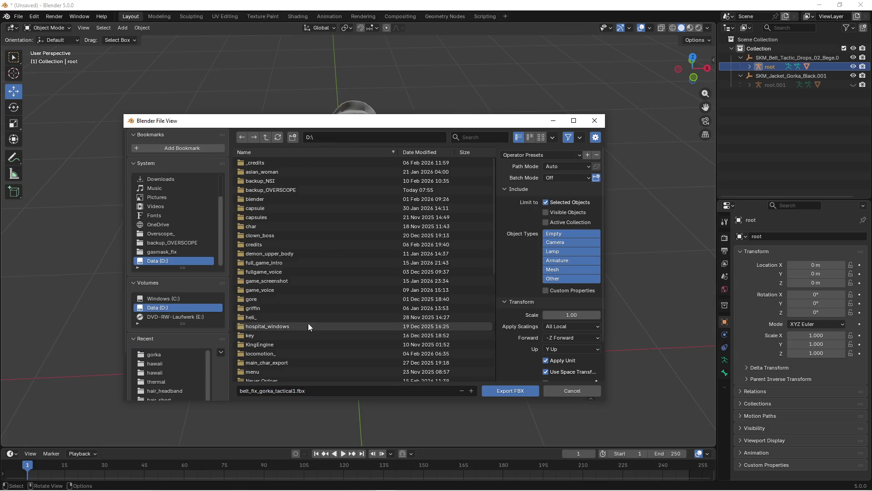
{"action": "scroll", "coordinate": [283, 336], "scroll_direction": "down", "scroll_amount": 2}
{"action": "double_click", "coordinate": [271, 326]}
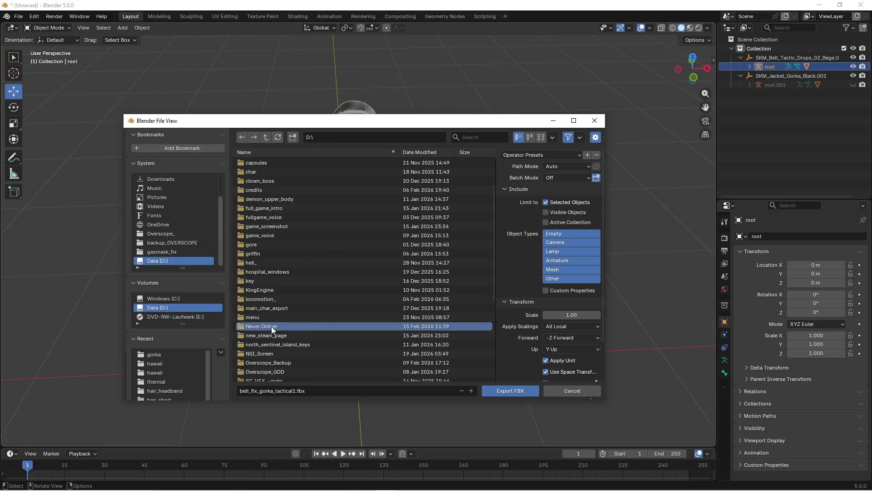
{"action": "double_click", "coordinate": [264, 164]}
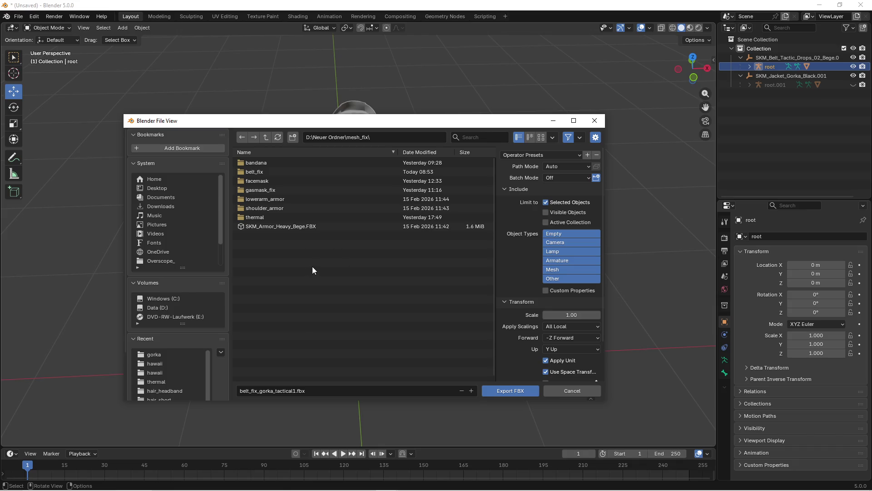
{"action": "double_click", "coordinate": [269, 172]}
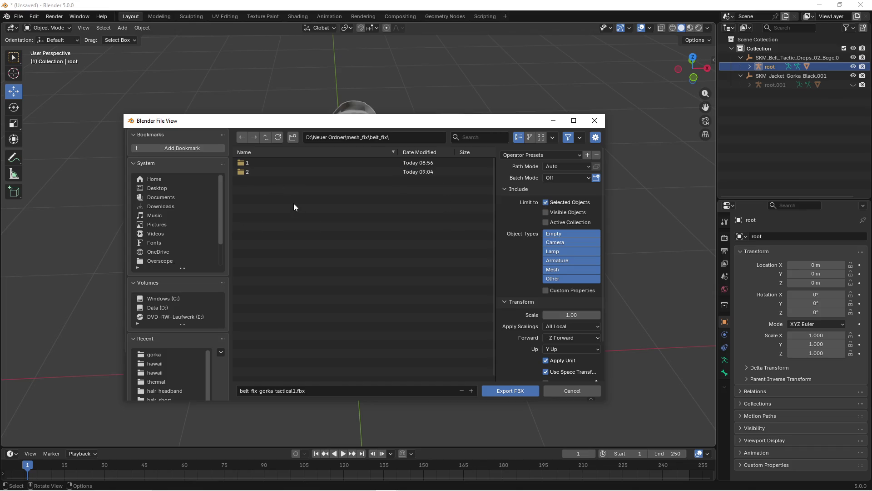
{"action": "double_click", "coordinate": [252, 172]}
{"action": "left_click", "coordinate": [255, 163]}
{"action": "double_click", "coordinate": [255, 162]}
{"action": "right_click", "coordinate": [288, 270]}
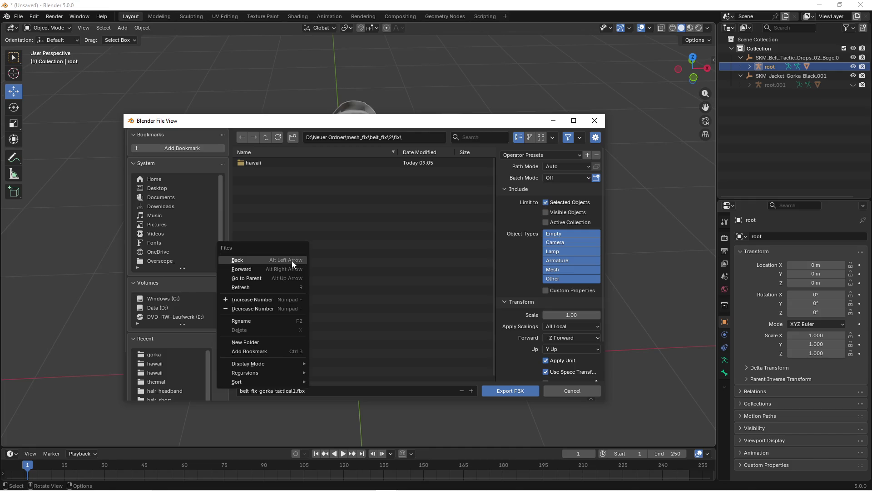
{"action": "key", "text": "super"}
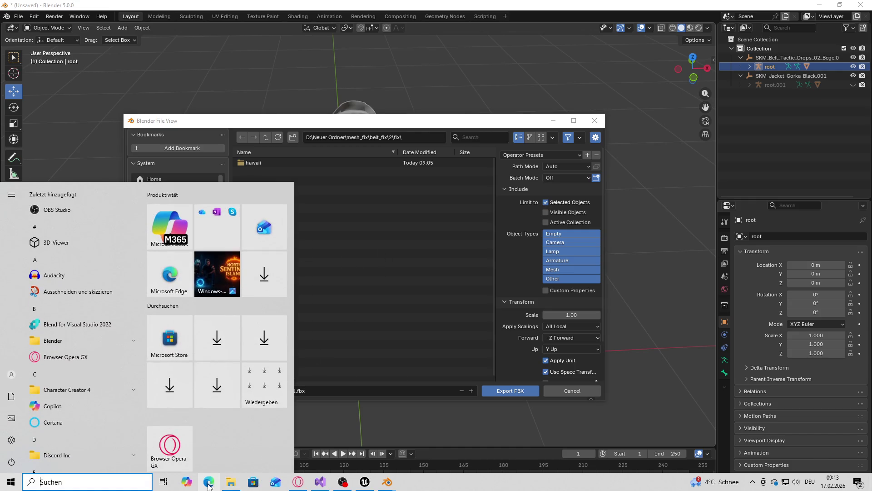
In File Explorer, create a folder named gorka inside belt_fix\2\fix and open it
{"action": "left_click", "coordinate": [231, 482]}
{"action": "left_click", "coordinate": [577, 165]}
{"action": "double_click", "coordinate": [506, 203]}
{"action": "double_click", "coordinate": [511, 192]}
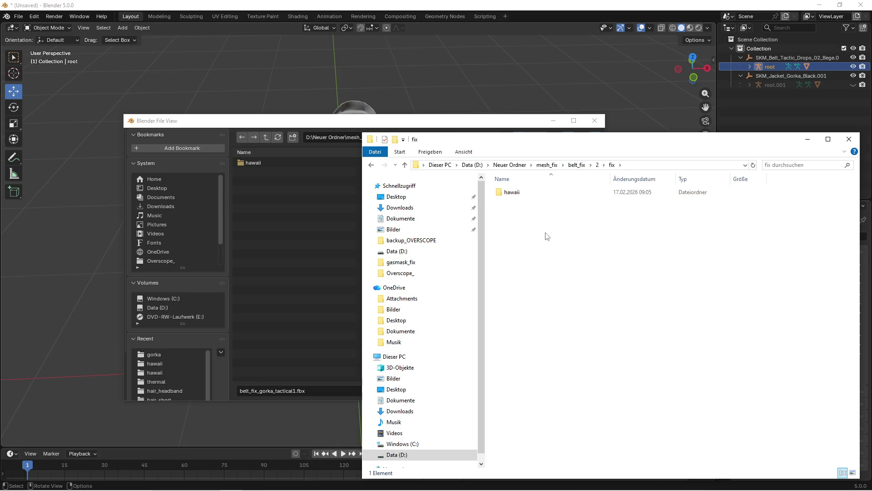
{"action": "right_click", "coordinate": [547, 236]}
{"action": "mouse_move", "coordinate": [570, 368]}
{"action": "left_click", "coordinate": [736, 374]}
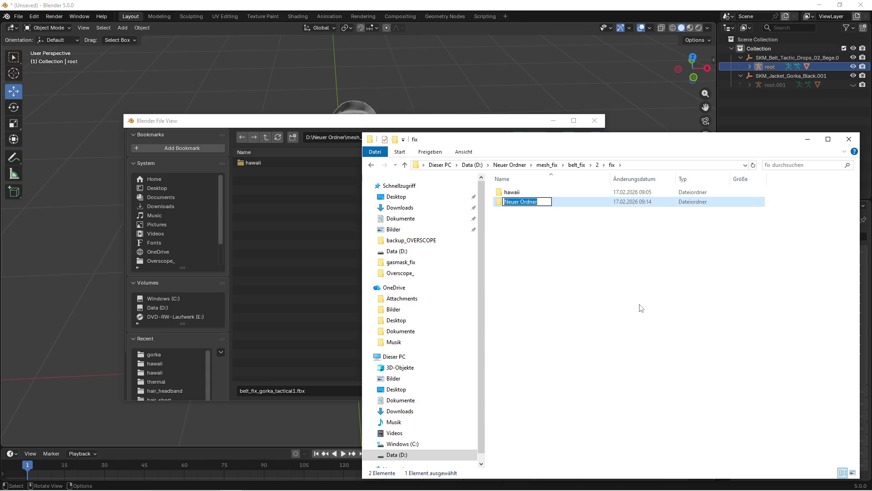
{"action": "type", "text": "gorka"}
{"action": "key", "text": "Return"}
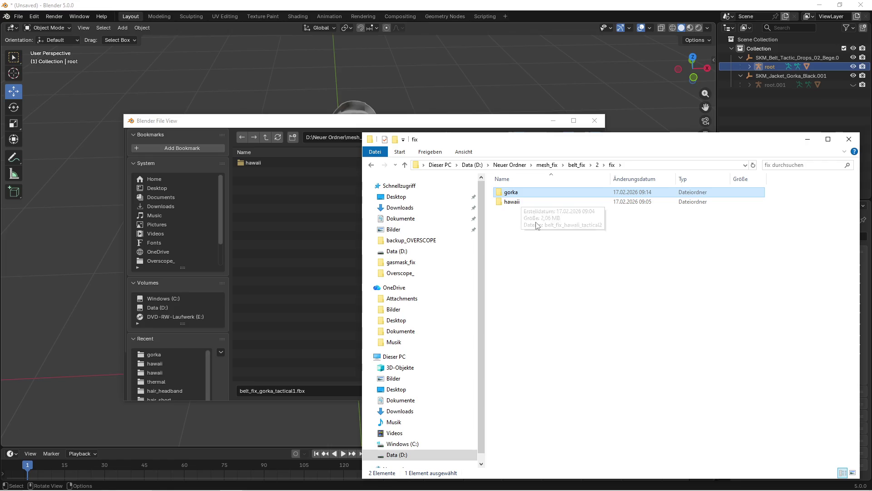
{"action": "double_click", "coordinate": [516, 194]}
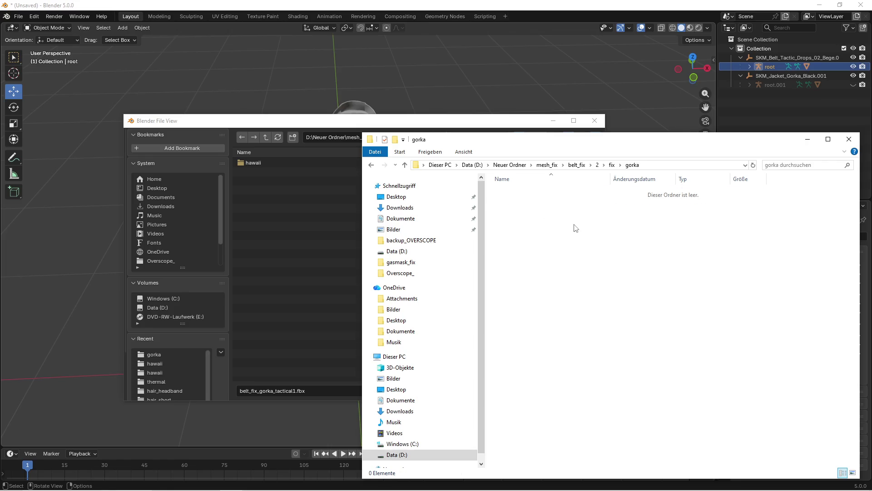
{"action": "left_click", "coordinate": [261, 244]}
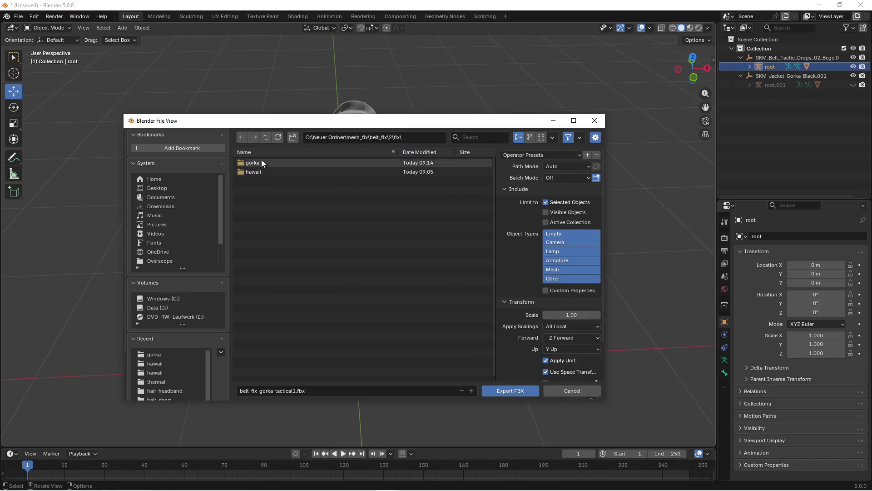
Export the belt as belt_fix_gorka_tactical2.fbx into the gorka folder
{"action": "left_click", "coordinate": [257, 162]}
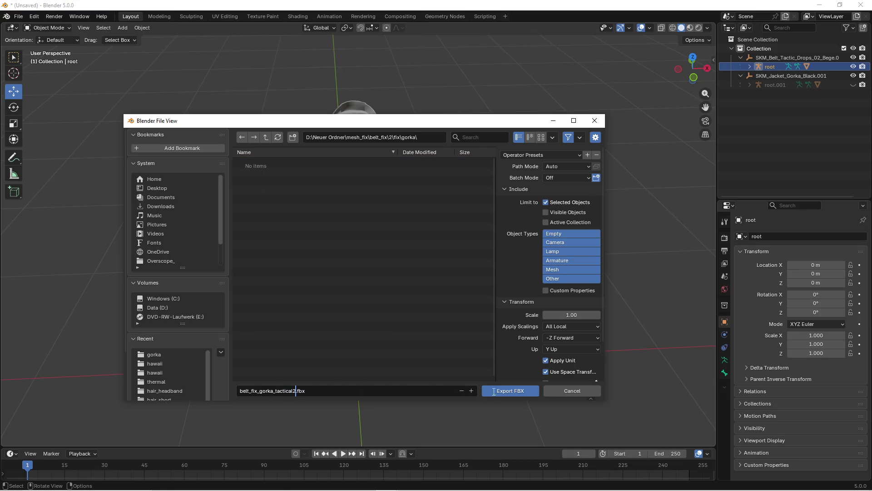
{"action": "left_click", "coordinate": [520, 390]}
{"action": "key", "text": "super"}
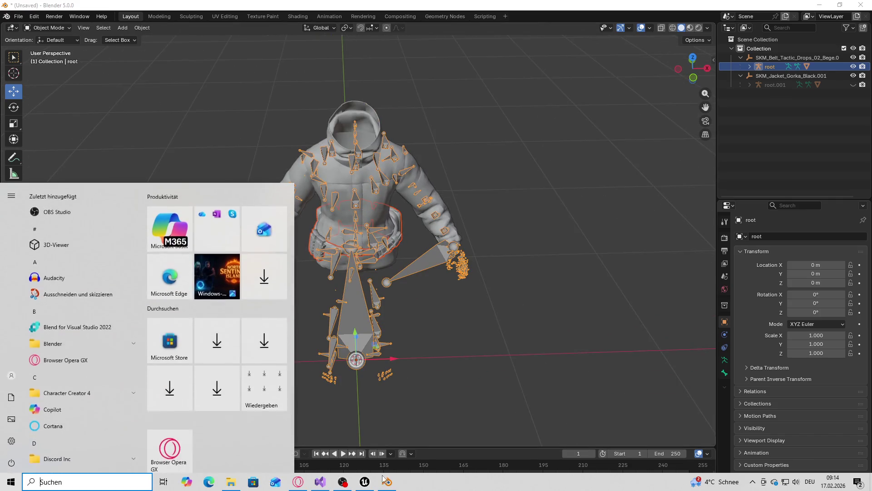
{"action": "left_click", "coordinate": [365, 481]}
Import belt_fix_gorka_tactical2.fbx into the belt_fix/2 content folder with no skeleton assigned
{"action": "double_click", "coordinate": [182, 300]}
{"action": "key", "text": "super"}
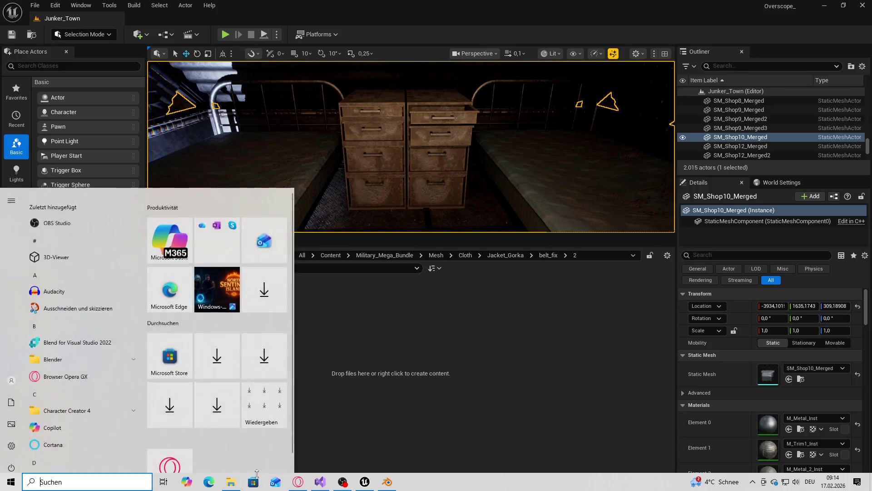
{"action": "left_click", "coordinate": [231, 481]}
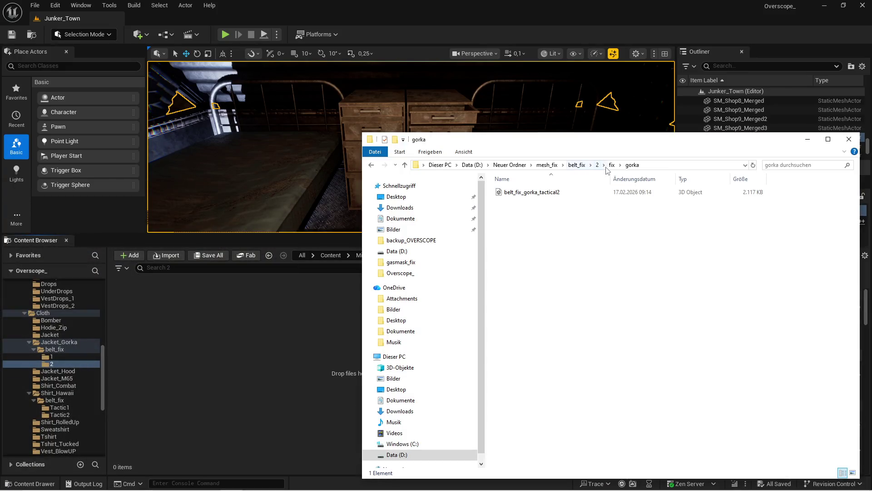
{"action": "left_click_drag", "start_coordinate": [537, 195], "coordinate": [277, 362]}
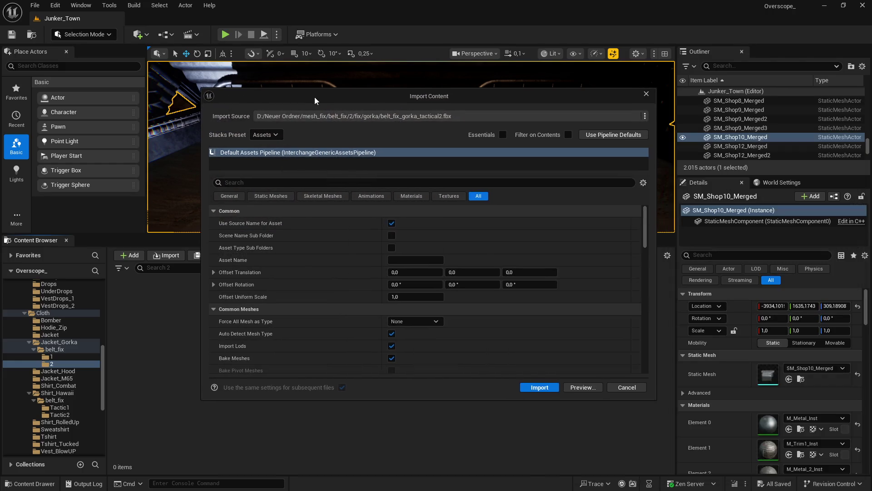
{"action": "scroll", "coordinate": [323, 327], "scroll_direction": "down", "scroll_amount": 5}
{"action": "left_click", "coordinate": [440, 303]}
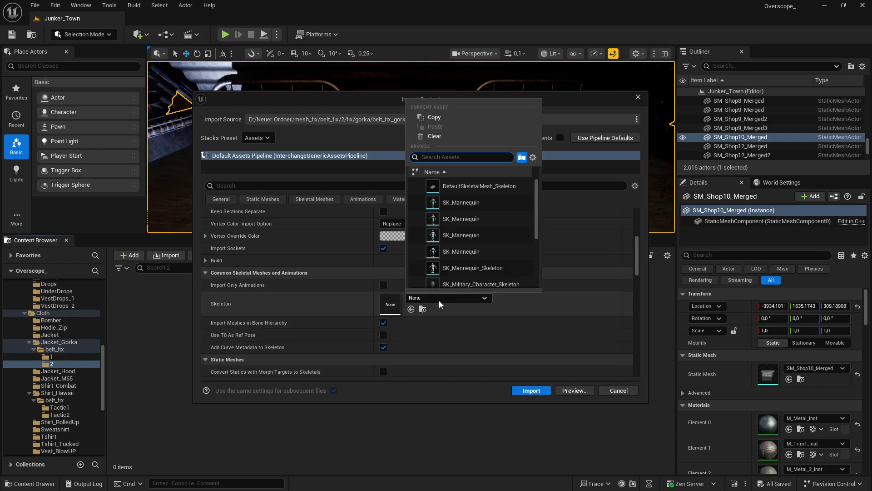
{"action": "type", "text": "mil"}
{"action": "left_click", "coordinate": [462, 189]}
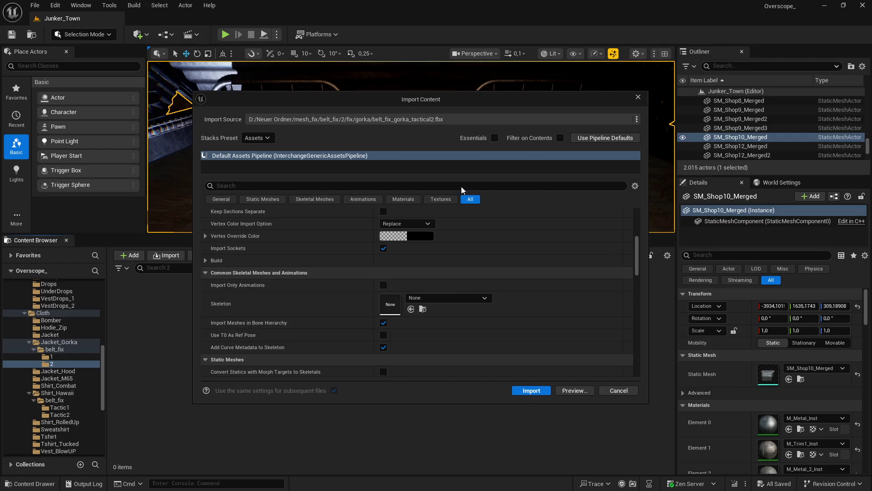
{"action": "left_click", "coordinate": [527, 391]}
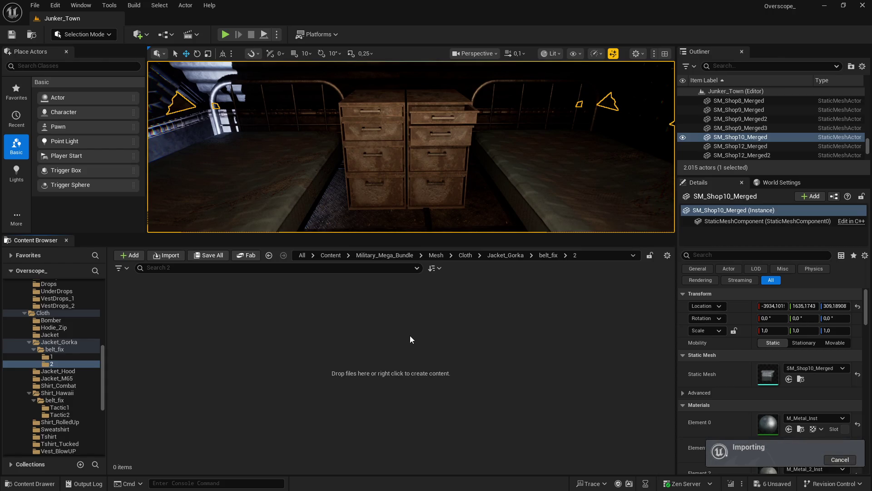
Save all six newly imported belt assets
{"action": "left_click", "coordinate": [209, 255]}
{"action": "left_click", "coordinate": [507, 352]}
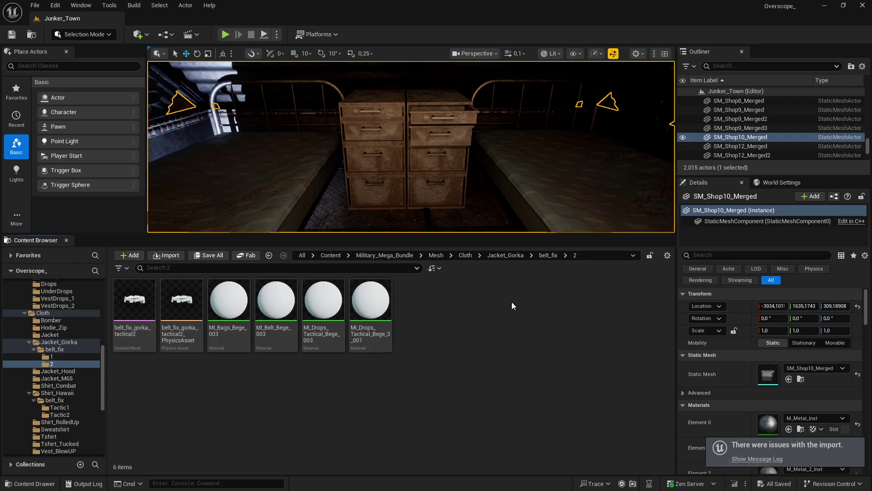
{"action": "left_click", "coordinate": [466, 256]}
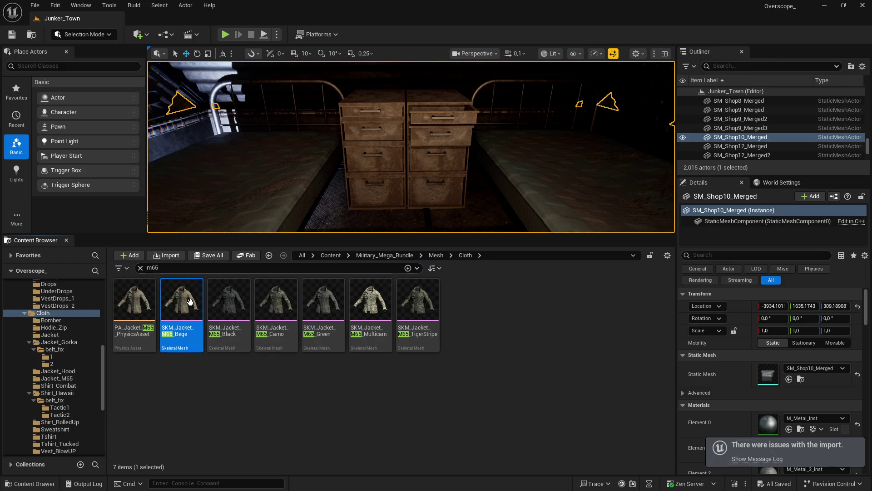
Locate the Jacket_M65 folder from the jacket asset and create a belt_fix folder in it
{"action": "right_click", "coordinate": [192, 313]}
{"action": "left_click", "coordinate": [239, 347]}
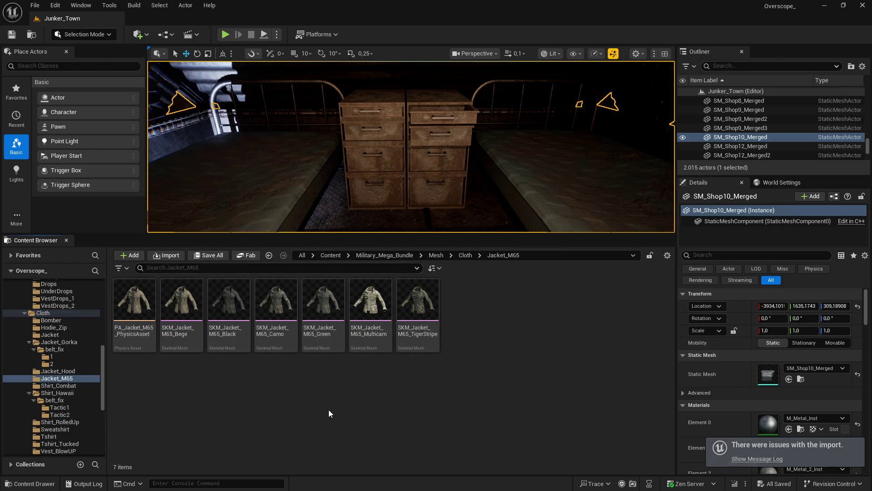
{"action": "right_click", "coordinate": [494, 310]}
{"action": "left_click", "coordinate": [518, 195]}
{"action": "type", "text": "b"}
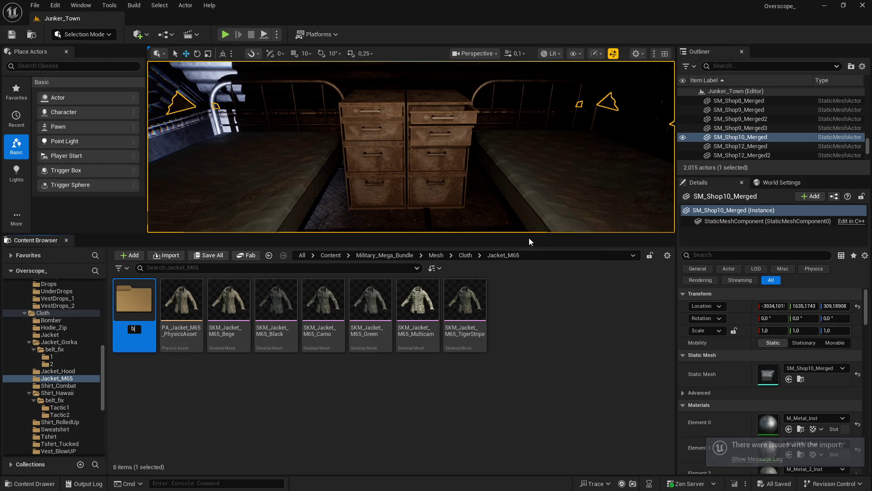
{"action": "type", "text": "elt_fix"}
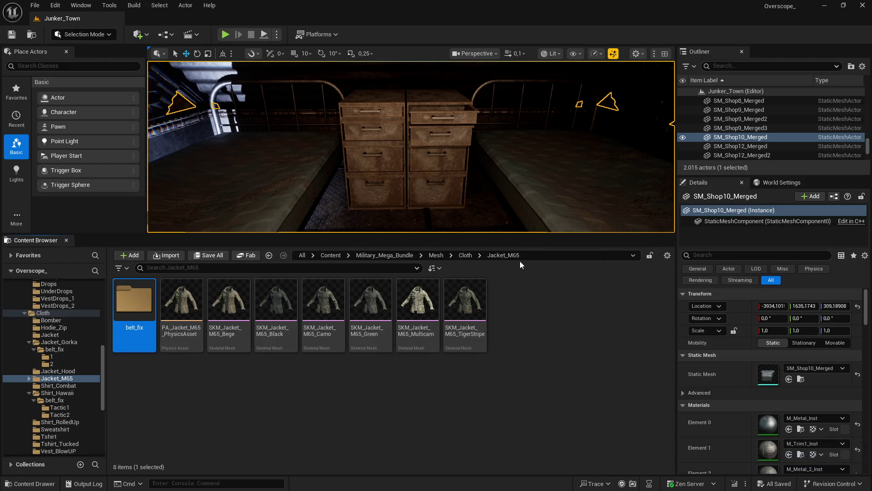
Inside belt_fix, create subfolders 1 and 2, then open folder 1
{"action": "double_click", "coordinate": [135, 313]}
{"action": "right_click", "coordinate": [188, 324]}
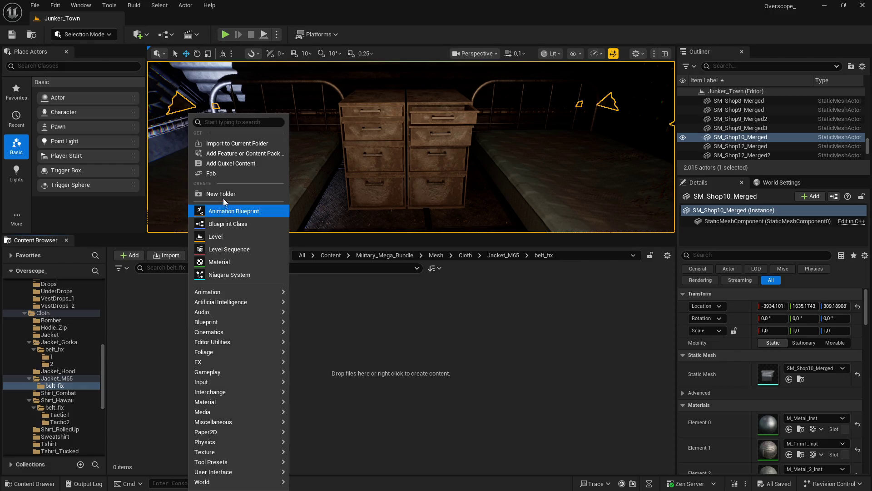
{"action": "left_click", "coordinate": [221, 194]}
{"action": "type", "text": "1"}
{"action": "right_click", "coordinate": [203, 336]}
{"action": "left_click", "coordinate": [250, 195]}
{"action": "type", "text": "2"}
{"action": "left_click", "coordinate": [289, 373]}
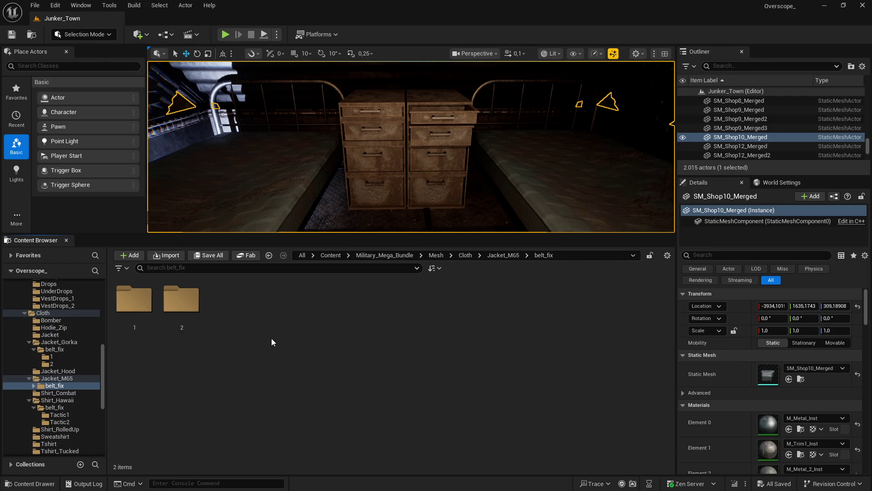
{"action": "double_click", "coordinate": [134, 300]}
{"action": "key", "text": "super"}
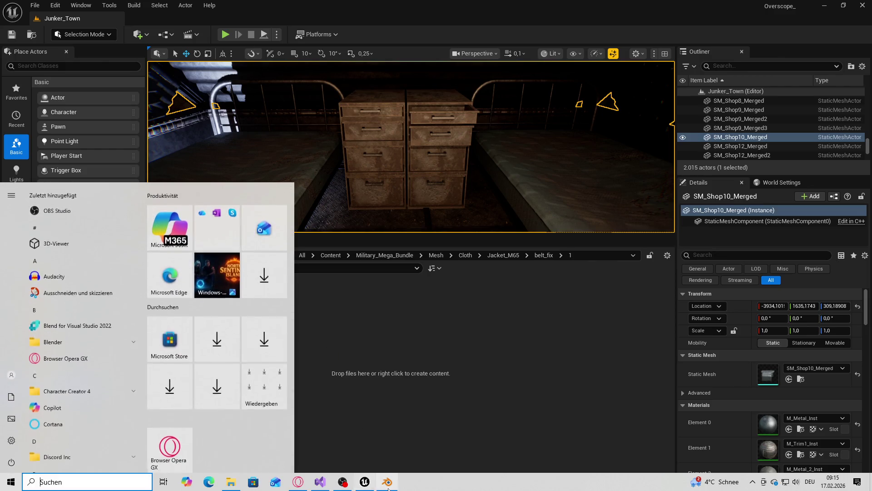
Clear the Blender scene and import the SKM_Belt_Tactic_Drops_01_Bege FBX from belt_fix\1
{"action": "key", "text": "alt+Tab"}
{"action": "key", "text": "Delete"}
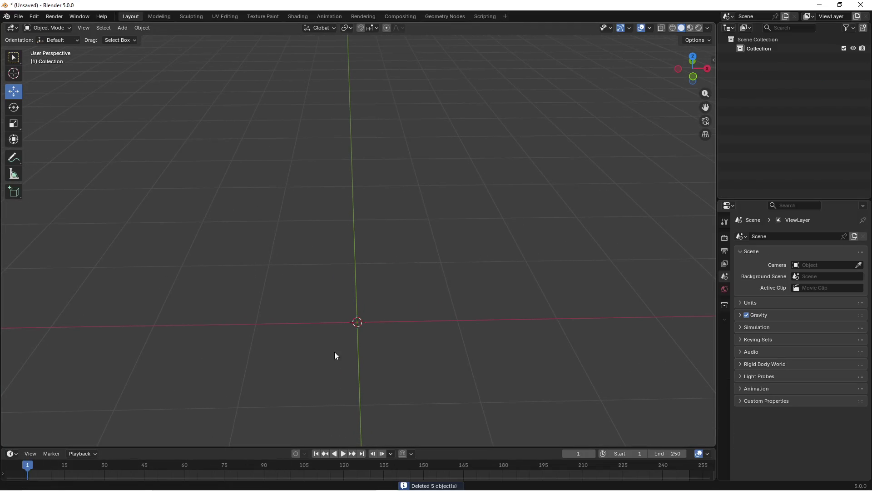
{"action": "key", "text": "super"}
{"action": "key", "text": "alt+Tab"}
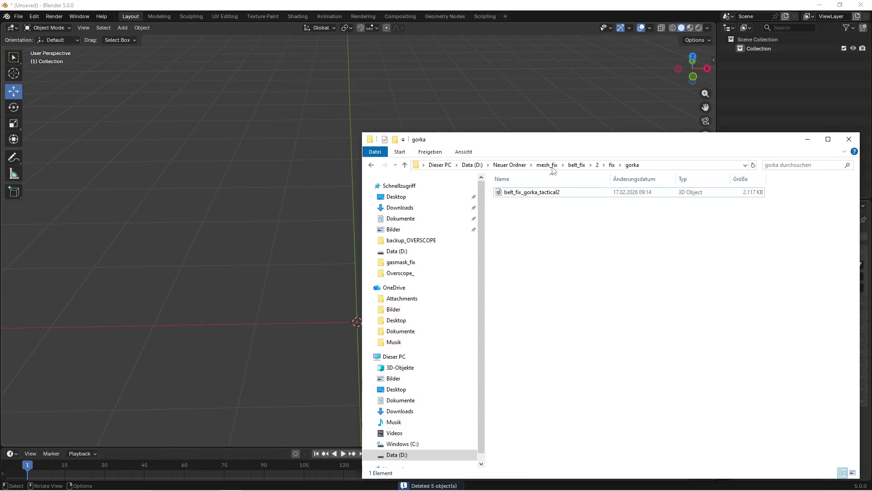
{"action": "left_click", "coordinate": [547, 165]}
{"action": "double_click", "coordinate": [517, 203]}
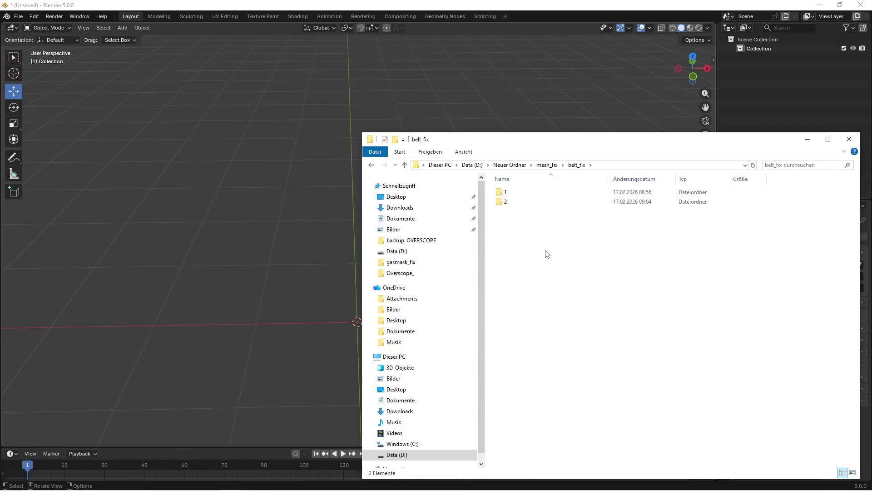
{"action": "double_click", "coordinate": [507, 193]}
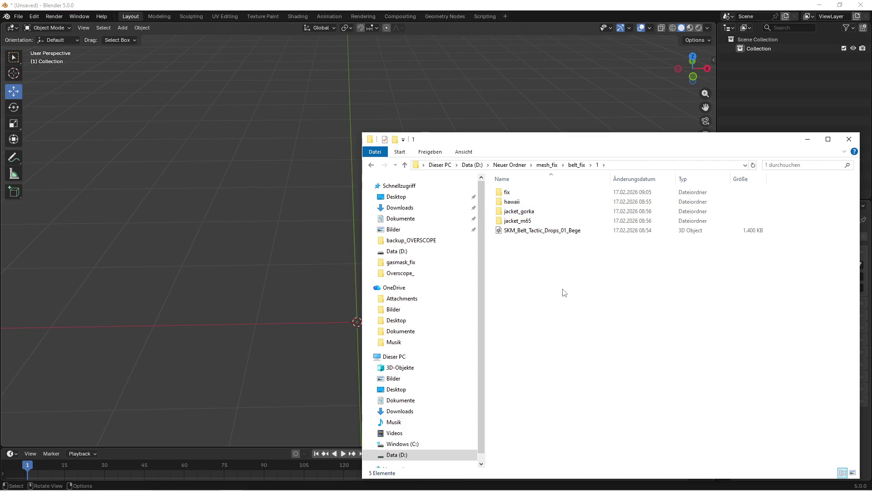
{"action": "left_click_drag", "start_coordinate": [559, 232], "coordinate": [248, 335]}
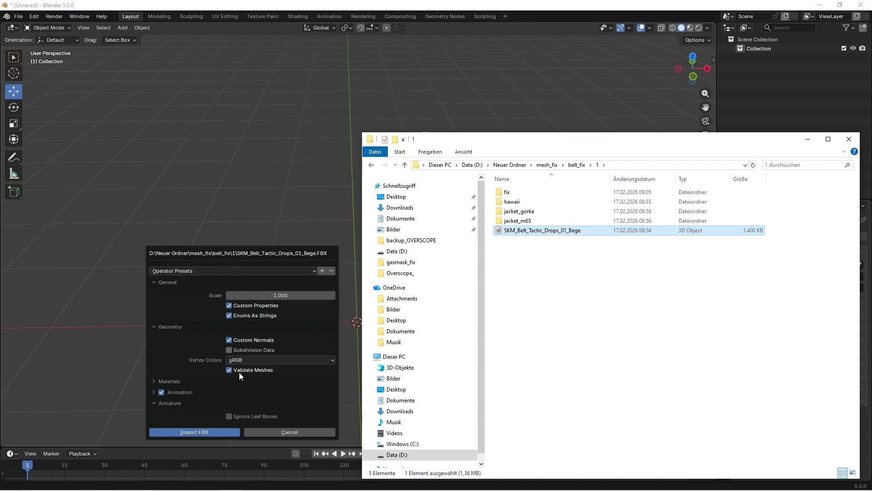
{"action": "left_click", "coordinate": [191, 433]}
Import SKM_Jacket_M65_Bege.fbx from the jacket_m65 folder
{"action": "key", "text": "super"}
{"action": "left_click", "coordinate": [520, 345]}
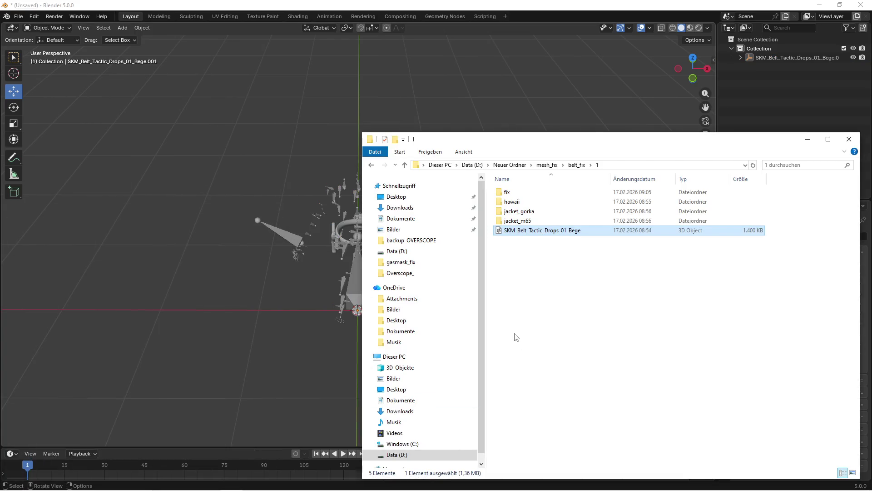
{"action": "left_click_drag", "start_coordinate": [592, 142], "coordinate": [620, 138]}
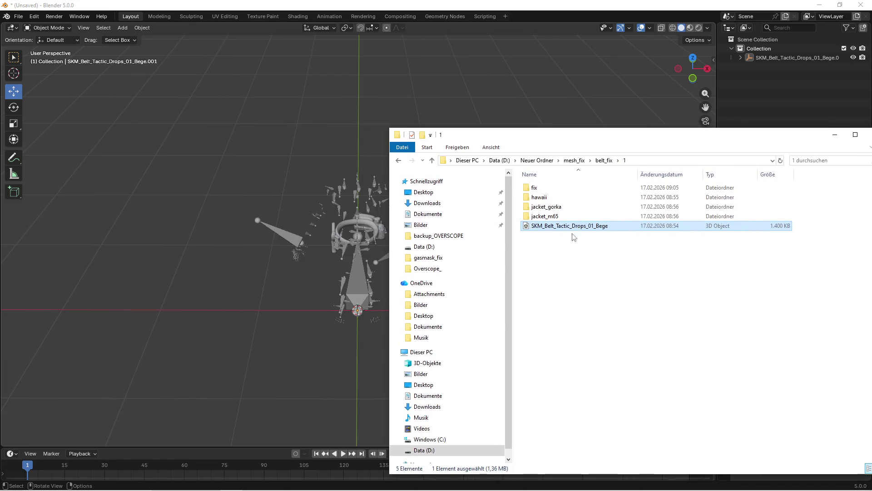
{"action": "double_click", "coordinate": [547, 216]}
{"action": "mouse_move", "coordinate": [561, 192]}
{"action": "left_mouse_down"}
{"action": "mouse_move", "coordinate": [407, 185]}
{"action": "mouse_move", "coordinate": [307, 324]}
{"action": "left_mouse_up"}
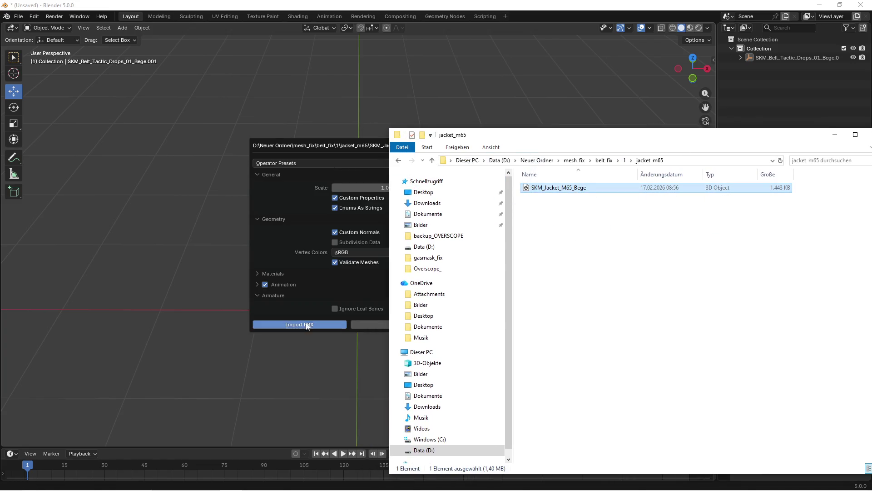
{"action": "left_click", "coordinate": [609, 299]}
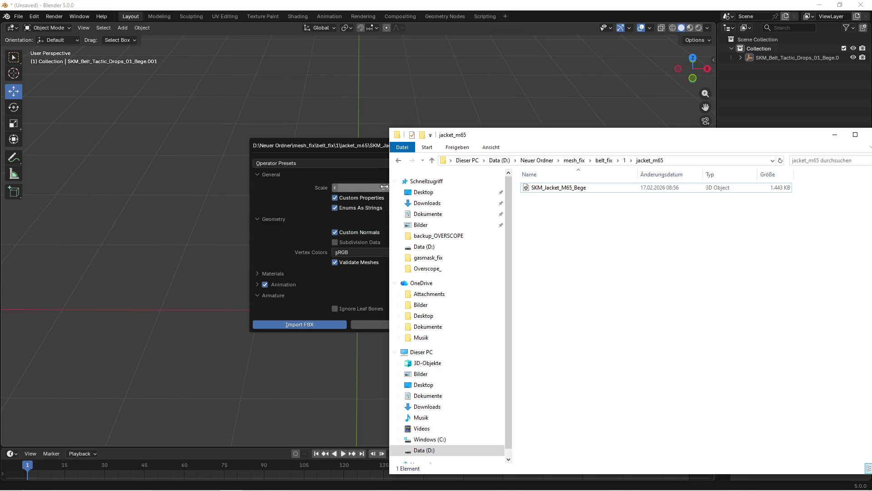
{"action": "left_click", "coordinate": [313, 324]}
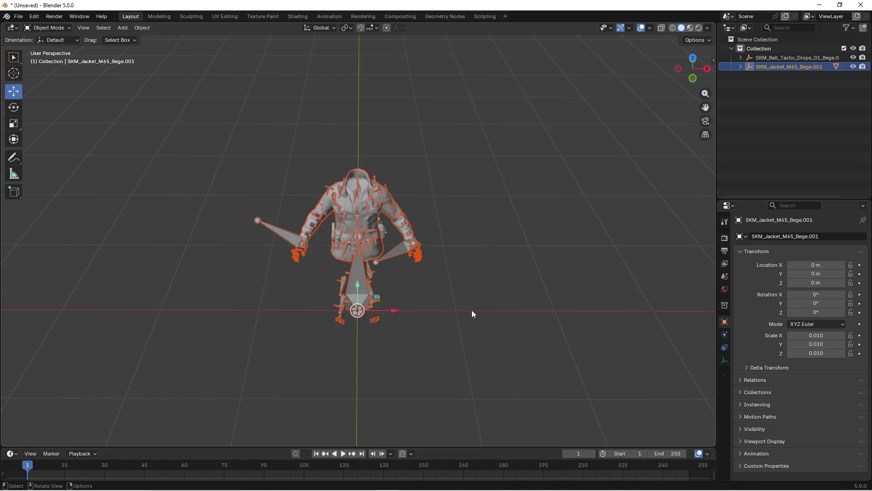
Expand the imported objects in the Outliner and hide the armature bones
{"action": "scroll", "coordinate": [474, 293], "scroll_direction": "up", "scroll_amount": 5}
{"action": "scroll", "coordinate": [473, 295], "scroll_direction": "down", "scroll_amount": 3}
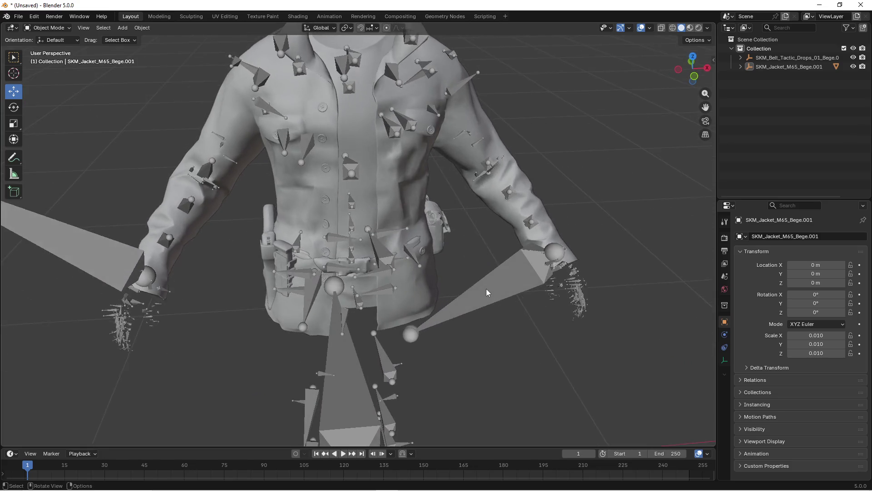
{"action": "left_click_drag", "start_coordinate": [740, 66], "coordinate": [740, 57]}
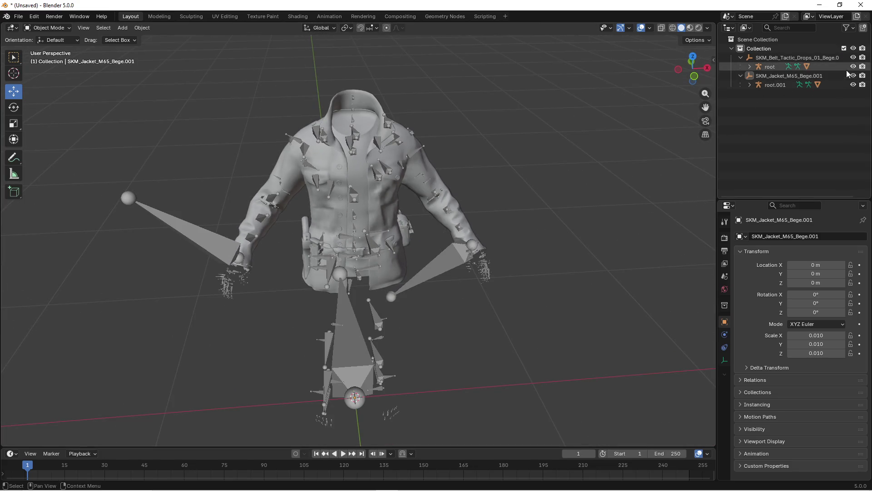
{"action": "left_click", "coordinate": [853, 85]}
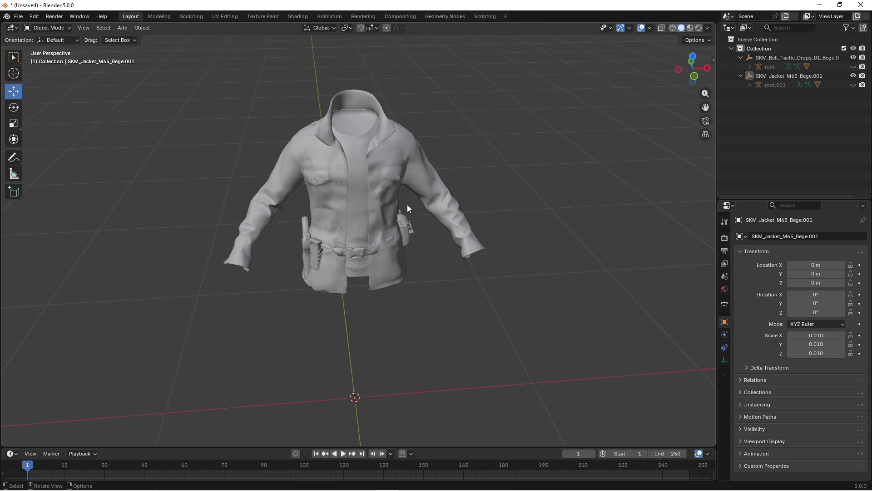
{"action": "scroll", "coordinate": [400, 222], "scroll_direction": "up", "scroll_amount": 4}
Edit the belt mesh and brush-select the faces at its front centre in X-ray
{"action": "left_click", "coordinate": [418, 242]}
{"action": "mouse_move", "coordinate": [419, 242]}
{"action": "left_mouse_down"}
{"action": "mouse_move", "coordinate": [407, 238]}
{"action": "mouse_move", "coordinate": [413, 247]}
{"action": "mouse_move", "coordinate": [446, 239]}
{"action": "mouse_move", "coordinate": [367, 242]}
{"action": "mouse_move", "coordinate": [400, 252]}
{"action": "mouse_move", "coordinate": [415, 282]}
{"action": "mouse_move", "coordinate": [399, 291]}
{"action": "mouse_move", "coordinate": [383, 249]}
{"action": "mouse_move", "coordinate": [409, 272]}
{"action": "mouse_move", "coordinate": [391, 281]}
{"action": "mouse_move", "coordinate": [399, 293]}
{"action": "mouse_move", "coordinate": [433, 273]}
{"action": "mouse_move", "coordinate": [432, 251]}
{"action": "mouse_move", "coordinate": [432, 283]}
{"action": "left_mouse_up"}
{"action": "key", "text": "Tab"}
{"action": "key", "text": "z"}
{"action": "left_click", "coordinate": [350, 280]}
{"action": "scroll", "coordinate": [410, 310], "scroll_direction": "up", "scroll_amount": 5}
{"action": "key", "text": "shift+z"}
{"action": "key", "text": "z"}
{"action": "left_click", "coordinate": [374, 279]}
{"action": "key", "text": "c"}
{"action": "left_click", "coordinate": [360, 248]}
{"action": "key", "text": "shift+z"}
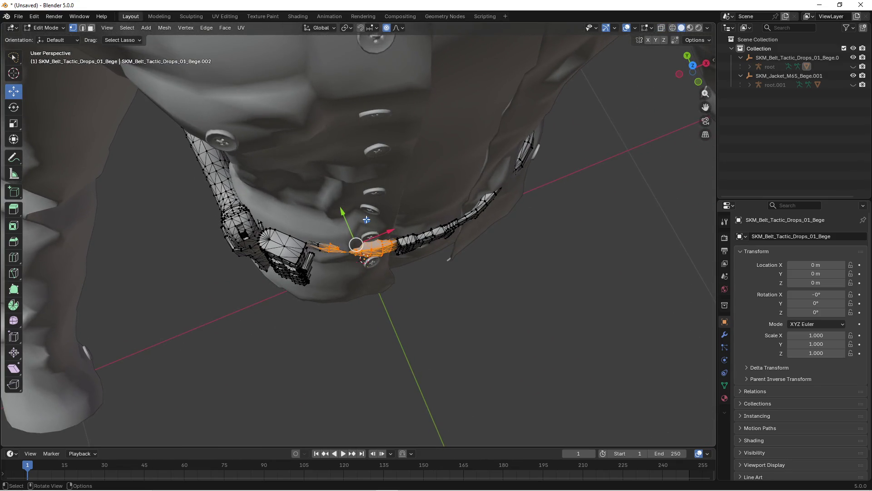
Pull the lasso-selected front belt faces outward with proportional editing to reshape the belt front
{"action": "mouse_move", "coordinate": [367, 220]}
{"action": "left_mouse_down"}
{"action": "mouse_move", "coordinate": [344, 258]}
{"action": "mouse_move", "coordinate": [347, 270]}
{"action": "left_mouse_up"}
{"action": "key", "text": "shift+z"}
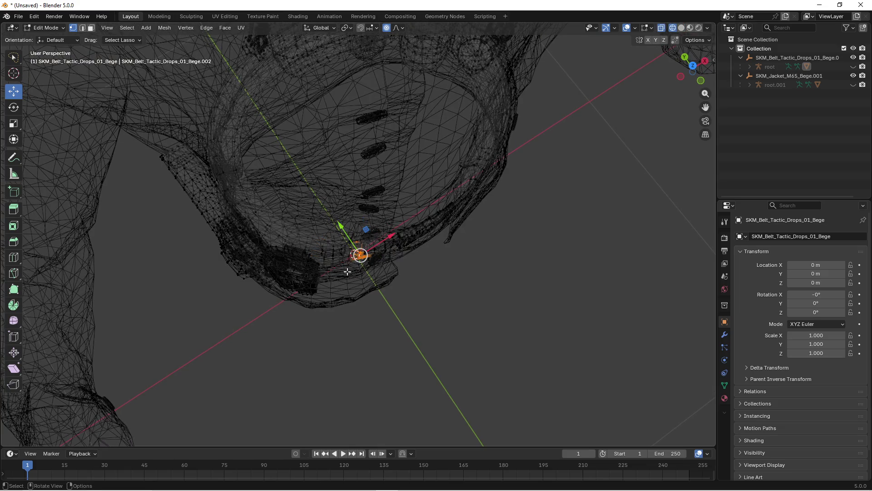
{"action": "left_click_drag", "start_coordinate": [323, 242], "coordinate": [324, 243]}
{"action": "key", "text": "shift+z"}
{"action": "key", "text": "g"}
{"action": "key", "text": "shift+z"}
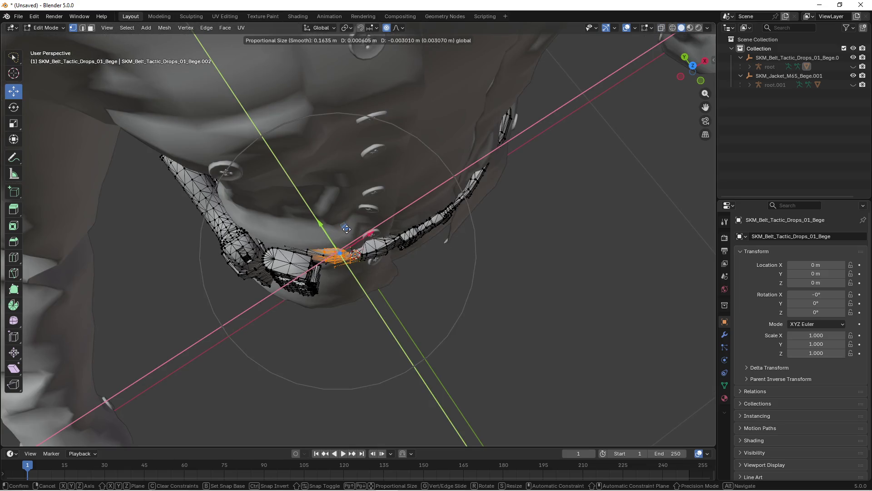
{"action": "left_click", "coordinate": [345, 231]}
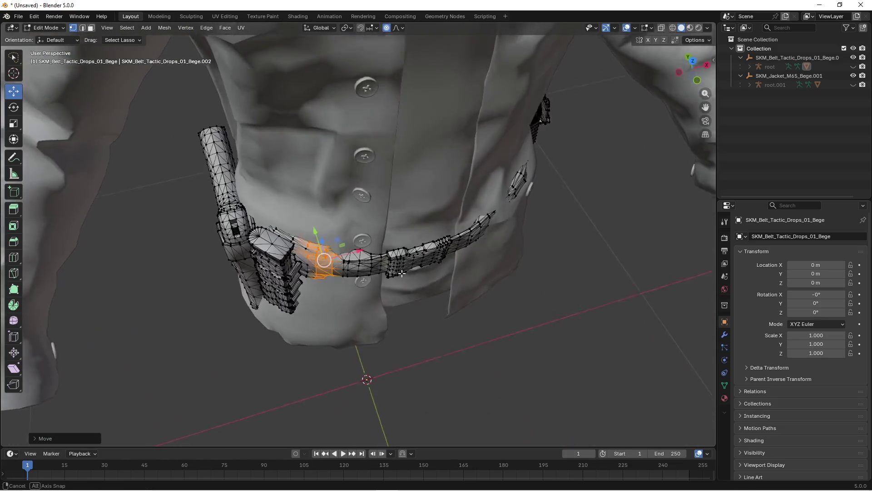
Soft-move another belt section outward from the jacket, checking the fit in wireframe and solid shading
{"action": "key", "text": "shift+z"}
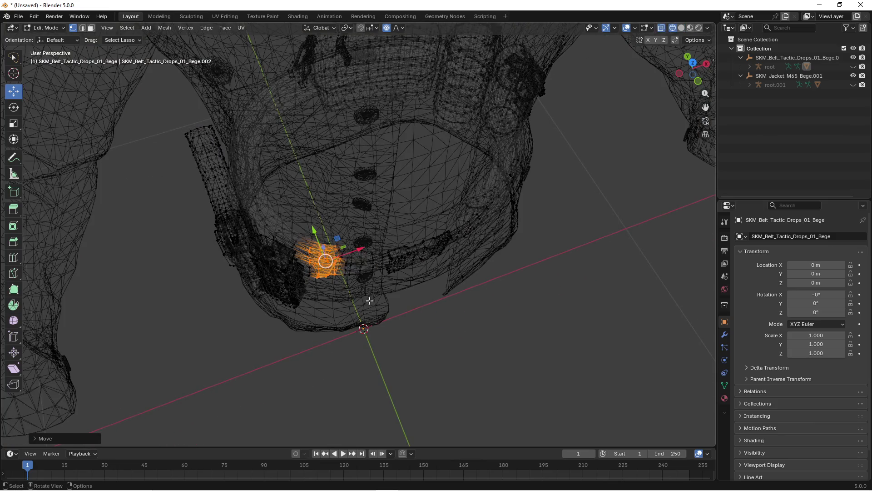
{"action": "key", "text": "shift+z"}
{"action": "key", "text": "g"}
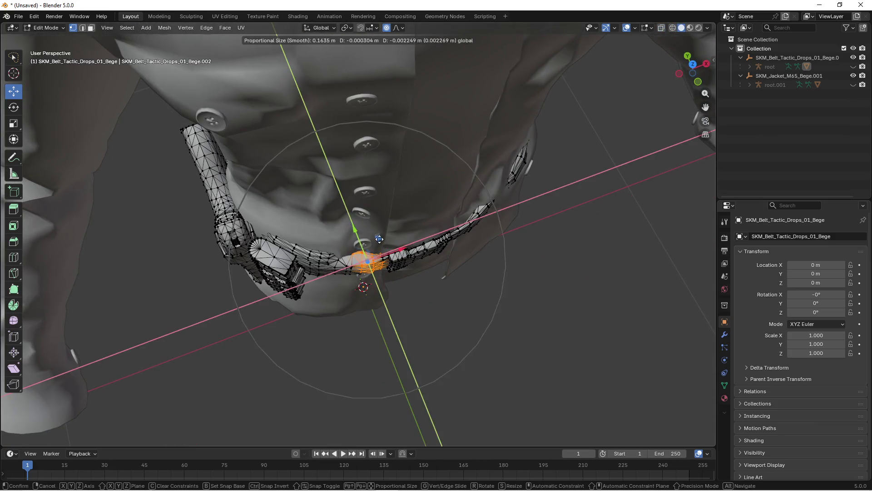
{"action": "key", "text": "shift+z"}
{"action": "left_click", "coordinate": [353, 237]}
{"action": "key", "text": "z"}
{"action": "left_click", "coordinate": [353, 235]}
{"action": "mouse_move", "coordinate": [354, 235]}
{"action": "left_mouse_down"}
{"action": "mouse_move", "coordinate": [399, 267]}
{"action": "mouse_move", "coordinate": [363, 276]}
{"action": "mouse_move", "coordinate": [370, 312]}
{"action": "mouse_move", "coordinate": [425, 308]}
{"action": "mouse_move", "coordinate": [345, 236]}
{"action": "mouse_move", "coordinate": [423, 309]}
{"action": "mouse_move", "coordinate": [390, 256]}
{"action": "mouse_move", "coordinate": [391, 268]}
{"action": "left_mouse_up"}
{"action": "key", "text": "z"}
{"action": "left_click", "coordinate": [326, 309]}
{"action": "key", "text": "shift+z"}
{"action": "mouse_move", "coordinate": [391, 269]}
{"action": "left_mouse_down"}
{"action": "mouse_move", "coordinate": [401, 263]}
{"action": "mouse_move", "coordinate": [495, 299]}
{"action": "left_mouse_up"}
Select the pouch and cup and lift them slightly upward on the belt
{"action": "key", "text": "z"}
{"action": "left_click", "coordinate": [425, 302]}
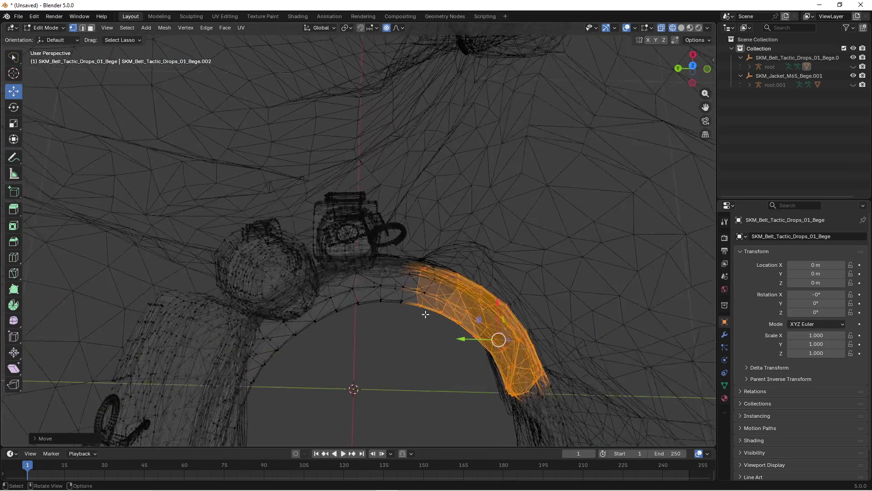
{"action": "mouse_move", "coordinate": [409, 272]}
{"action": "left_mouse_down"}
{"action": "mouse_move", "coordinate": [279, 186]}
{"action": "mouse_move", "coordinate": [327, 318]}
{"action": "mouse_move", "coordinate": [383, 345]}
{"action": "mouse_move", "coordinate": [362, 334]}
{"action": "mouse_move", "coordinate": [333, 249]}
{"action": "left_mouse_up"}
{"action": "key", "text": "g"}
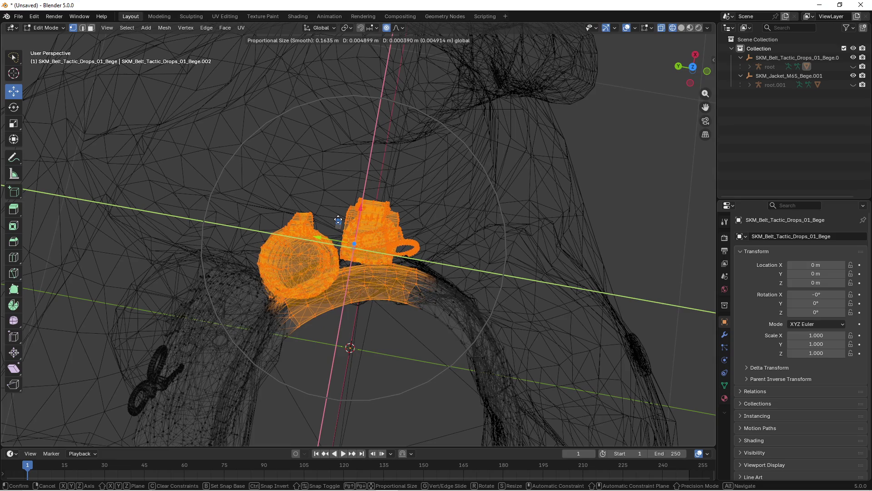
{"action": "left_click", "coordinate": [339, 219]}
{"action": "left_click", "coordinate": [427, 226]}
{"action": "mouse_move", "coordinate": [427, 225]}
{"action": "left_mouse_down"}
{"action": "mouse_move", "coordinate": [370, 225]}
{"action": "mouse_move", "coordinate": [389, 252]}
{"action": "mouse_move", "coordinate": [410, 250]}
{"action": "mouse_move", "coordinate": [364, 298]}
{"action": "mouse_move", "coordinate": [387, 311]}
{"action": "mouse_move", "coordinate": [382, 307]}
{"action": "left_mouse_up"}
{"action": "key", "text": "g"}
{"action": "left_click", "coordinate": [395, 248]}
Push a further belt section outward in see-through view, then inspect the belt's underside close up
{"action": "key", "text": "alt+z"}
{"action": "key", "text": "alt+z"}
{"action": "key", "text": "g"}
{"action": "left_click", "coordinate": [350, 264]}
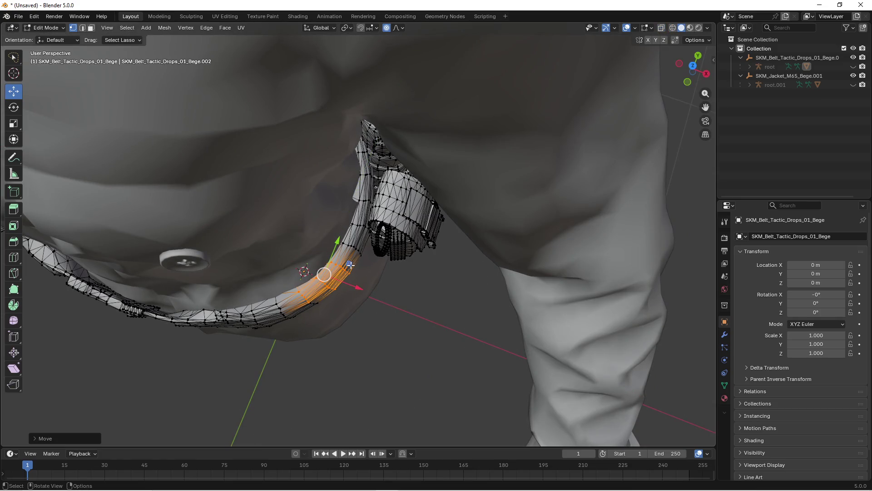
{"action": "mouse_move", "coordinate": [379, 256]}
{"action": "left_mouse_down"}
{"action": "mouse_move", "coordinate": [351, 243]}
{"action": "mouse_move", "coordinate": [368, 306]}
{"action": "mouse_move", "coordinate": [359, 320]}
{"action": "left_mouse_up"}
{"action": "key", "text": "z"}
{"action": "left_click", "coordinate": [311, 315]}
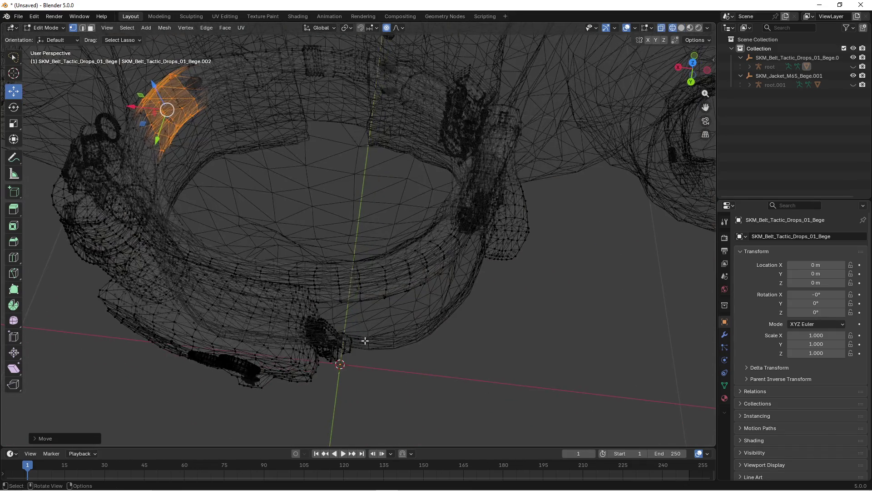
{"action": "mouse_move", "coordinate": [360, 363]}
{"action": "left_mouse_down"}
{"action": "mouse_move", "coordinate": [282, 292]}
{"action": "mouse_move", "coordinate": [339, 369]}
{"action": "left_mouse_up"}
{"action": "key", "text": "z"}
{"action": "left_click", "coordinate": [450, 337]}
{"action": "key", "text": "KP_Decimal"}
{"action": "left_click_drag", "start_coordinate": [386, 307], "coordinate": [384, 289]}
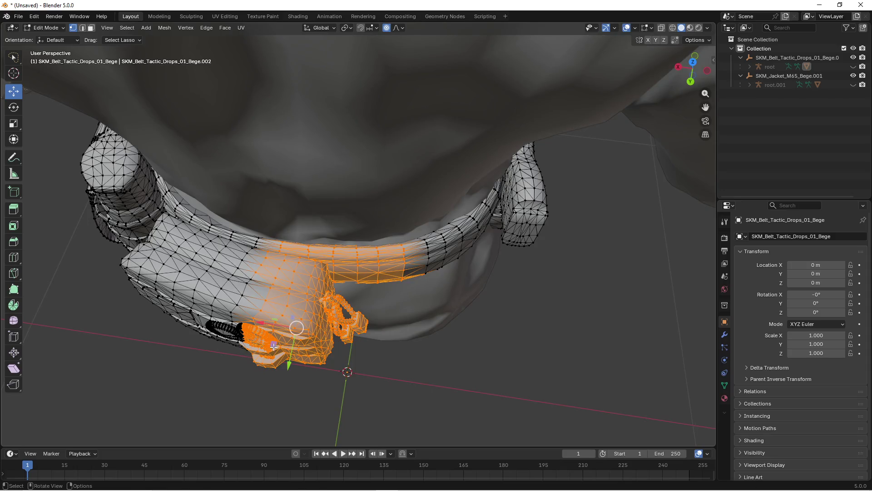
{"action": "left_click_drag", "start_coordinate": [274, 346], "coordinate": [345, 318]}
{"action": "left_click", "coordinate": [422, 307]}
Check the belt fit from the jacket front and higher angles, deselecting all belt geometry
{"action": "scroll", "coordinate": [422, 307], "scroll_direction": "up", "scroll_amount": 3}
{"action": "mouse_move", "coordinate": [422, 307]}
{"action": "left_mouse_down"}
{"action": "mouse_move", "coordinate": [481, 298]}
{"action": "mouse_move", "coordinate": [358, 335]}
{"action": "mouse_move", "coordinate": [324, 262]}
{"action": "mouse_move", "coordinate": [390, 279]}
{"action": "mouse_move", "coordinate": [504, 283]}
{"action": "mouse_move", "coordinate": [372, 276]}
{"action": "mouse_move", "coordinate": [400, 285]}
{"action": "left_mouse_up"}
{"action": "scroll", "coordinate": [357, 335], "scroll_direction": "down", "scroll_amount": 3}
{"action": "scroll", "coordinate": [391, 279], "scroll_direction": "down", "scroll_amount": 2}
{"action": "key", "text": "z"}
{"action": "left_click", "coordinate": [354, 282]}
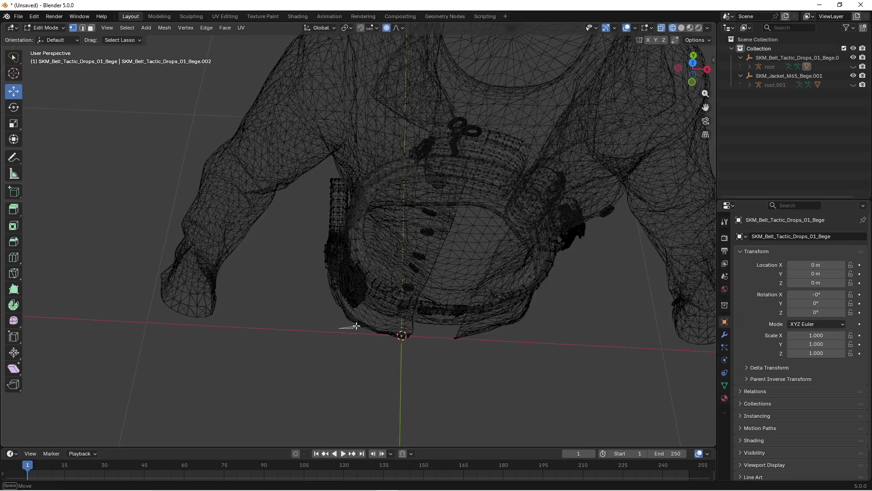
{"action": "left_click", "coordinate": [442, 312]}
{"action": "mouse_move", "coordinate": [441, 312]}
{"action": "left_mouse_down"}
{"action": "mouse_move", "coordinate": [365, 258]}
{"action": "mouse_move", "coordinate": [437, 323]}
{"action": "mouse_move", "coordinate": [572, 304]}
{"action": "mouse_move", "coordinate": [493, 311]}
{"action": "mouse_move", "coordinate": [520, 302]}
{"action": "mouse_move", "coordinate": [544, 313]}
{"action": "mouse_move", "coordinate": [500, 317]}
{"action": "left_mouse_up"}
{"action": "key", "text": "alt+a"}
{"action": "scroll", "coordinate": [500, 317], "scroll_direction": "down", "scroll_amount": 6}
{"action": "left_click_drag", "start_coordinate": [529, 286], "coordinate": [506, 302]}
Return to Object Mode, unhide the root armature and select it
{"action": "left_click", "coordinate": [45, 28]}
{"action": "left_click", "coordinate": [48, 41]}
{"action": "left_click", "coordinate": [514, 165]}
{"action": "mouse_move", "coordinate": [514, 165]}
{"action": "left_mouse_down"}
{"action": "mouse_move", "coordinate": [518, 172]}
{"action": "mouse_move", "coordinate": [392, 267]}
{"action": "left_mouse_up"}
{"action": "left_click", "coordinate": [409, 248]}
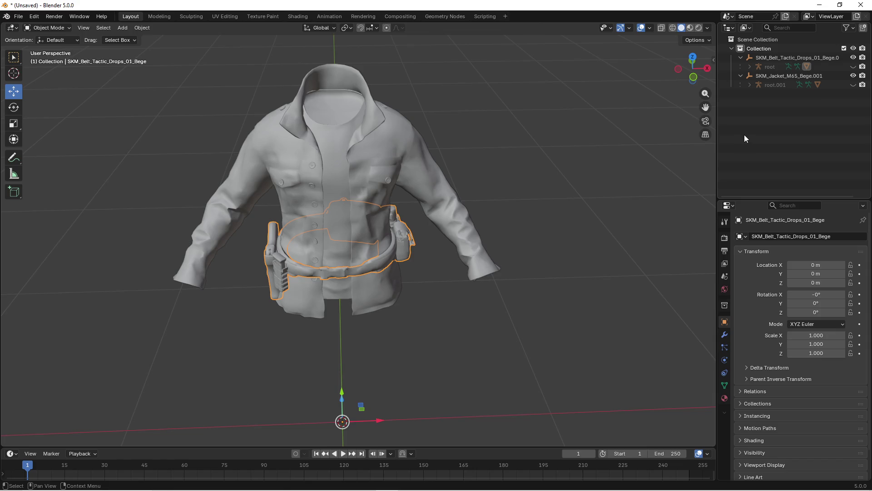
{"action": "left_click", "coordinate": [854, 66]}
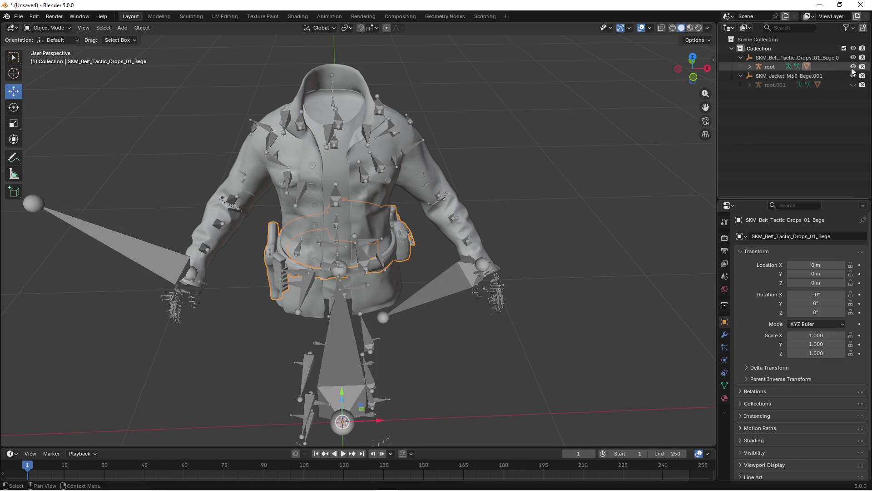
{"action": "left_click", "coordinate": [539, 175]}
{"action": "left_click_drag", "start_coordinate": [539, 176], "coordinate": [507, 196]}
{"action": "left_click", "coordinate": [404, 253]}
{"action": "left_click_drag", "start_coordinate": [403, 253], "coordinate": [423, 278]}
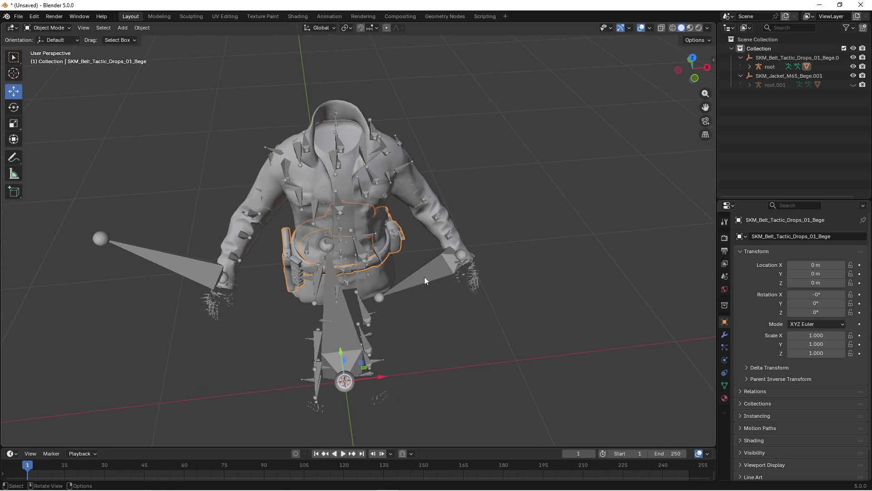
{"action": "left_click", "coordinate": [478, 266]}
{"action": "left_click_drag", "start_coordinate": [478, 266], "coordinate": [482, 268]}
Start an FBX export and browse to D:\Neuer Ordner\mesh_fix\belt_fix\1\fix
{"action": "left_click", "coordinate": [18, 16]}
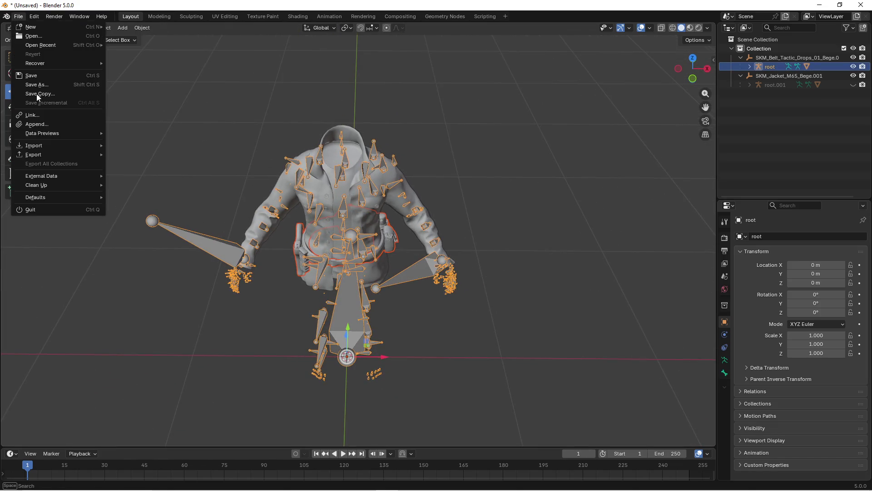
{"action": "mouse_move", "coordinate": [46, 154]}
{"action": "left_click", "coordinate": [137, 227]}
{"action": "scroll", "coordinate": [515, 293], "scroll_direction": "down", "scroll_amount": 2}
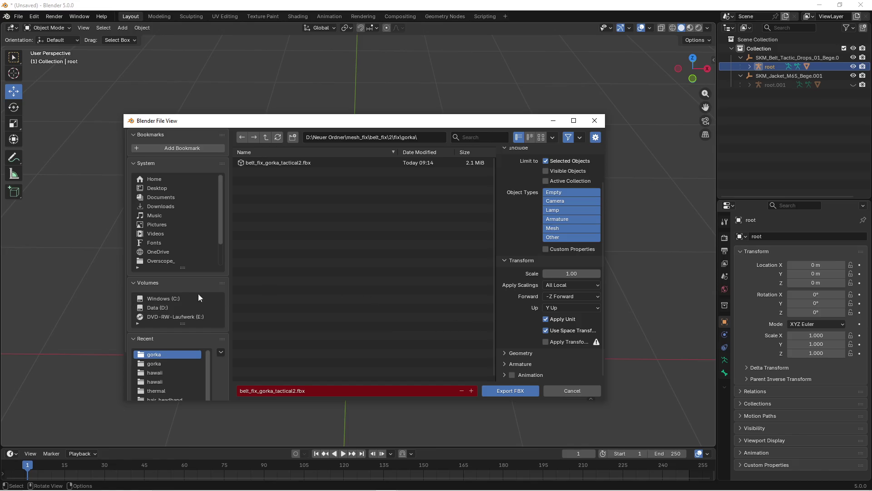
{"action": "left_click", "coordinate": [159, 308]}
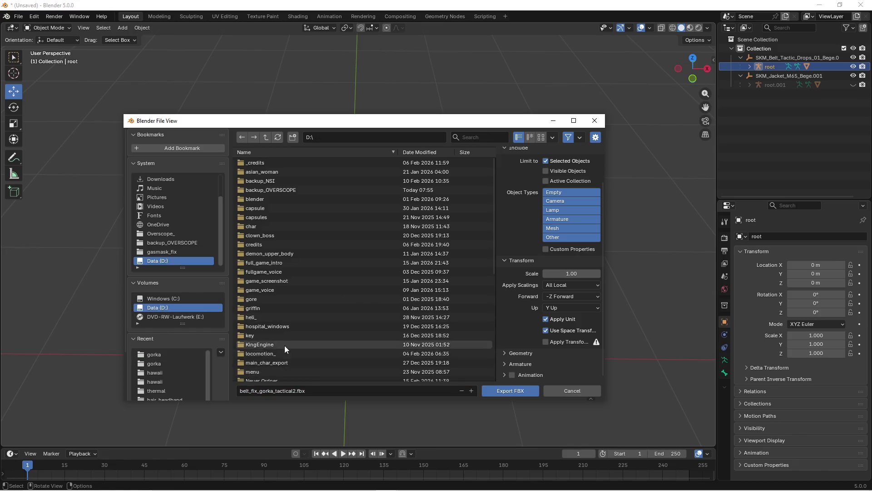
{"action": "double_click", "coordinate": [266, 344]}
{"action": "double_click", "coordinate": [270, 164]}
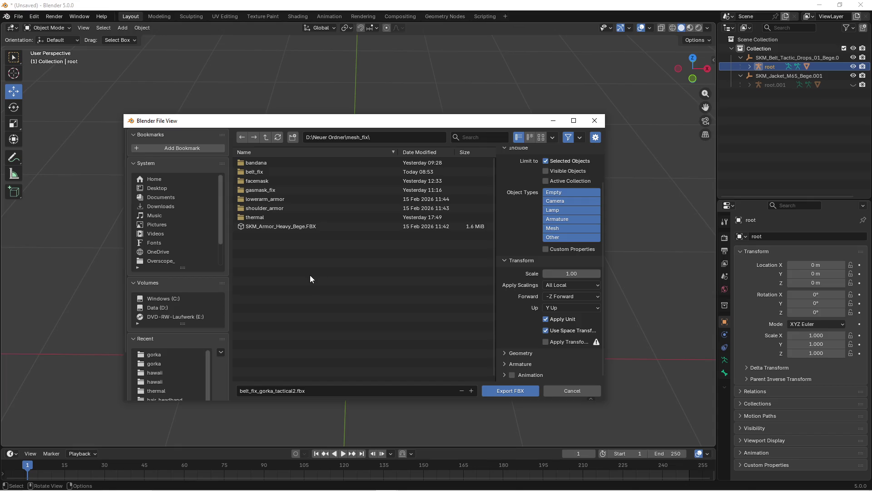
{"action": "double_click", "coordinate": [253, 172]}
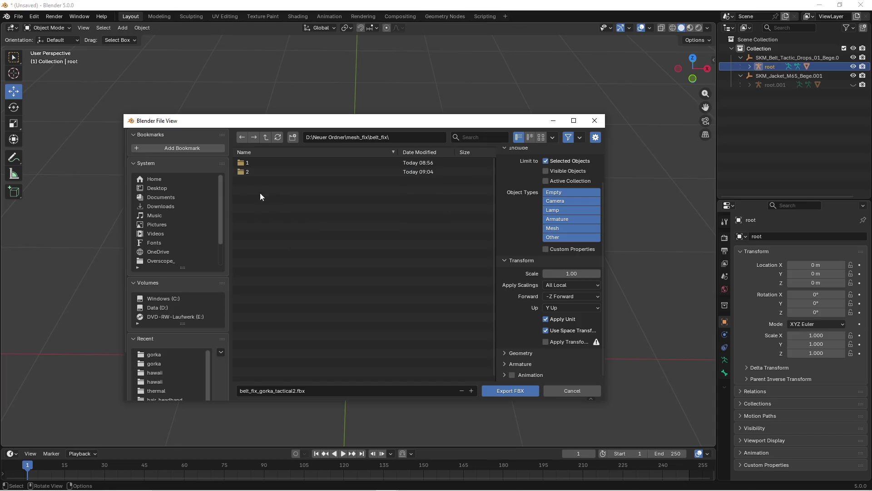
{"action": "double_click", "coordinate": [253, 163]}
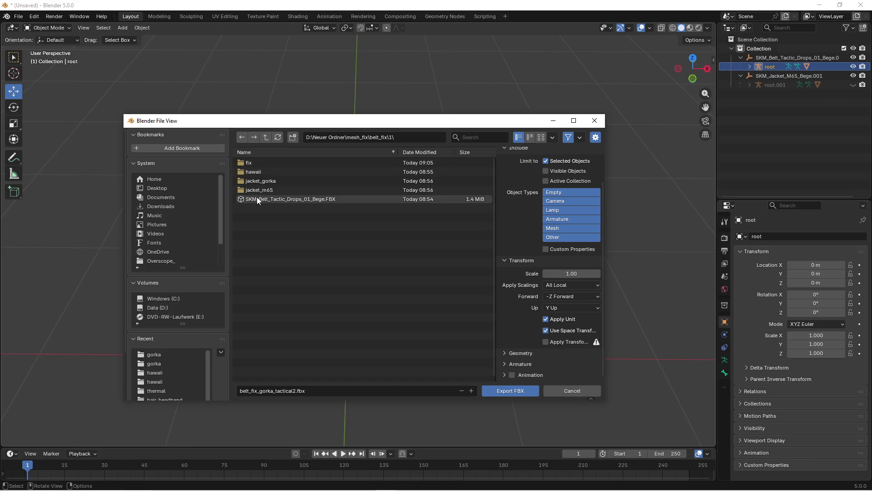
{"action": "double_click", "coordinate": [253, 163]}
{"action": "right_click", "coordinate": [261, 198]}
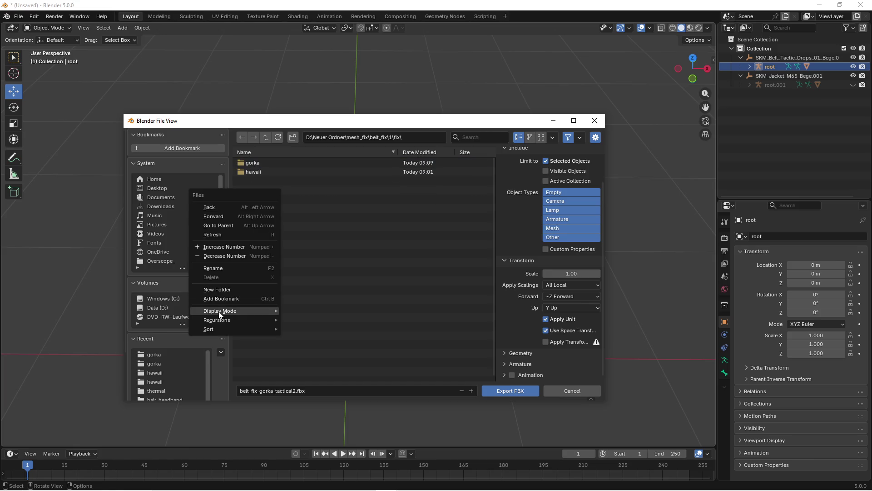
Create a new m65 folder inside belt_fix\1\fix in File Explorer, then open it in Blender's export browser
{"action": "left_click", "coordinate": [9, 485]}
{"action": "left_click", "coordinate": [128, 484]}
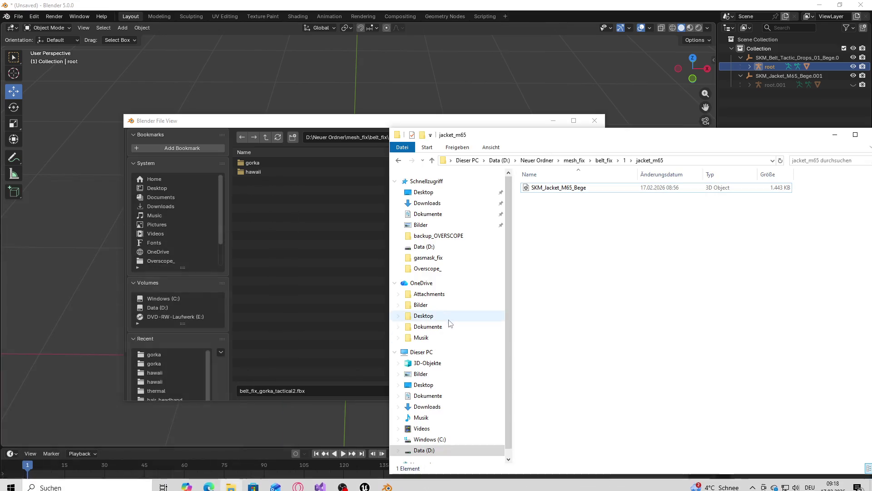
{"action": "left_click", "coordinate": [624, 160]}
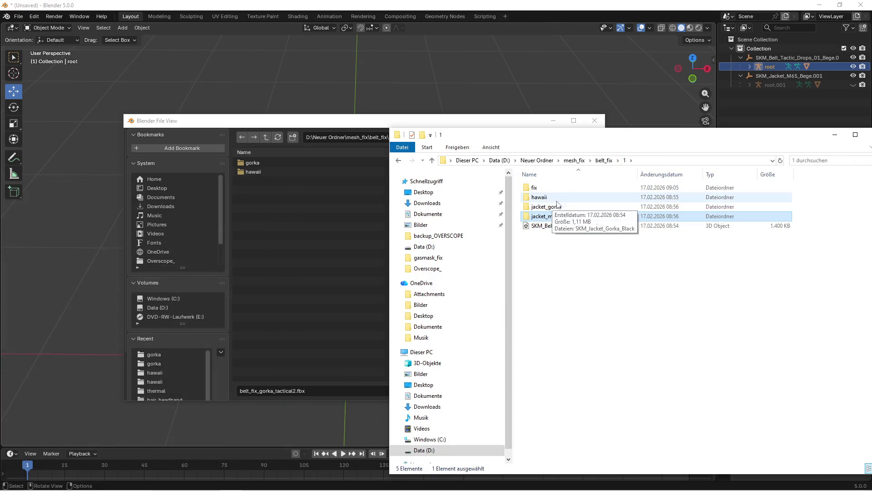
{"action": "left_click_drag", "start_coordinate": [509, 138], "coordinate": [489, 173]}
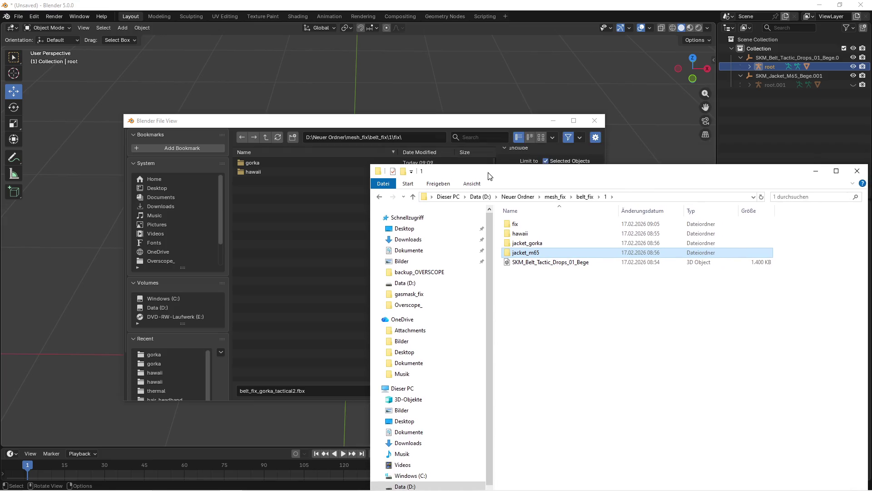
{"action": "double_click", "coordinate": [520, 223]}
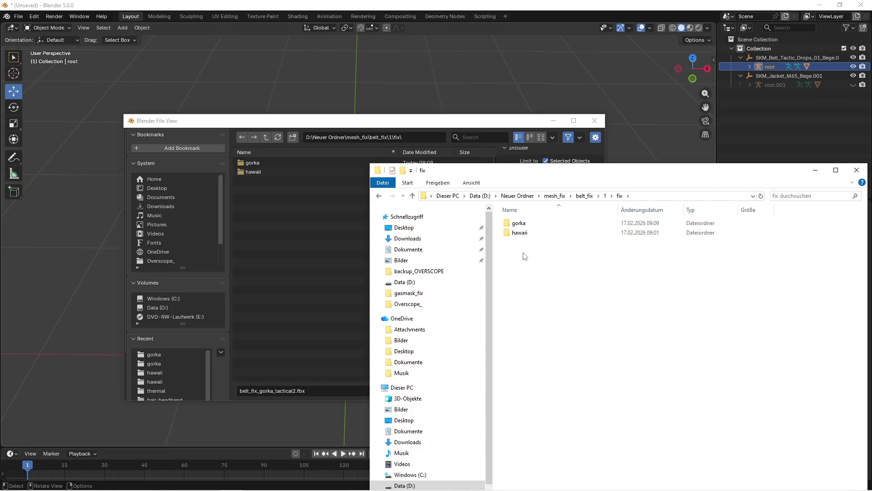
{"action": "right_click", "coordinate": [525, 255]}
{"action": "mouse_move", "coordinate": [659, 390]}
{"action": "left_click", "coordinate": [713, 389]}
{"action": "type", "text": "m65"}
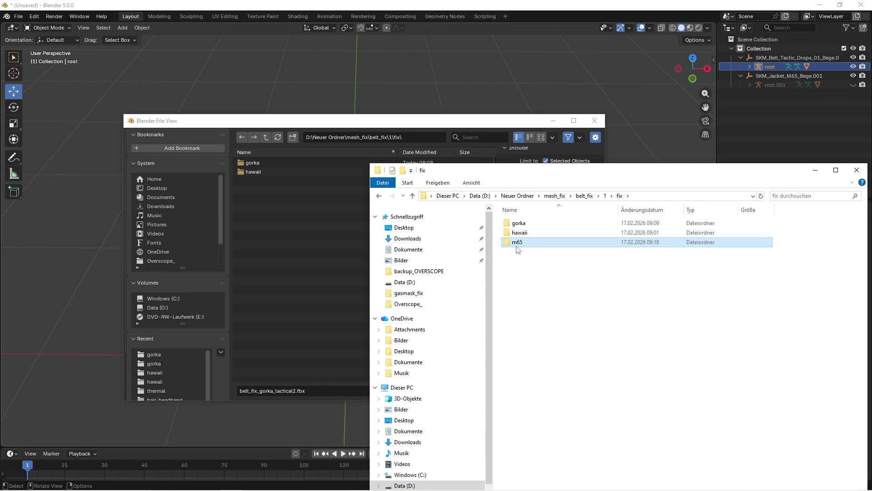
{"action": "left_click", "coordinate": [260, 155]}
{"action": "double_click", "coordinate": [249, 162]}
{"action": "double_click", "coordinate": [250, 181]}
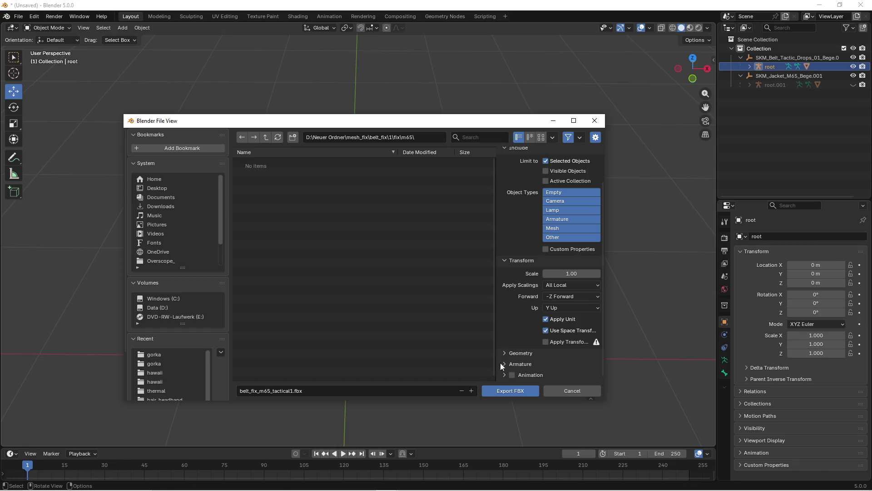
Export belt_fix_m65_tactical1.fbx into the fix\m65 folder and switch to Unreal Editor
{"action": "left_click", "coordinate": [503, 390]}
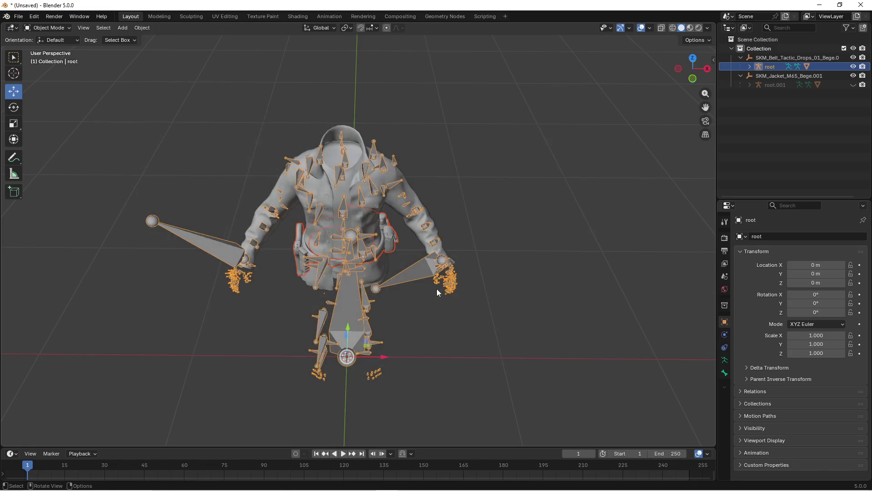
{"action": "key", "text": "super"}
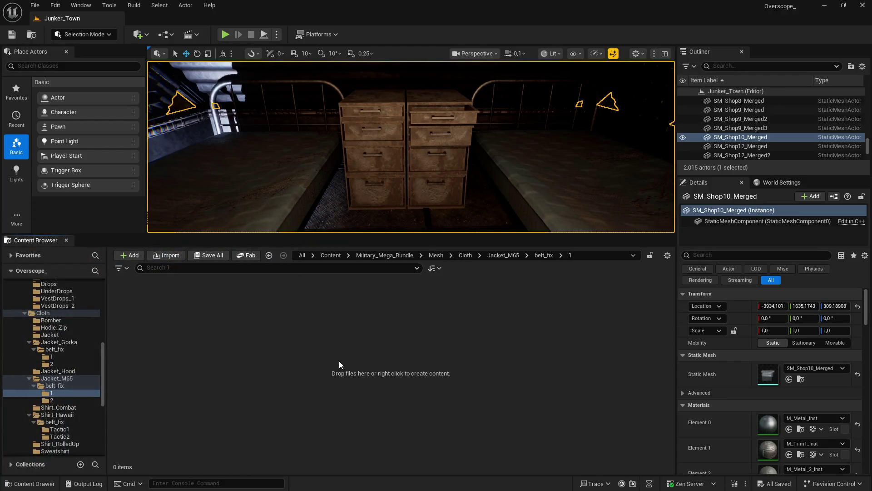
Import belt_fix_m65_tactical1.fbx into belt_fix using SK_Military_Character_Skeleton as its skeleton
{"action": "key", "text": "super"}
{"action": "left_click", "coordinate": [231, 487]}
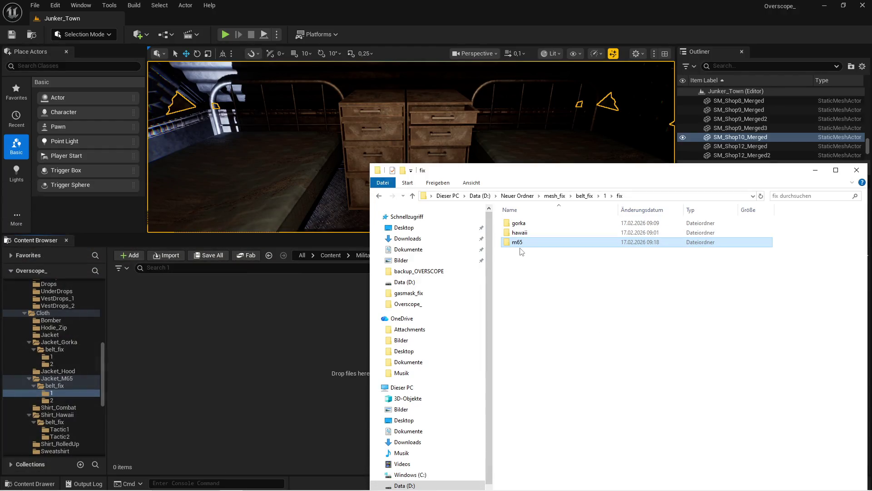
{"action": "double_click", "coordinate": [522, 244]}
{"action": "left_click_drag", "start_coordinate": [536, 223], "coordinate": [240, 338]}
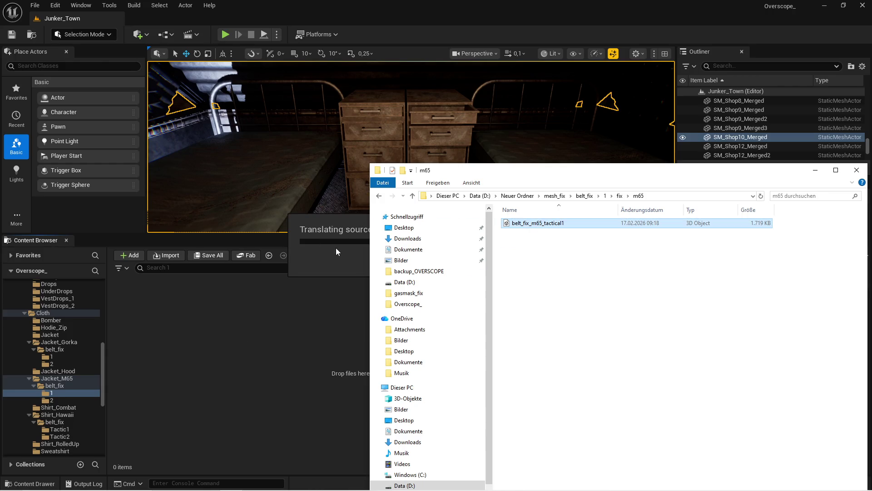
{"action": "scroll", "coordinate": [354, 305], "scroll_direction": "down", "scroll_amount": 5}
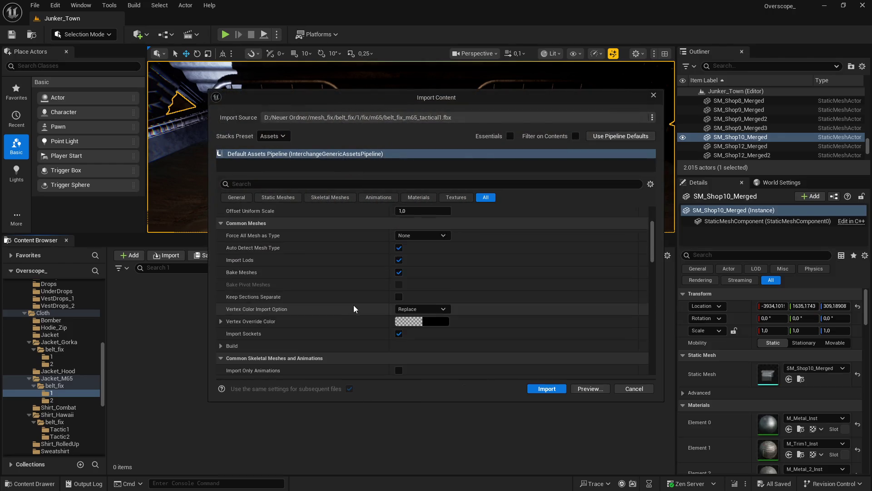
{"action": "left_click", "coordinate": [448, 312]}
{"action": "type", "text": "mil"}
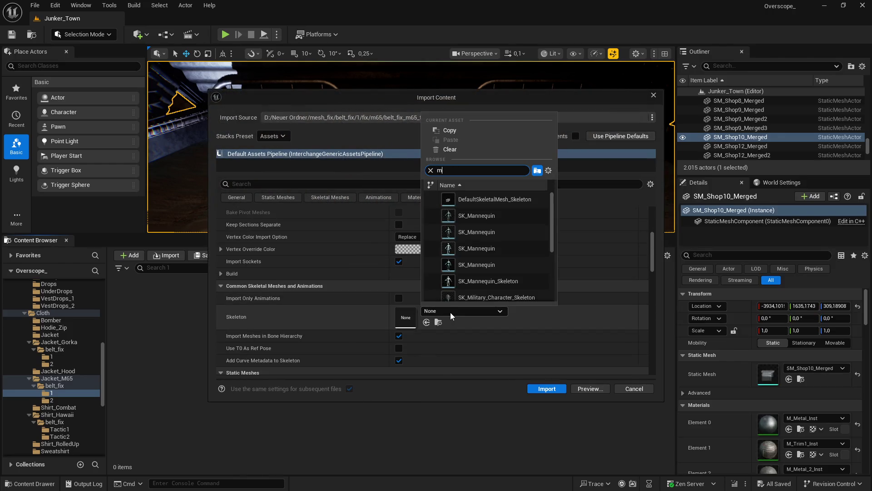
{"action": "left_click", "coordinate": [482, 200]}
{"action": "left_click", "coordinate": [546, 388]}
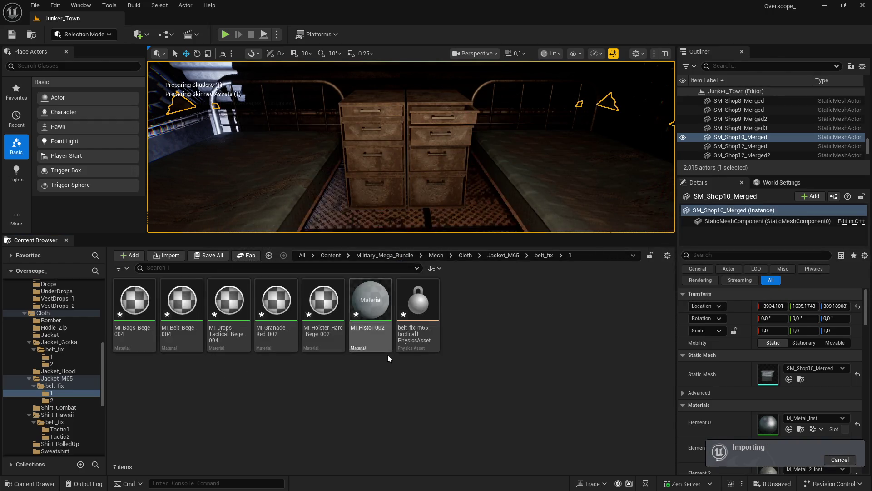
Save all the newly imported belt assets and open folder 2 inside belt_fix
{"action": "left_click", "coordinate": [210, 255]}
{"action": "left_click", "coordinate": [509, 355]}
{"action": "key", "text": "BackSpace"}
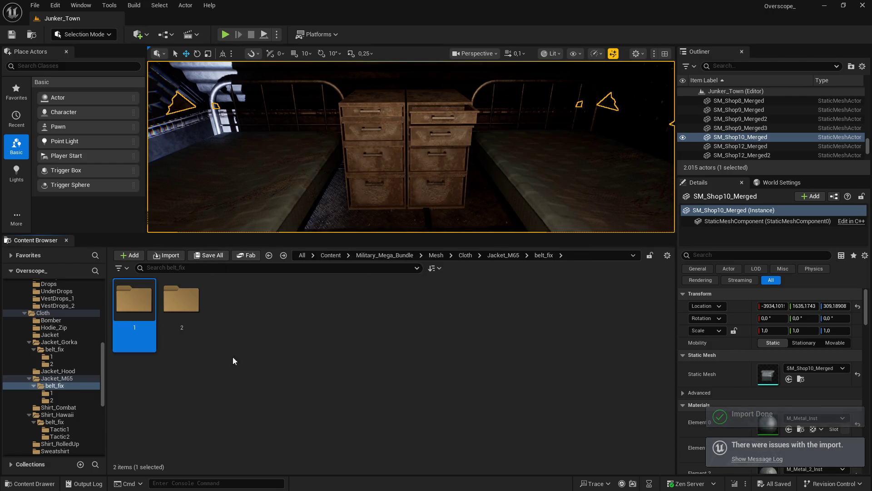
{"action": "double_click", "coordinate": [179, 317]}
{"action": "key", "text": "super"}
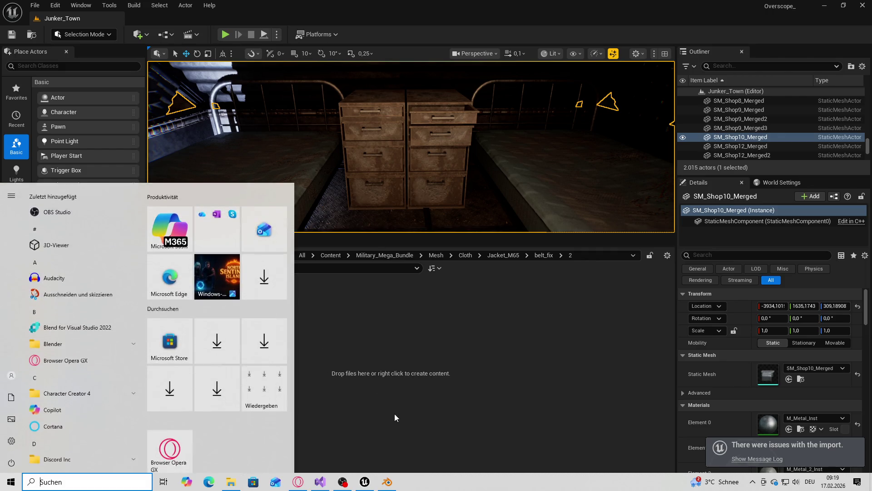
Clear the Blender scene and import the SKM_Belt_Tactic_Drops_02_Bege FBX from belt_fix\2
{"action": "left_click", "coordinate": [388, 483]}
{"action": "key", "text": "a"}
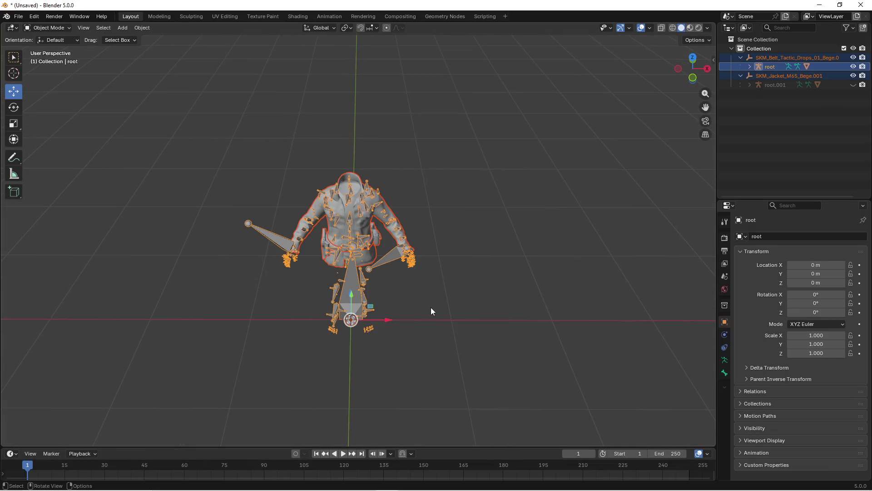
{"action": "key", "text": "Delete"}
{"action": "key", "text": "super"}
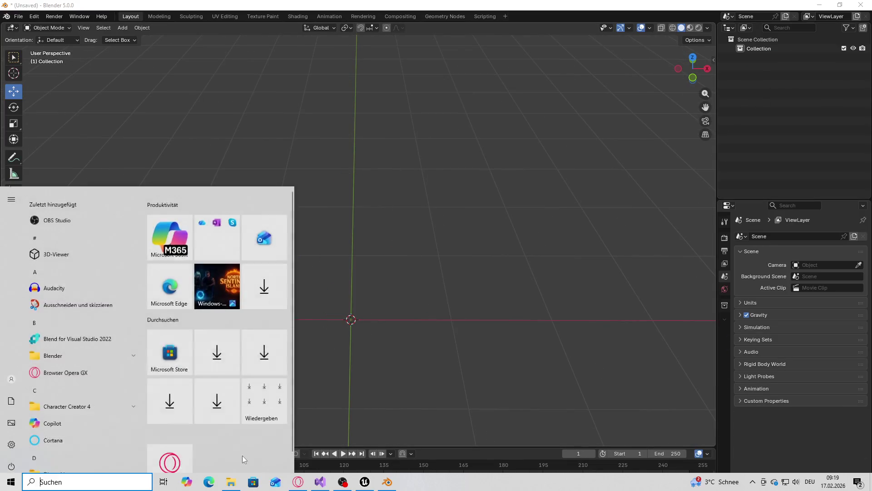
{"action": "left_click", "coordinate": [242, 483]}
{"action": "left_click", "coordinate": [587, 197]}
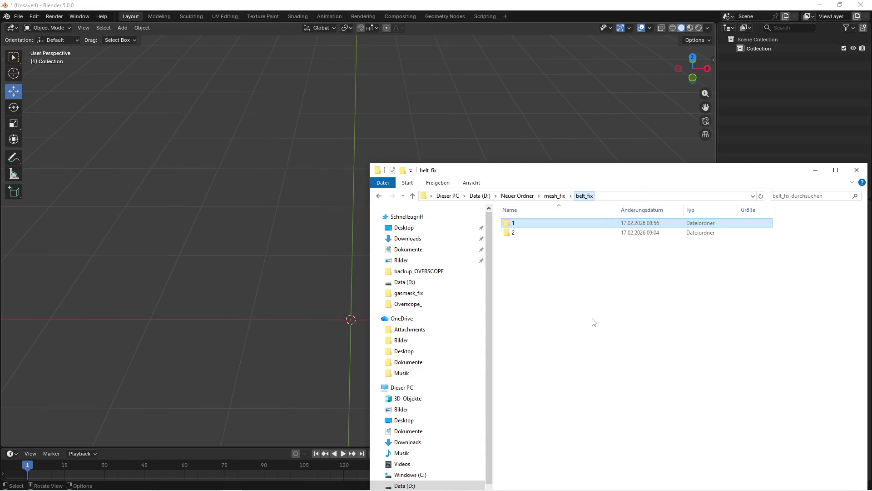
{"action": "double_click", "coordinate": [532, 234]}
{"action": "left_click_drag", "start_coordinate": [548, 232], "coordinate": [244, 279]}
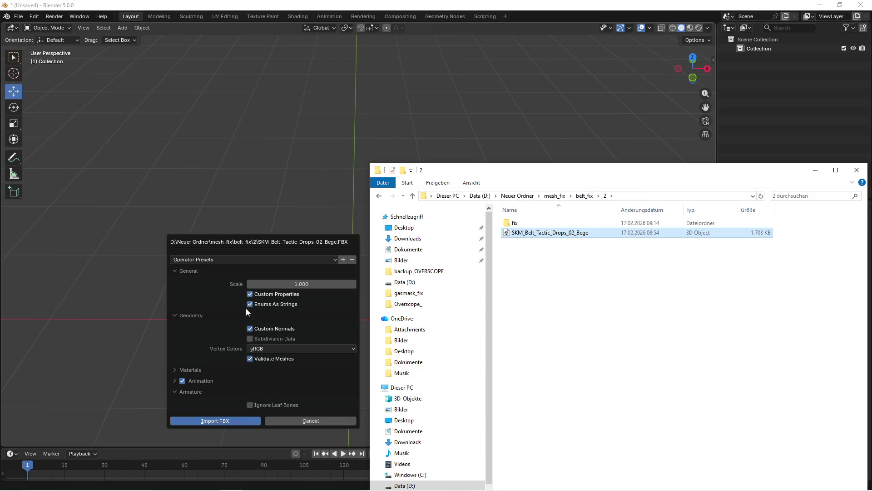
{"action": "left_click", "coordinate": [229, 421]}
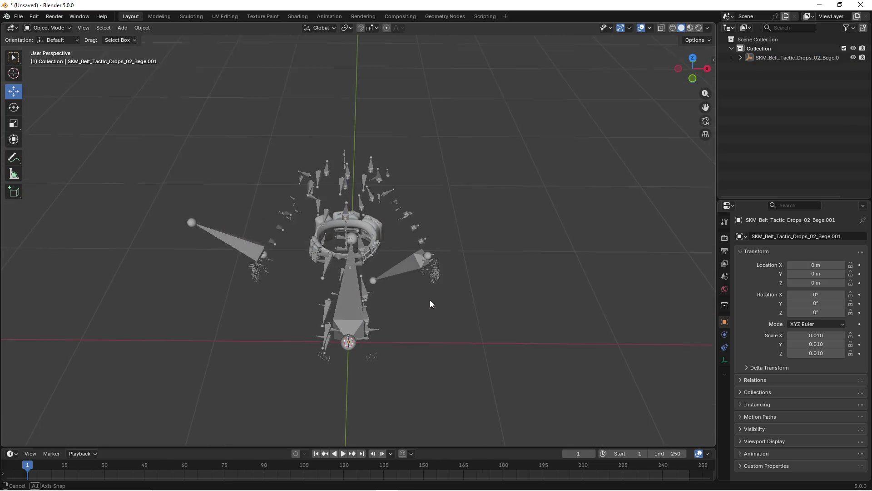
Import the M65 jacket FBX from belt_fix\1\jacket_m65 and deselect everything
{"action": "key", "text": "super"}
{"action": "key", "text": "alt+Tab"}
{"action": "key", "text": "alt+Up"}
{"action": "left_click", "coordinate": [555, 195]}
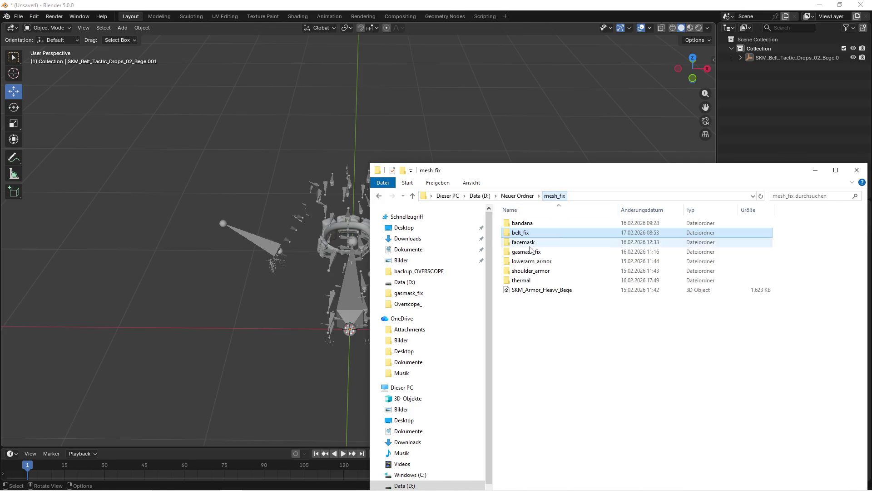
{"action": "double_click", "coordinate": [564, 232]}
{"action": "double_click", "coordinate": [563, 223]}
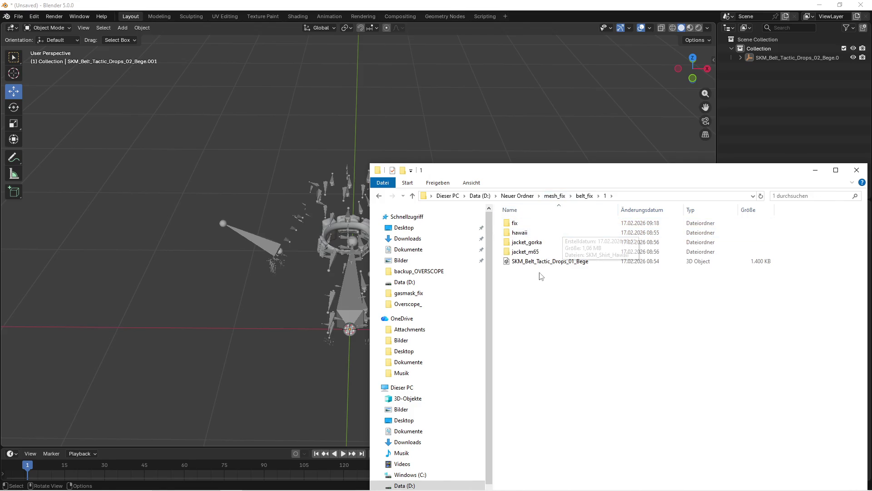
{"action": "double_click", "coordinate": [525, 251]}
{"action": "mouse_move", "coordinate": [527, 224]}
{"action": "left_mouse_down"}
{"action": "mouse_move", "coordinate": [313, 157]}
{"action": "mouse_move", "coordinate": [277, 326]}
{"action": "left_mouse_up"}
{"action": "left_click", "coordinate": [276, 317]}
{"action": "left_click", "coordinate": [481, 293]}
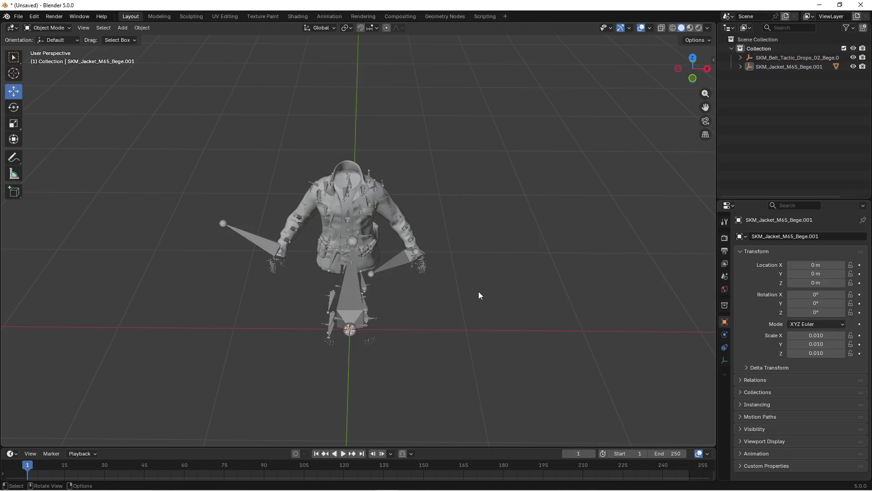
Hide the root and root.001 armatures in the Outliner, then select the belt
{"action": "scroll", "coordinate": [410, 298], "scroll_direction": "up", "scroll_amount": 4}
{"action": "scroll", "coordinate": [429, 293], "scroll_direction": "down", "scroll_amount": 2}
{"action": "left_click", "coordinate": [740, 66]}
{"action": "left_click", "coordinate": [740, 57]}
{"action": "left_click", "coordinate": [854, 66]}
{"action": "left_click", "coordinate": [853, 85]}
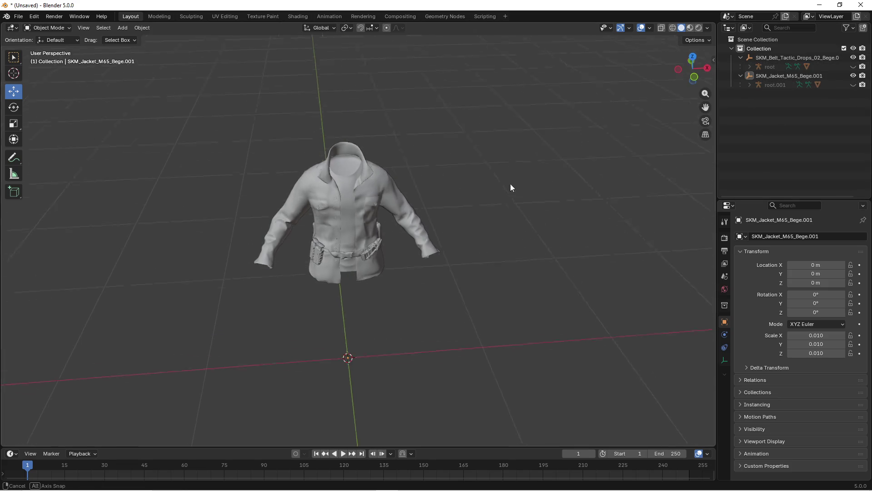
{"action": "scroll", "coordinate": [486, 200], "scroll_direction": "up", "scroll_amount": 6}
{"action": "left_click", "coordinate": [414, 274]}
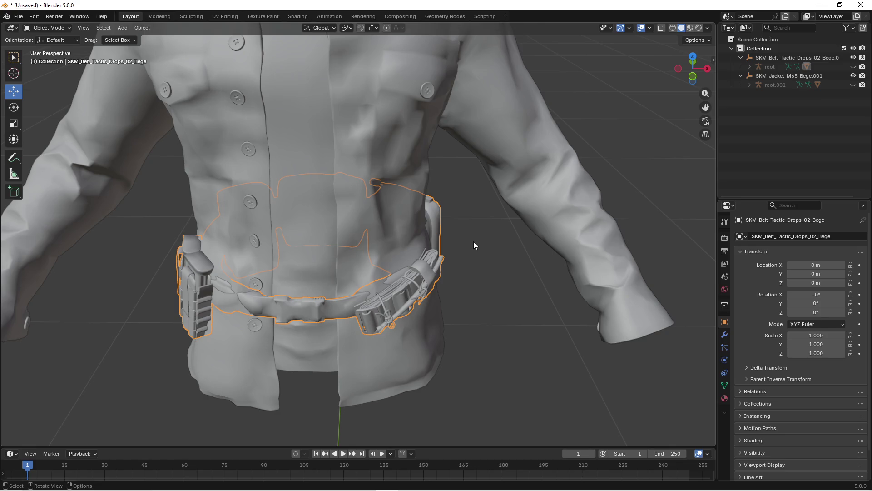
In Edit Mode with wireframe X-ray, select the belt's front vertices and move them with proportional editing
{"action": "key", "text": "Tab"}
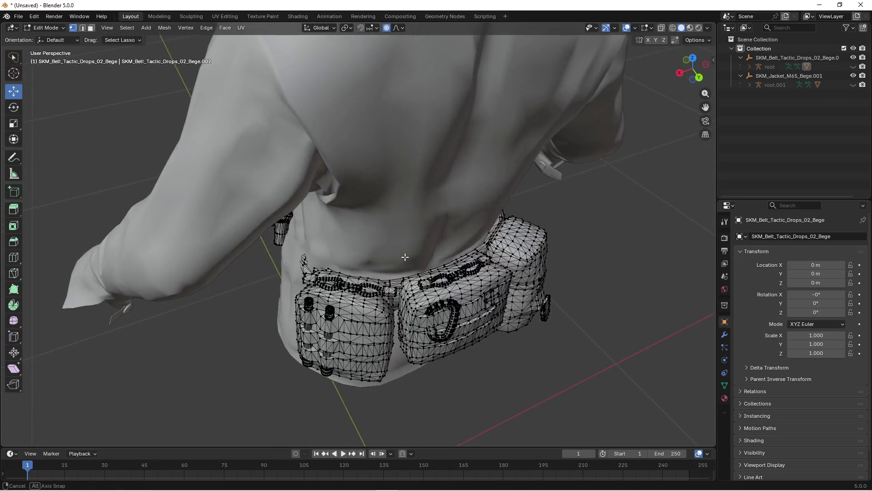
{"action": "left_click_drag", "start_coordinate": [414, 256], "coordinate": [443, 252]}
{"action": "key", "text": "z"}
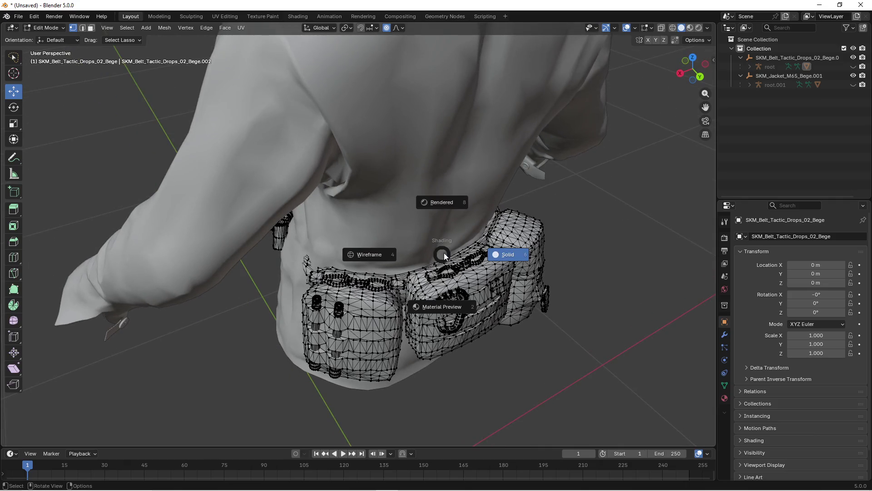
{"action": "left_click", "coordinate": [405, 250]}
{"action": "scroll", "coordinate": [405, 250], "scroll_direction": "up", "scroll_amount": 8}
{"action": "mouse_move", "coordinate": [335, 253]}
{"action": "left_mouse_down"}
{"action": "mouse_move", "coordinate": [407, 280]}
{"action": "mouse_move", "coordinate": [398, 292]}
{"action": "mouse_move", "coordinate": [380, 281]}
{"action": "mouse_move", "coordinate": [389, 275]}
{"action": "mouse_move", "coordinate": [383, 307]}
{"action": "mouse_move", "coordinate": [346, 209]}
{"action": "left_mouse_up"}
{"action": "mouse_move", "coordinate": [315, 318]}
{"action": "left_mouse_down"}
{"action": "mouse_move", "coordinate": [376, 321]}
{"action": "mouse_move", "coordinate": [376, 306]}
{"action": "mouse_move", "coordinate": [384, 308]}
{"action": "left_mouse_up"}
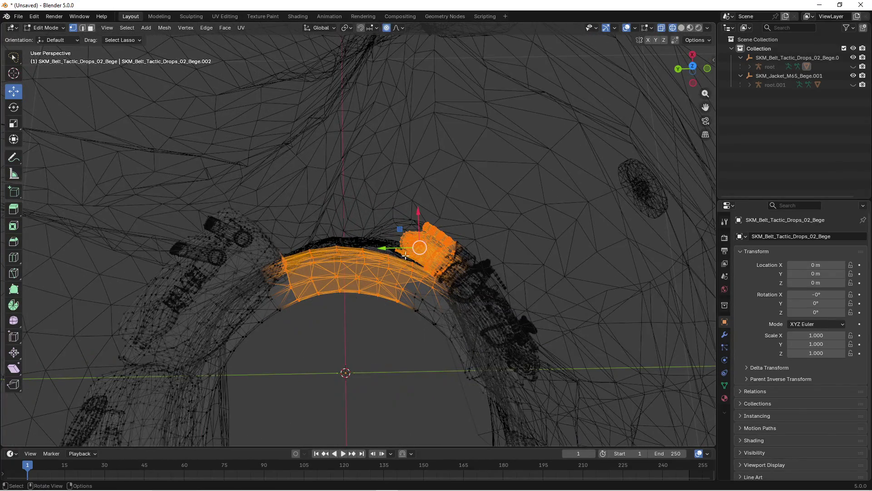
{"action": "key", "text": "z"}
{"action": "key", "text": "z"}
{"action": "left_click", "coordinate": [409, 280]}
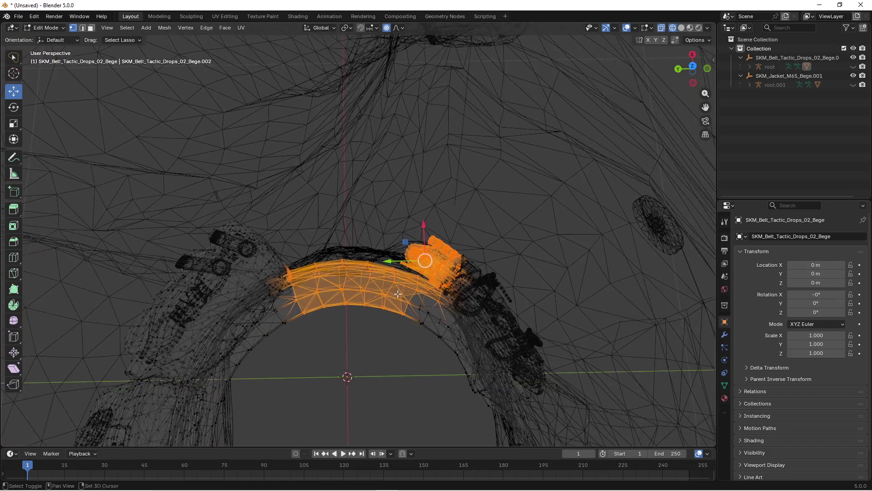
{"action": "left_click_drag", "start_coordinate": [409, 281], "coordinate": [417, 295]}
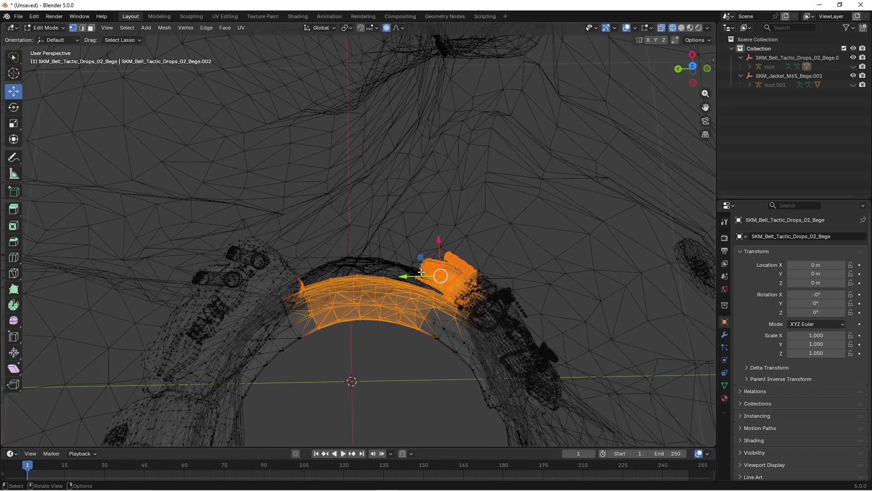
{"action": "key", "text": "g"}
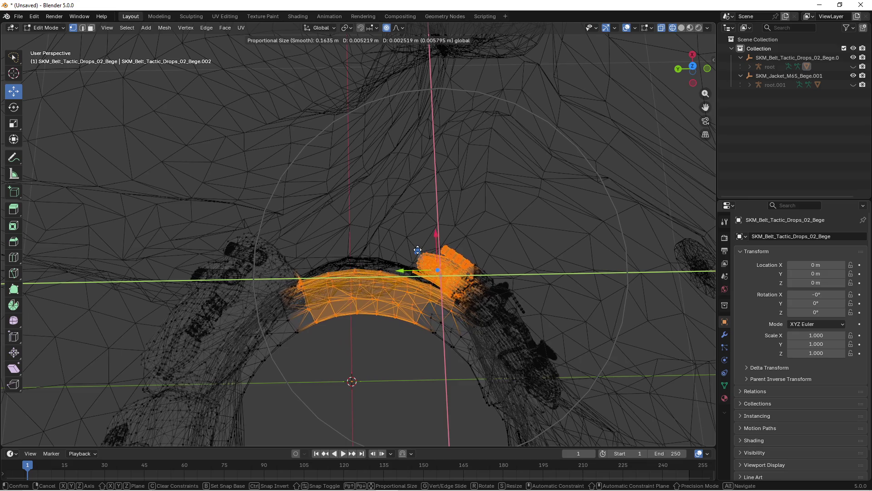
{"action": "left_click", "coordinate": [413, 228]}
Slide the selected front belt vertices horizontally in solid shading
{"action": "left_click", "coordinate": [468, 235]}
{"action": "mouse_move", "coordinate": [468, 235]}
{"action": "left_mouse_down"}
{"action": "mouse_move", "coordinate": [409, 195]}
{"action": "mouse_move", "coordinate": [380, 189]}
{"action": "mouse_move", "coordinate": [385, 182]}
{"action": "mouse_move", "coordinate": [387, 210]}
{"action": "mouse_move", "coordinate": [399, 223]}
{"action": "left_mouse_up"}
{"action": "mouse_move", "coordinate": [392, 257]}
{"action": "left_mouse_down"}
{"action": "mouse_move", "coordinate": [385, 255]}
{"action": "mouse_move", "coordinate": [391, 273]}
{"action": "mouse_move", "coordinate": [368, 303]}
{"action": "left_mouse_up"}
{"action": "left_click", "coordinate": [386, 255]}
Select the lower belt section and move it outward, restricted to the horizontal plane
{"action": "key", "text": "alt+a"}
{"action": "key", "text": "shift+z"}
{"action": "left_click_drag", "start_coordinate": [297, 291], "coordinate": [297, 291]}
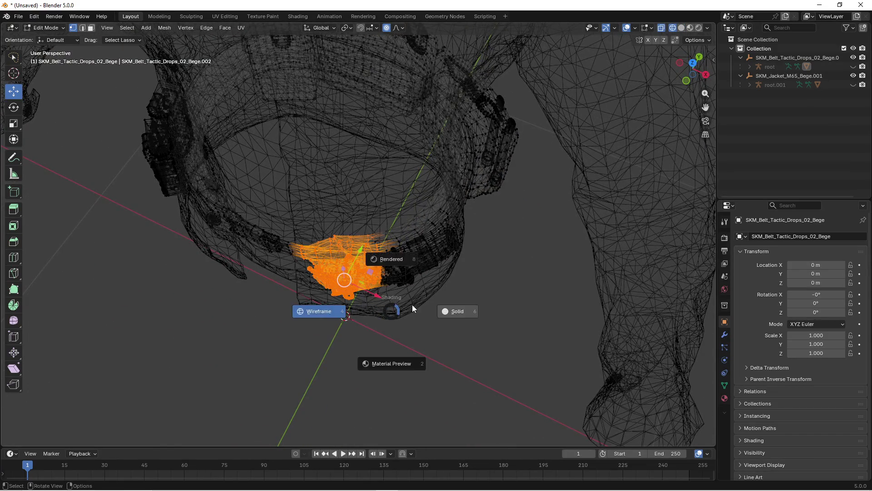
{"action": "key", "text": "shift+z"}
{"action": "key", "text": "g"}
{"action": "key", "text": "g"}
{"action": "key", "text": "shift+z"}
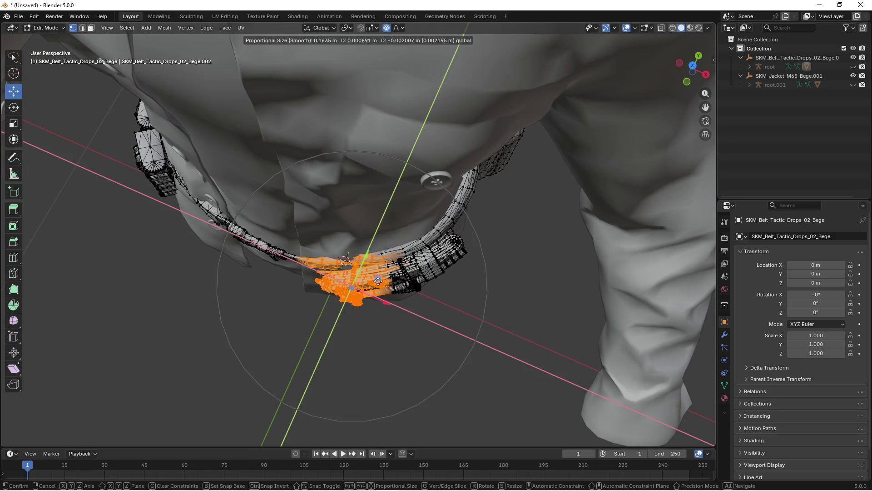
{"action": "left_click", "coordinate": [377, 284]}
From a front view, select the front belt section and push it out over the jacket
{"action": "key", "text": "alt+a"}
{"action": "mouse_move", "coordinate": [467, 302]}
{"action": "left_mouse_down"}
{"action": "mouse_move", "coordinate": [487, 257]}
{"action": "mouse_move", "coordinate": [388, 281]}
{"action": "mouse_move", "coordinate": [395, 314]}
{"action": "mouse_move", "coordinate": [465, 274]}
{"action": "mouse_move", "coordinate": [445, 288]}
{"action": "mouse_move", "coordinate": [408, 286]}
{"action": "left_mouse_up"}
{"action": "key", "text": "alt+z"}
{"action": "mouse_move", "coordinate": [204, 215]}
{"action": "left_mouse_down"}
{"action": "mouse_move", "coordinate": [315, 346]}
{"action": "mouse_move", "coordinate": [390, 311]}
{"action": "left_mouse_up"}
{"action": "key", "text": "alt+z"}
{"action": "left_click_drag", "start_coordinate": [444, 306], "coordinate": [441, 304]}
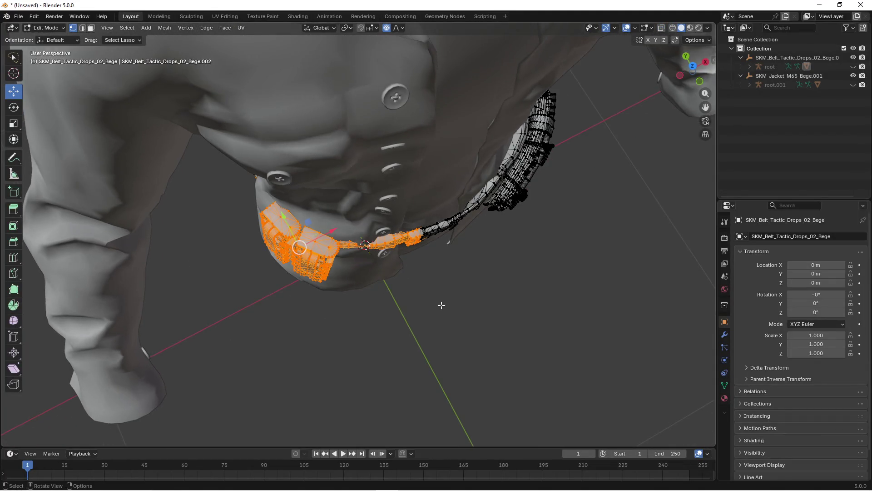
{"action": "left_click_drag", "start_coordinate": [308, 221], "coordinate": [307, 223]}
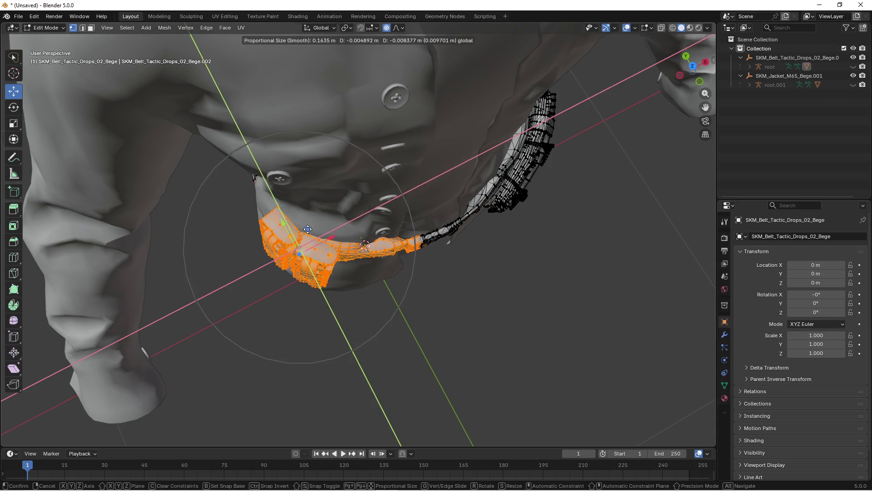
{"action": "left_click_drag", "start_coordinate": [307, 229], "coordinate": [308, 229]}
{"action": "mouse_move", "coordinate": [462, 308]}
{"action": "left_mouse_down"}
{"action": "mouse_move", "coordinate": [437, 303]}
{"action": "mouse_move", "coordinate": [444, 319]}
{"action": "mouse_move", "coordinate": [423, 328]}
{"action": "mouse_move", "coordinate": [356, 298]}
{"action": "mouse_move", "coordinate": [302, 233]}
{"action": "mouse_move", "coordinate": [308, 260]}
{"action": "left_mouse_up"}
{"action": "key", "text": "shift+z"}
Select the belt's side section and the vertices by the pouch from the jacket's back
{"action": "left_click", "coordinate": [302, 234]}
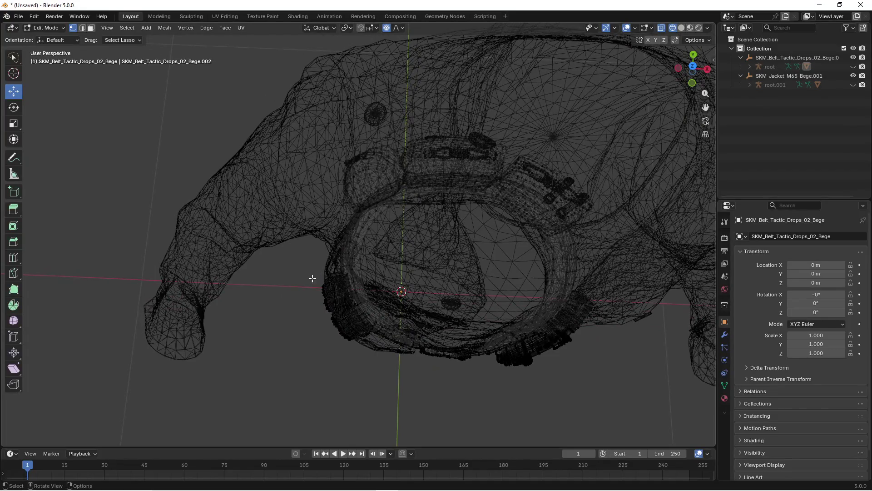
{"action": "left_click_drag", "start_coordinate": [374, 192], "coordinate": [373, 192]}
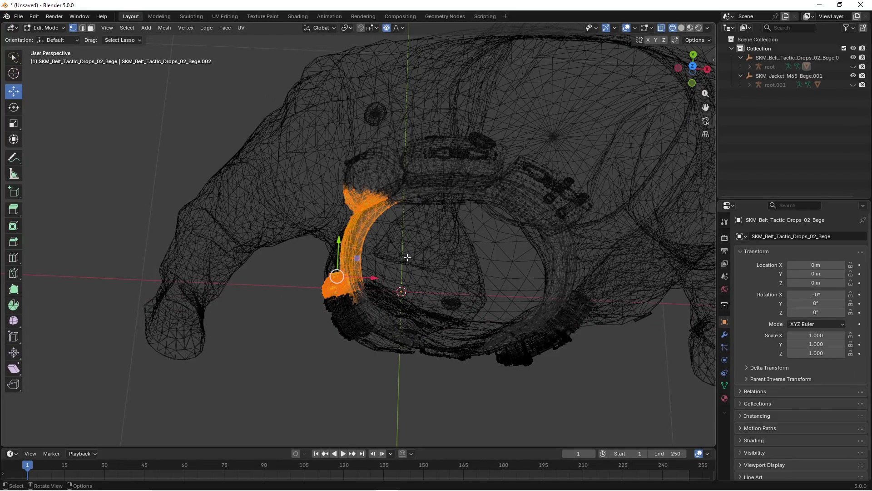
{"action": "key", "text": "z"}
{"action": "left_click", "coordinate": [361, 259]}
{"action": "mouse_move", "coordinate": [360, 259]}
{"action": "left_mouse_down"}
{"action": "mouse_move", "coordinate": [512, 199]}
{"action": "mouse_move", "coordinate": [469, 305]}
{"action": "mouse_move", "coordinate": [471, 297]}
{"action": "mouse_move", "coordinate": [432, 272]}
{"action": "mouse_move", "coordinate": [400, 318]}
{"action": "mouse_move", "coordinate": [362, 345]}
{"action": "mouse_move", "coordinate": [380, 347]}
{"action": "mouse_move", "coordinate": [405, 373]}
{"action": "left_mouse_up"}
{"action": "key", "text": "z"}
{"action": "left_click", "coordinate": [354, 347]}
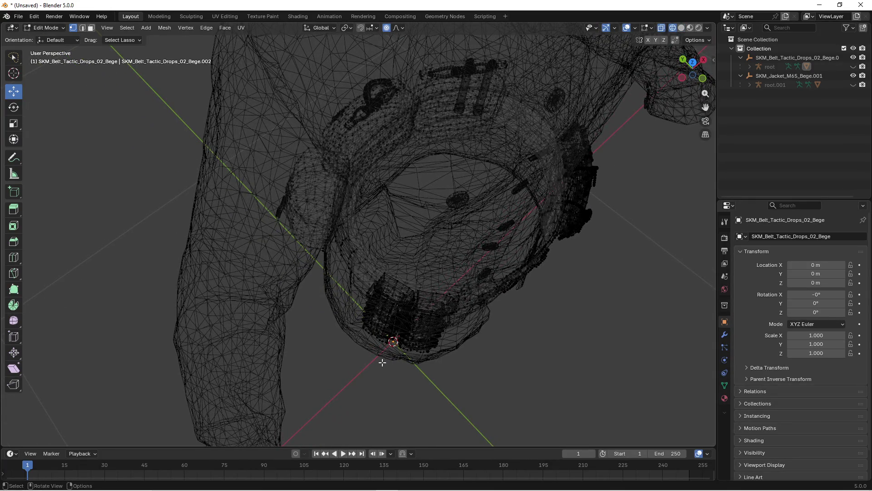
{"action": "mouse_move", "coordinate": [413, 263]}
{"action": "left_mouse_down"}
{"action": "mouse_move", "coordinate": [345, 345]}
{"action": "mouse_move", "coordinate": [363, 346]}
{"action": "mouse_move", "coordinate": [416, 316]}
{"action": "mouse_move", "coordinate": [395, 292]}
{"action": "mouse_move", "coordinate": [367, 291]}
{"action": "left_mouse_up"}
{"action": "key", "text": "shift+z"}
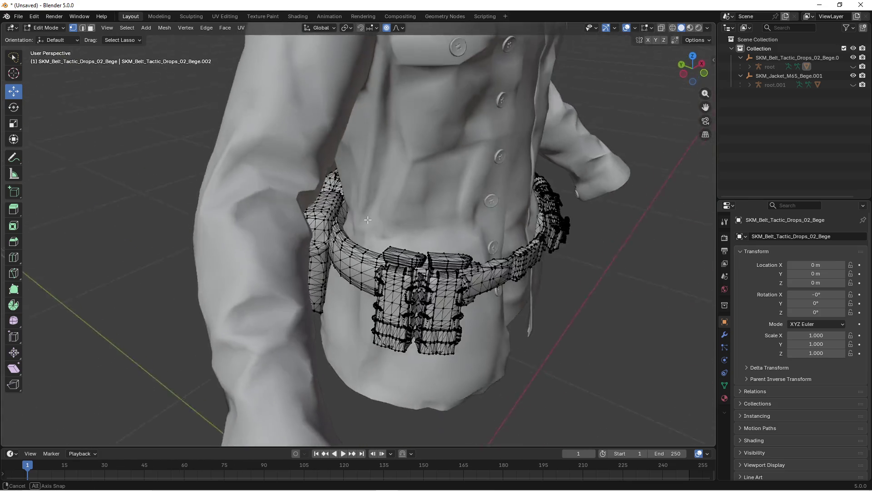
Select the pouch faces and move them smoothly to fit against the jacket
{"action": "mouse_move", "coordinate": [368, 219]}
{"action": "left_mouse_down"}
{"action": "mouse_move", "coordinate": [367, 291]}
{"action": "mouse_move", "coordinate": [460, 200]}
{"action": "mouse_move", "coordinate": [445, 258]}
{"action": "mouse_move", "coordinate": [451, 198]}
{"action": "mouse_move", "coordinate": [444, 267]}
{"action": "left_mouse_up"}
{"action": "scroll", "coordinate": [367, 291], "scroll_direction": "up", "scroll_amount": 5}
{"action": "scroll", "coordinate": [460, 200], "scroll_direction": "down", "scroll_amount": 5}
{"action": "key", "text": "z"}
{"action": "left_click", "coordinate": [327, 288]}
{"action": "mouse_move", "coordinate": [327, 289]}
{"action": "left_mouse_down"}
{"action": "mouse_move", "coordinate": [347, 297]}
{"action": "mouse_move", "coordinate": [335, 298]}
{"action": "mouse_move", "coordinate": [361, 283]}
{"action": "left_mouse_up"}
{"action": "key", "text": "shift+z"}
{"action": "scroll", "coordinate": [376, 312], "scroll_direction": "down", "scroll_amount": 3}
{"action": "mouse_move", "coordinate": [376, 312]}
{"action": "left_mouse_down"}
{"action": "mouse_move", "coordinate": [457, 203]}
{"action": "mouse_move", "coordinate": [386, 254]}
{"action": "mouse_move", "coordinate": [393, 234]}
{"action": "mouse_move", "coordinate": [408, 241]}
{"action": "left_mouse_up"}
{"action": "key", "text": "g"}
{"action": "left_click", "coordinate": [394, 233]}
Select the belt section beside the arm and move it with proportional falloff
{"action": "key", "text": "z"}
{"action": "left_click", "coordinate": [370, 241]}
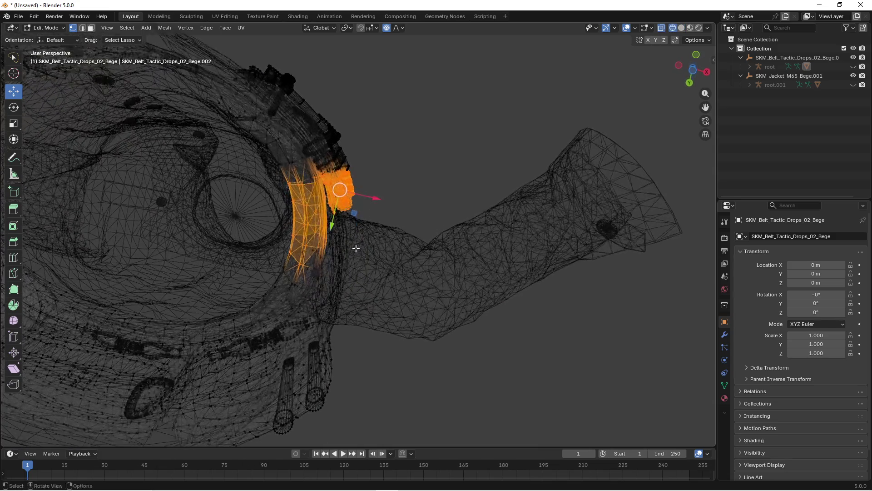
{"action": "left_click_drag", "start_coordinate": [316, 215], "coordinate": [318, 214]}
{"action": "key", "text": "z"}
{"action": "left_click", "coordinate": [366, 247]}
{"action": "left_click_drag", "start_coordinate": [366, 247], "coordinate": [362, 269]}
{"action": "key", "text": "g"}
{"action": "scroll", "coordinate": [362, 269], "scroll_direction": "down", "scroll_amount": 5}
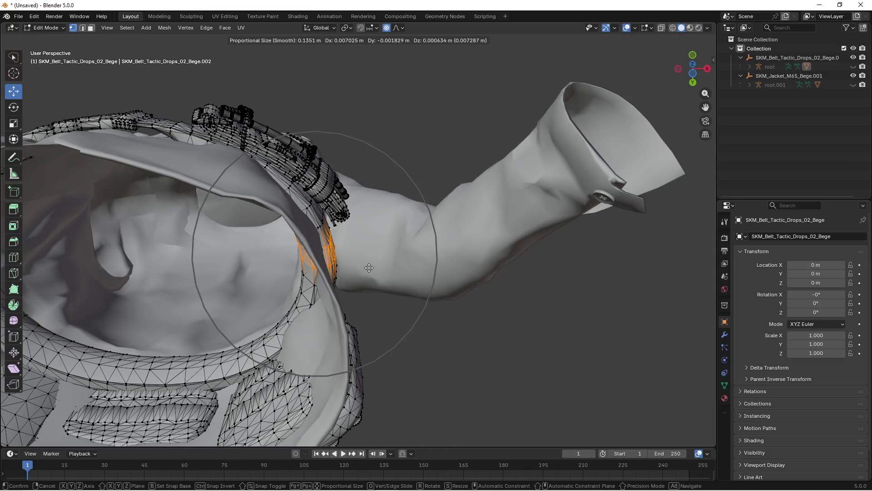
{"action": "left_click", "coordinate": [369, 269]}
Check the belt from the front and return to Object Mode
{"action": "mouse_move", "coordinate": [370, 268]}
{"action": "left_mouse_down"}
{"action": "mouse_move", "coordinate": [389, 230]}
{"action": "mouse_move", "coordinate": [395, 271]}
{"action": "mouse_move", "coordinate": [370, 269]}
{"action": "mouse_move", "coordinate": [394, 271]}
{"action": "mouse_move", "coordinate": [522, 209]}
{"action": "mouse_move", "coordinate": [409, 242]}
{"action": "mouse_move", "coordinate": [401, 256]}
{"action": "left_mouse_up"}
{"action": "scroll", "coordinate": [377, 273], "scroll_direction": "down", "scroll_amount": 5}
{"action": "key", "text": "Tab"}
{"action": "scroll", "coordinate": [406, 242], "scroll_direction": "down", "scroll_amount": 3}
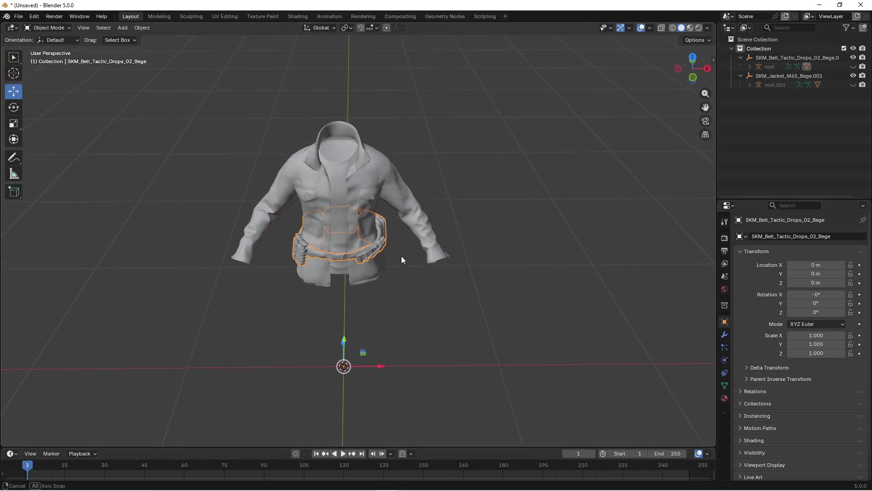
Unhide the belt's root armature and select it for export
{"action": "left_click", "coordinate": [853, 67]}
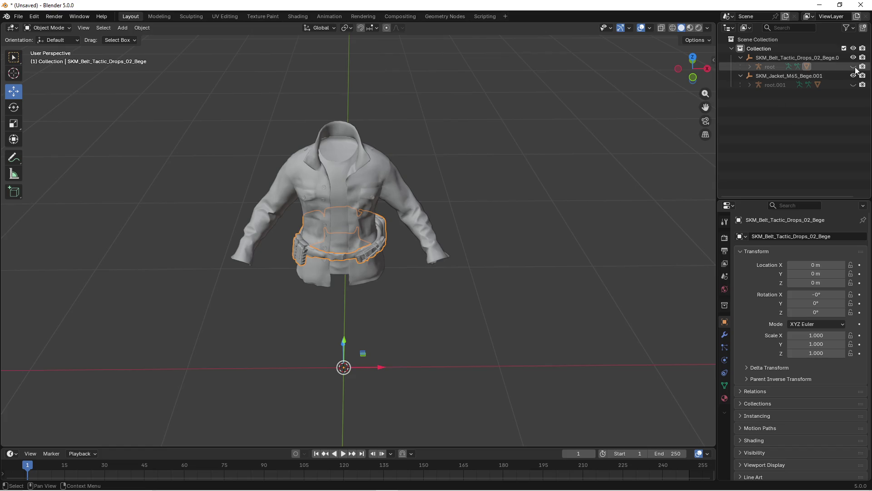
{"action": "scroll", "coordinate": [525, 200], "scroll_direction": "up", "scroll_amount": 2}
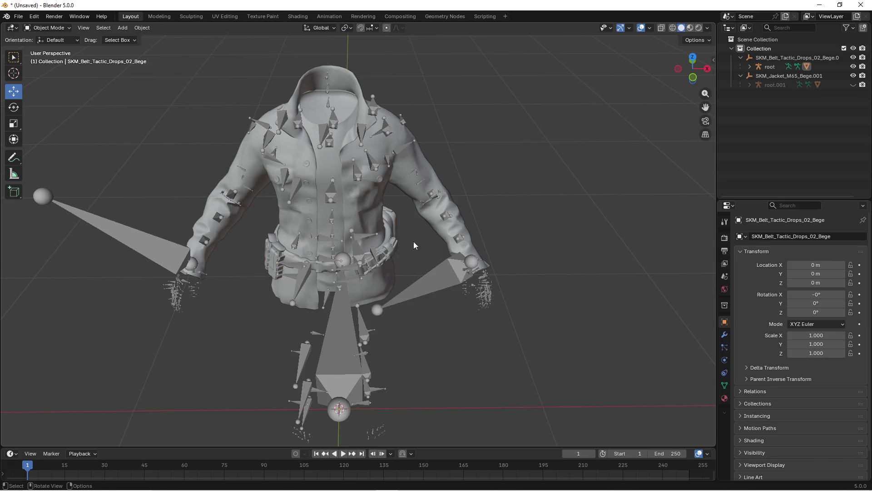
{"action": "left_click", "coordinate": [437, 277]}
{"action": "scroll", "coordinate": [436, 282], "scroll_direction": "down", "scroll_amount": 2}
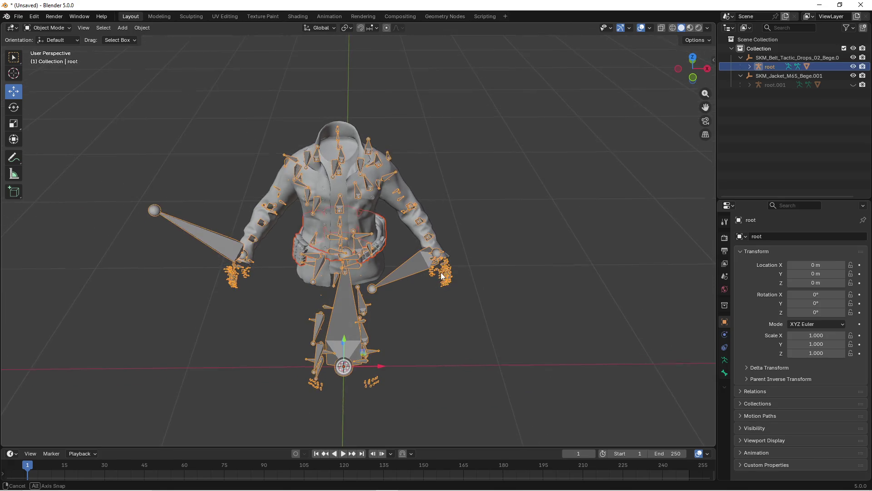
Open the FBX export dialog via File > Export > FBX, with a file browser beside it
{"action": "left_click", "coordinate": [18, 17]}
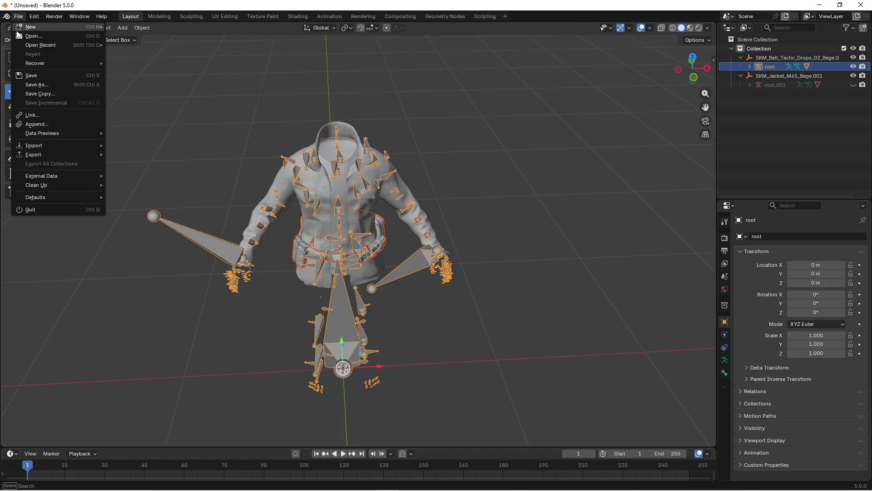
{"action": "mouse_move", "coordinate": [60, 157]}
{"action": "left_click", "coordinate": [127, 229]}
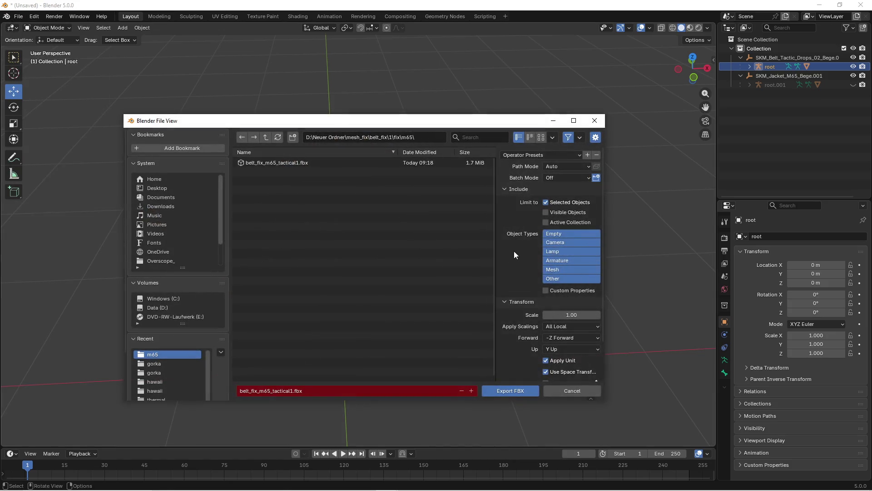
{"action": "scroll", "coordinate": [523, 315], "scroll_direction": "down", "scroll_amount": 2}
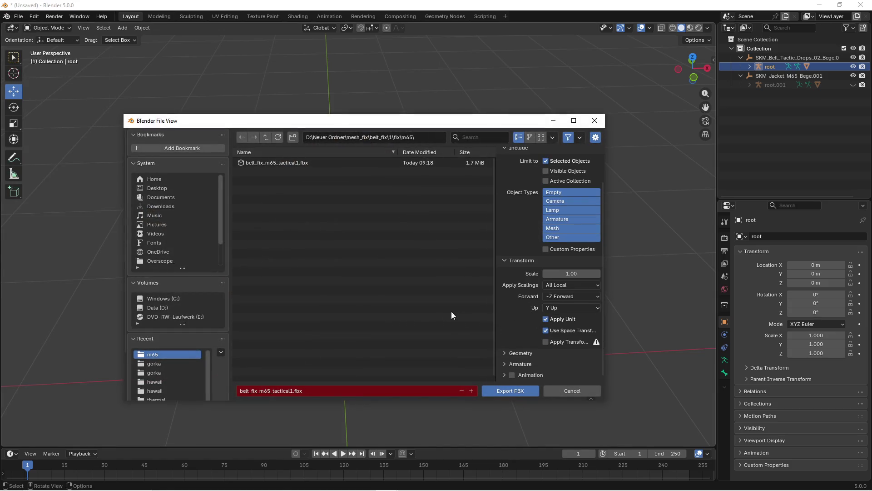
{"action": "left_click", "coordinate": [230, 483]}
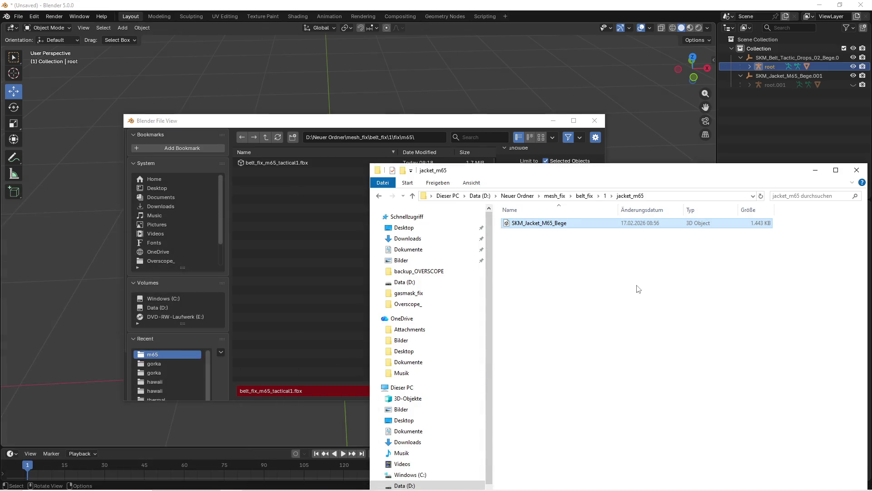
In Explorer, go to belt_fix\2\fix, create a folder named m65 and open it
{"action": "left_click", "coordinate": [586, 195]}
{"action": "double_click", "coordinate": [523, 232]}
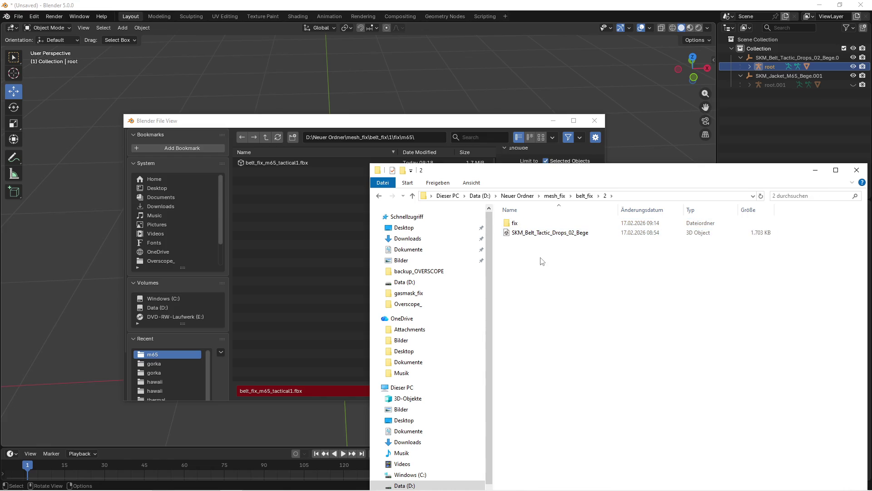
{"action": "double_click", "coordinate": [515, 223]}
{"action": "right_click", "coordinate": [539, 265]}
{"action": "mouse_move", "coordinate": [567, 409]}
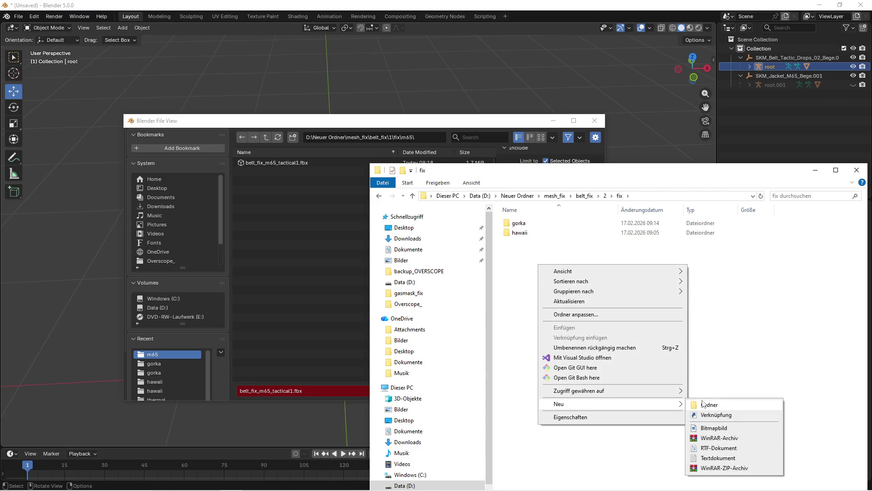
{"action": "left_click", "coordinate": [702, 403]}
{"action": "type", "text": "m65"}
{"action": "key", "text": "Return"}
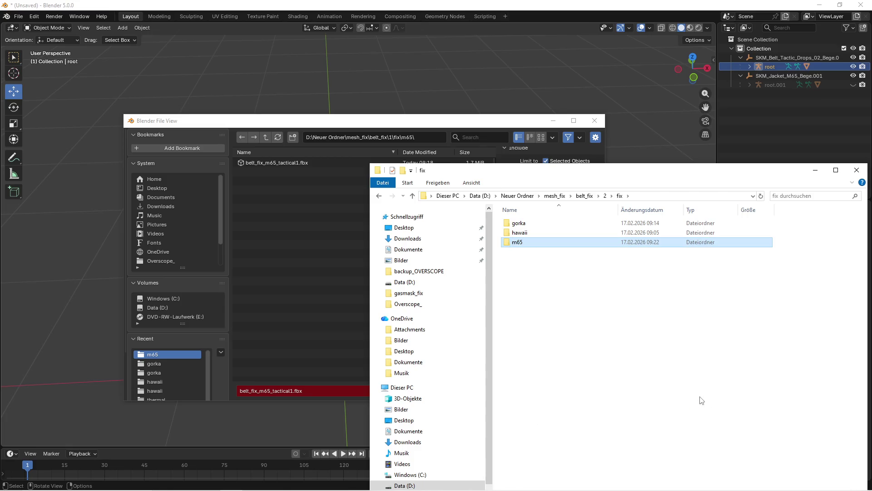
{"action": "double_click", "coordinate": [523, 245]}
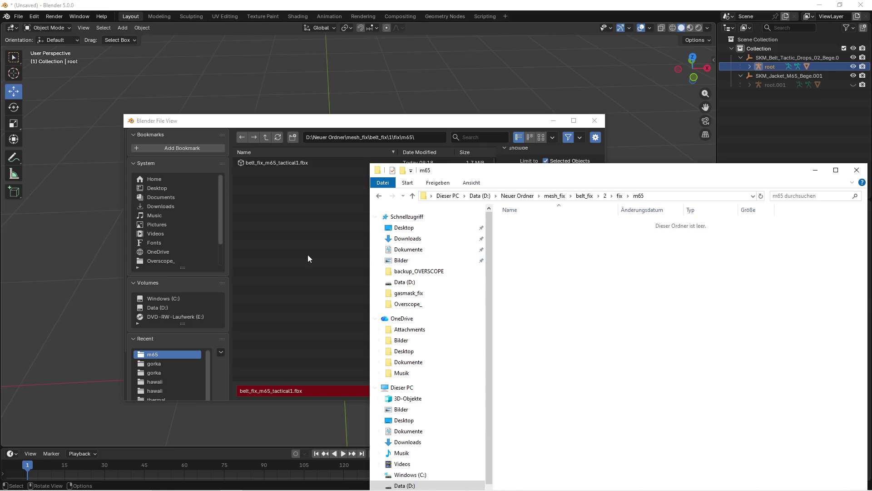
{"action": "left_click", "coordinate": [317, 256]}
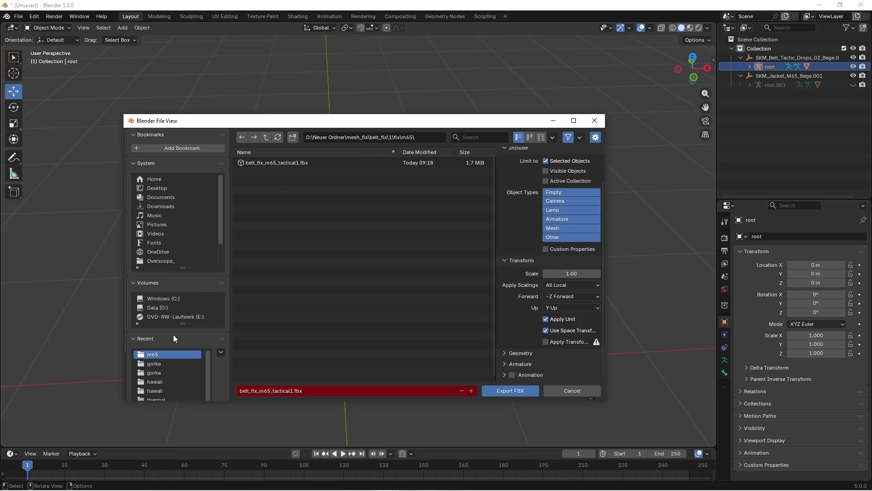
Browse the export dialog to D:\Neuer Ordner\mesh_fix\belt_fix\2\fix\m65
{"action": "left_click", "coordinate": [157, 308]}
{"action": "scroll", "coordinate": [280, 362], "scroll_direction": "down", "scroll_amount": 1}
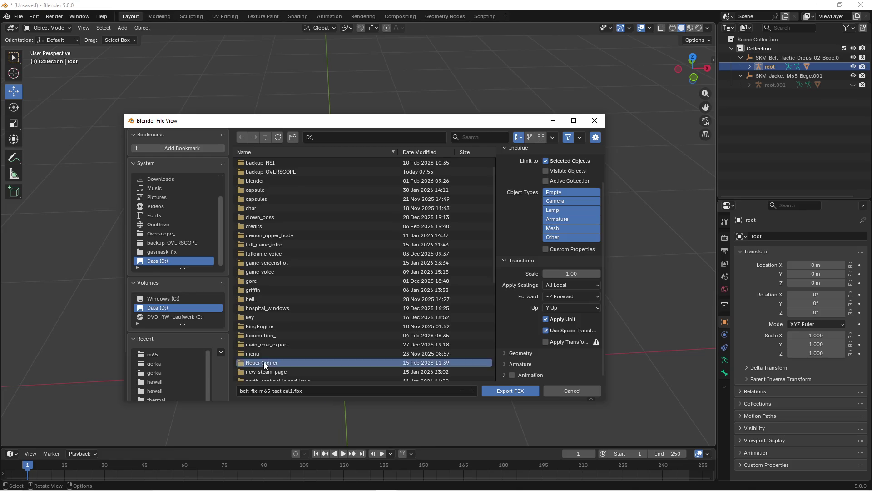
{"action": "double_click", "coordinate": [264, 362]}
{"action": "double_click", "coordinate": [261, 163]}
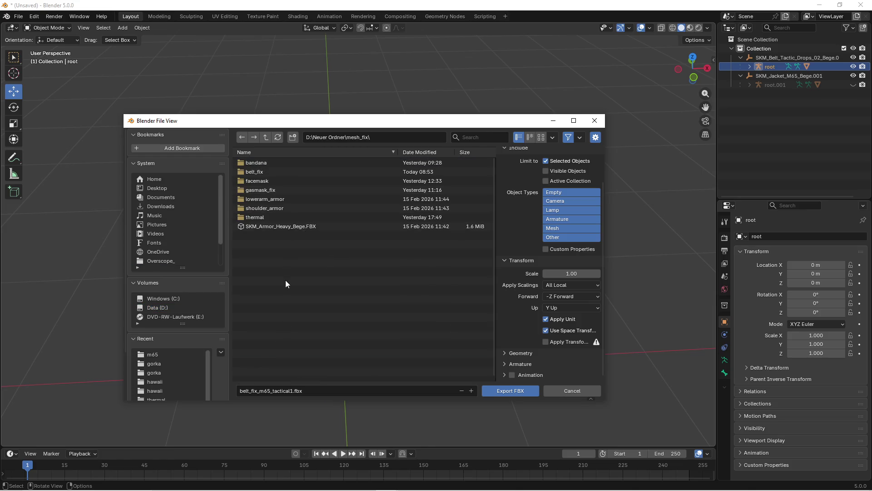
{"action": "double_click", "coordinate": [255, 172]}
{"action": "double_click", "coordinate": [248, 172]}
{"action": "double_click", "coordinate": [255, 162]}
{"action": "double_click", "coordinate": [251, 181]}
Export the belt as belt_fix_m65_tactical2.fbx and bring the Unreal Editor forward
{"action": "left_click", "coordinate": [278, 390]}
{"action": "left_click", "coordinate": [287, 390]}
{"action": "key", "text": "Right"}
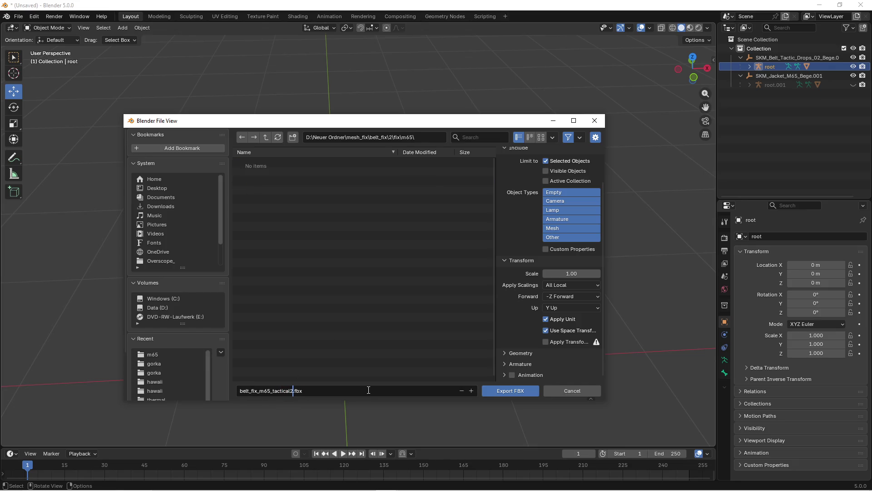
{"action": "key", "text": "Return"}
{"action": "left_click", "coordinate": [485, 392]}
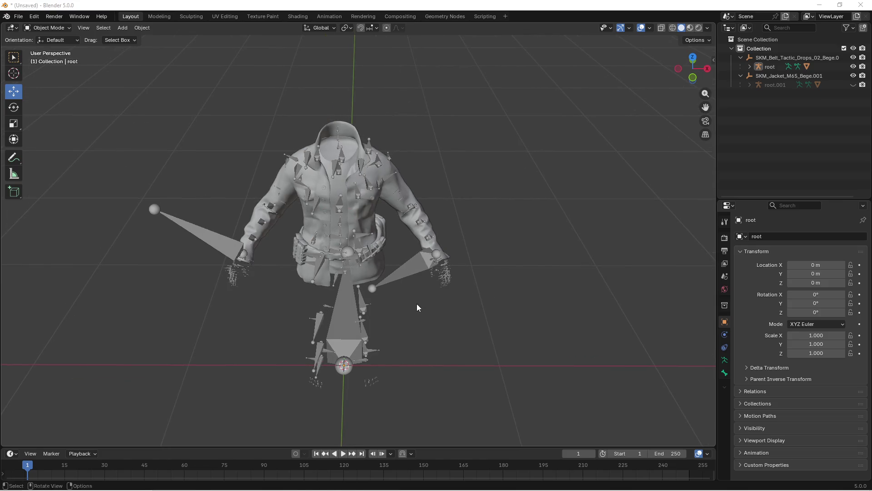
{"action": "key", "text": "super"}
{"action": "left_click", "coordinate": [364, 489]}
{"action": "key", "text": "super"}
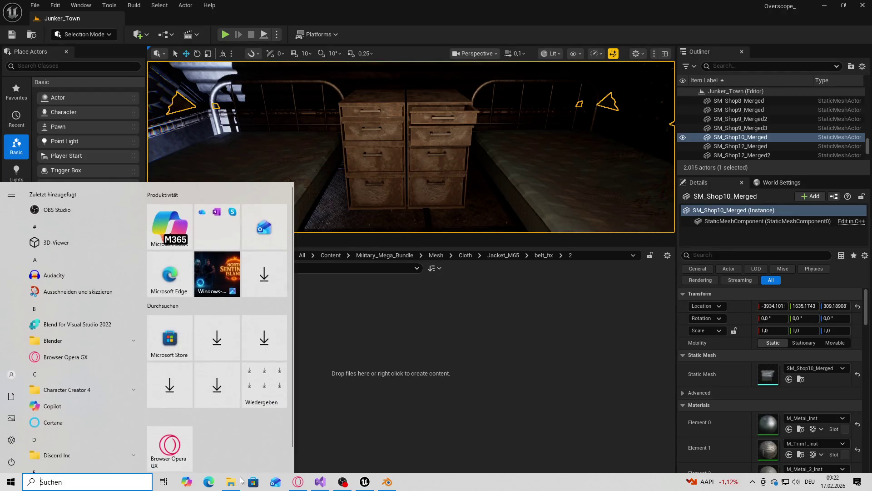
Drag belt_fix_m65_tactical2.fbx into Jacket_M65/belt_fix/2 and import it using SK_Military_Character_Skeleton
{"action": "left_click", "coordinate": [231, 489]}
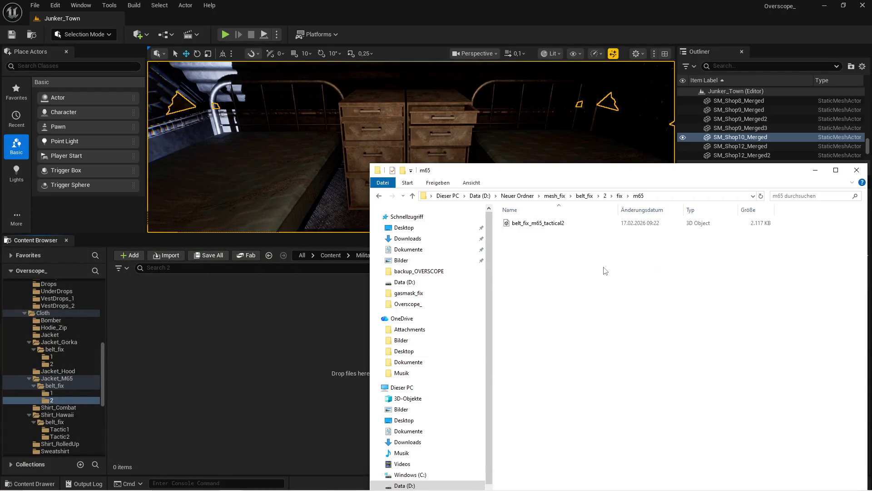
{"action": "mouse_move", "coordinate": [585, 172]}
{"action": "left_mouse_down"}
{"action": "mouse_move", "coordinate": [562, 332]}
{"action": "mouse_move", "coordinate": [614, 187]}
{"action": "left_mouse_up"}
{"action": "left_click_drag", "start_coordinate": [578, 236], "coordinate": [308, 342]}
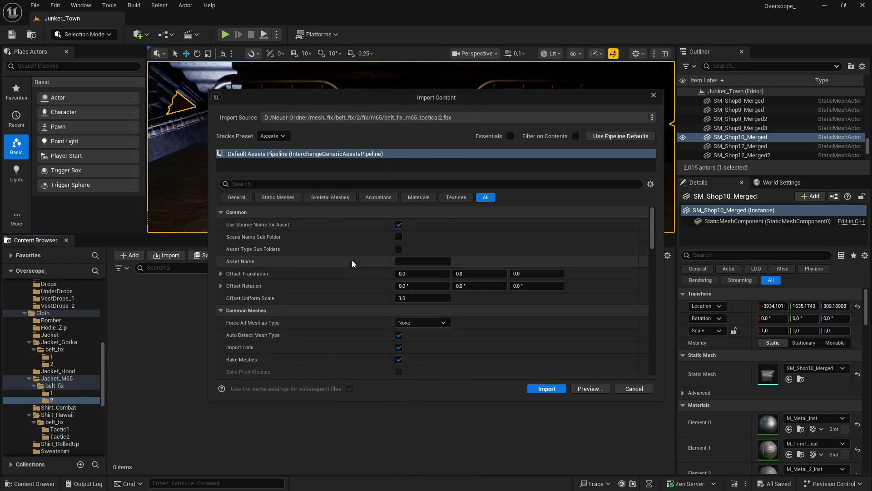
{"action": "scroll", "coordinate": [346, 268], "scroll_direction": "down", "scroll_amount": 5}
{"action": "left_click", "coordinate": [445, 280]}
{"action": "type", "text": "m"}
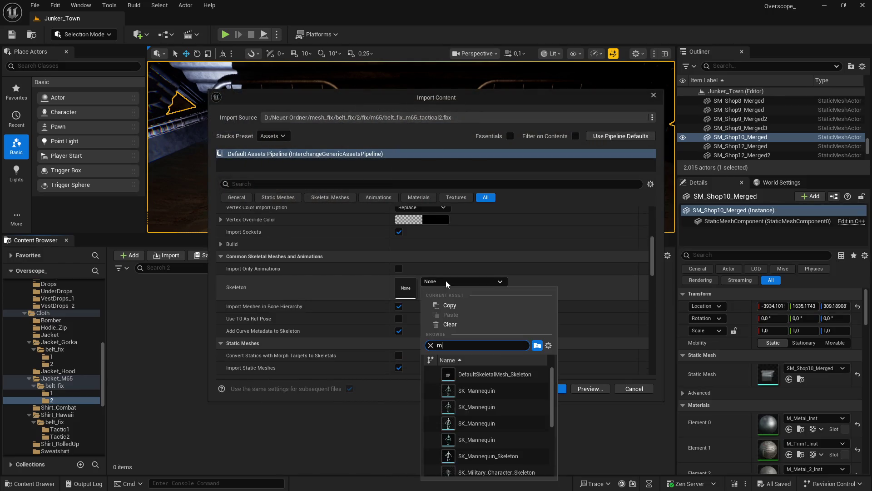
{"action": "type", "text": "il"}
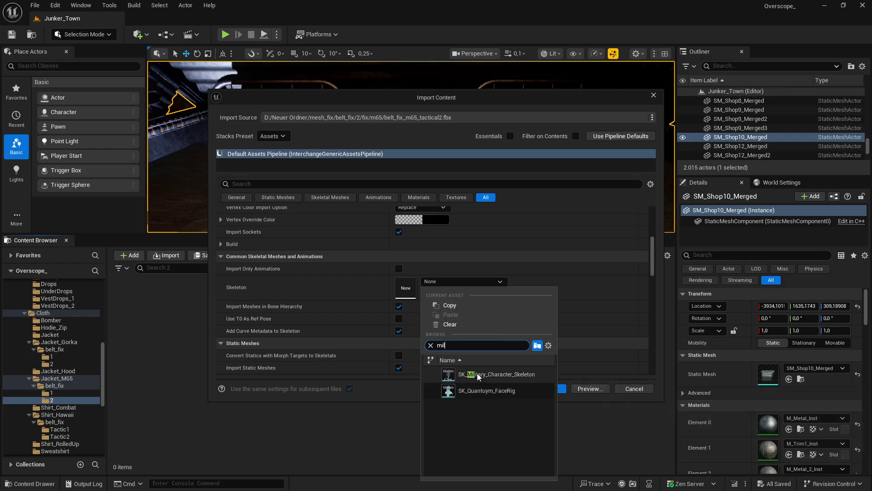
{"action": "left_click", "coordinate": [477, 374]}
{"action": "left_click", "coordinate": [551, 389]}
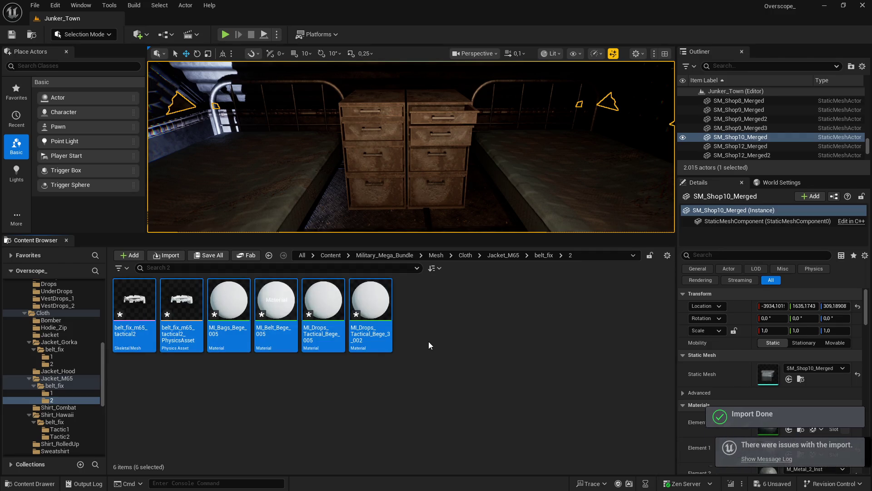
Save all imported assets in Unreal, then close Blender without saving
{"action": "left_click", "coordinate": [408, 348]}
{"action": "key", "text": "ctrl+shift+s"}
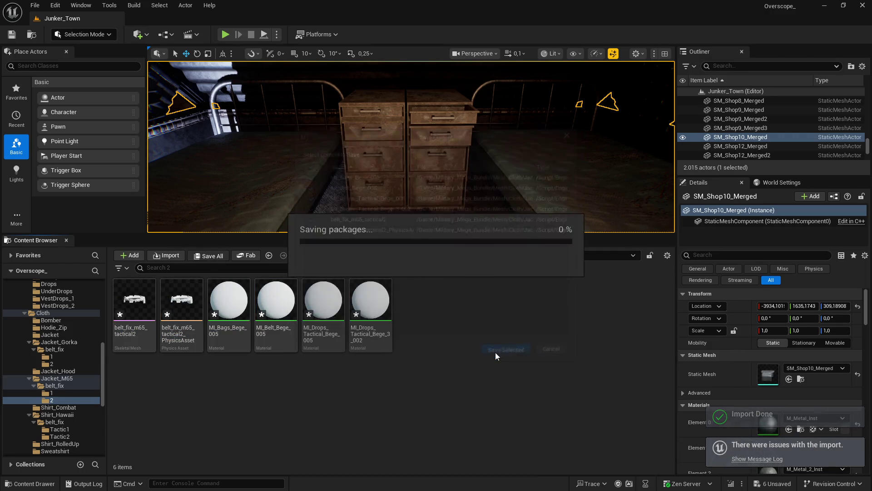
{"action": "key", "text": "super"}
{"action": "key", "text": "alt+Tab"}
{"action": "left_click", "coordinate": [861, 5]}
{"action": "left_click", "coordinate": [444, 266]}
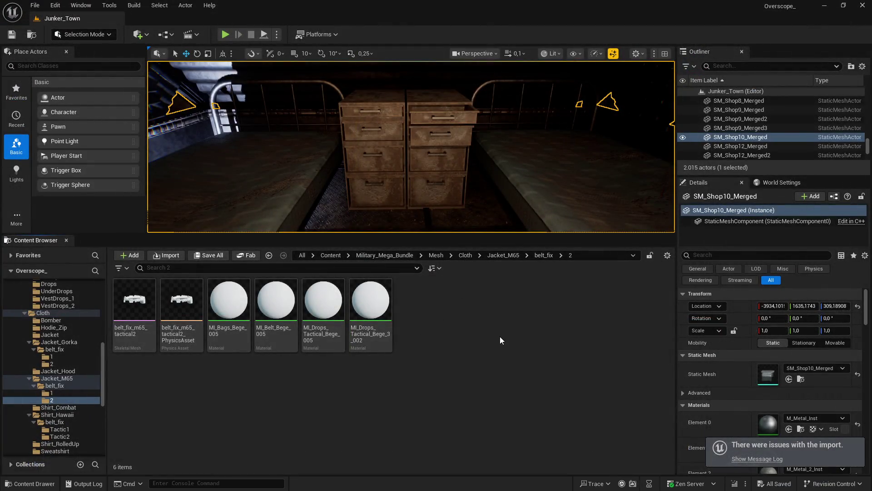
Start Zip Project and target a new folder 27 inside D:\backup_OVERSCOPE
{"action": "mouse_move", "coordinate": [417, 183]}
{"action": "left_mouse_down"}
{"action": "mouse_move", "coordinate": [418, 164]}
{"action": "mouse_move", "coordinate": [417, 183]}
{"action": "mouse_move", "coordinate": [395, 205]}
{"action": "left_mouse_up"}
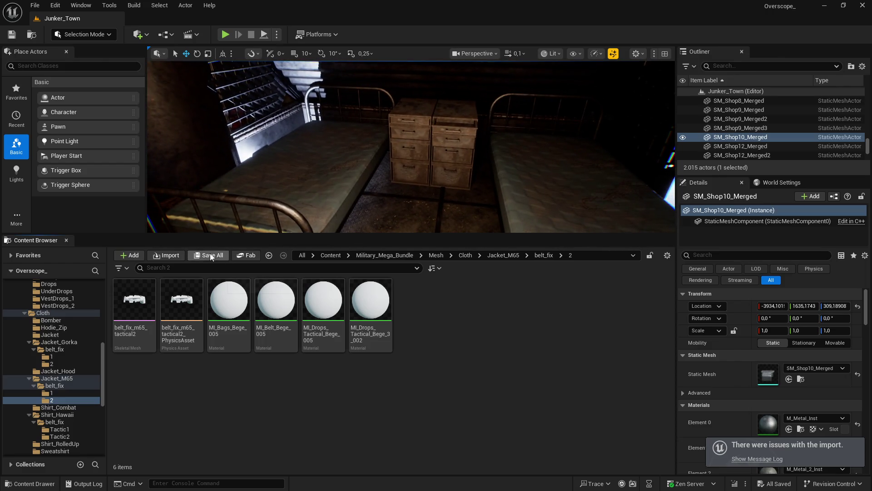
{"action": "left_click", "coordinate": [35, 5]}
{"action": "left_click", "coordinate": [54, 220]}
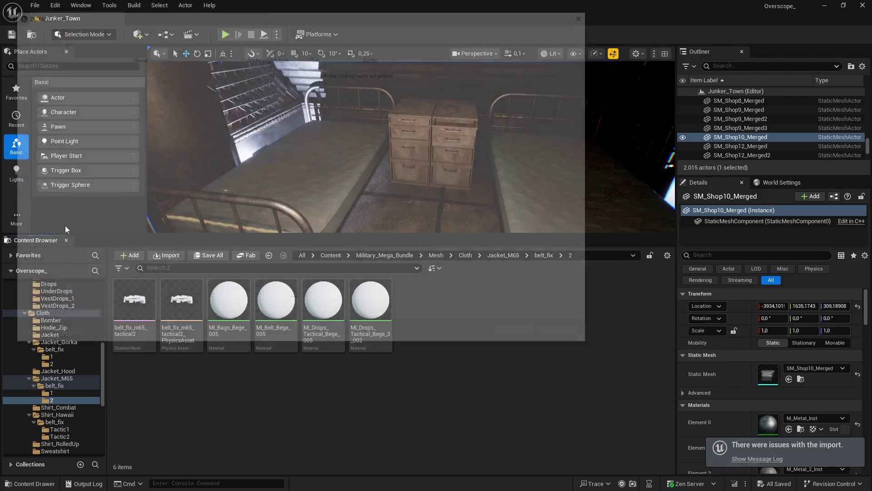
{"action": "scroll", "coordinate": [58, 272], "scroll_direction": "down", "scroll_amount": 2}
{"action": "left_click", "coordinate": [58, 270]}
{"action": "left_click", "coordinate": [168, 102]}
{"action": "double_click", "coordinate": [168, 102]}
{"action": "right_click", "coordinate": [171, 234]}
{"action": "mouse_move", "coordinate": [217, 358]}
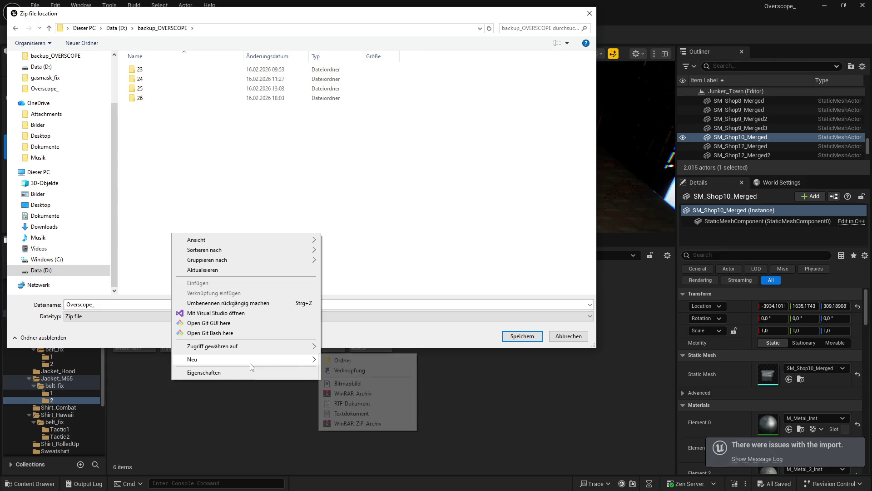
{"action": "left_click", "coordinate": [349, 360]}
{"action": "type", "text": "27"}
{"action": "key", "text": "Return"}
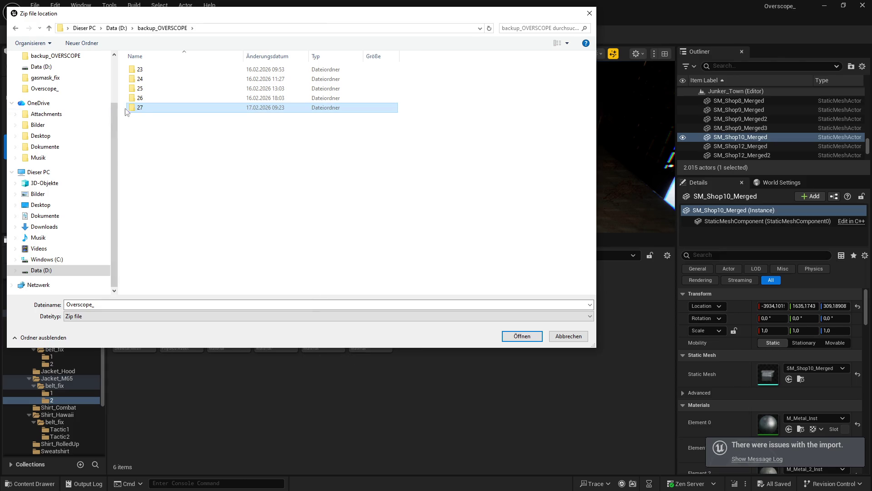
{"action": "key", "text": "Return"}
{"action": "key", "text": "Return"}
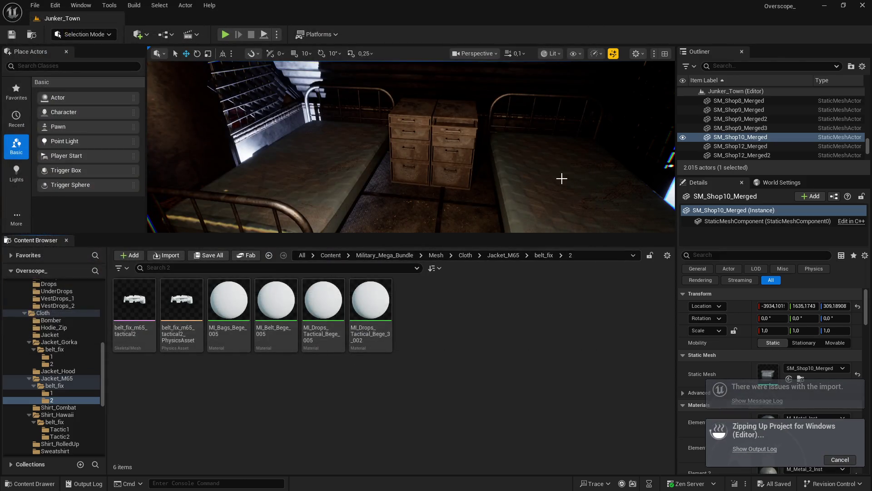
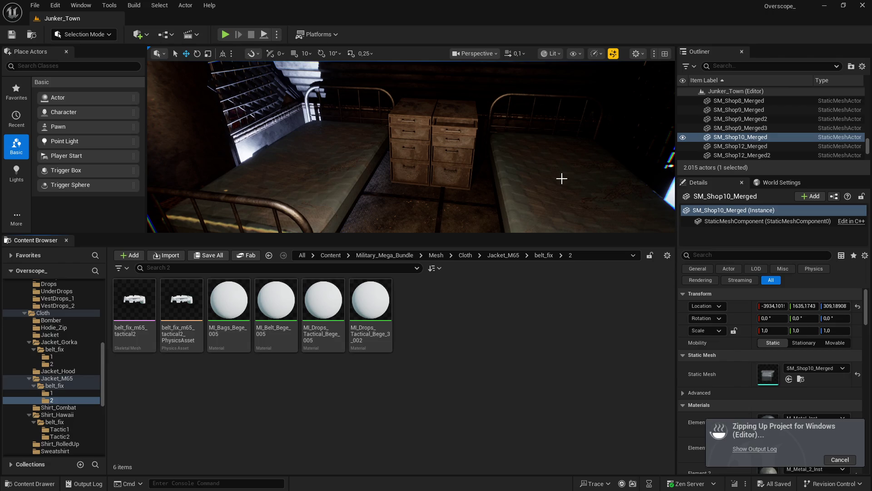
Switch from the Unreal Editor to the Visual Studio window showing CPP_DT_STRUCT.h
{"action": "key", "text": "super"}
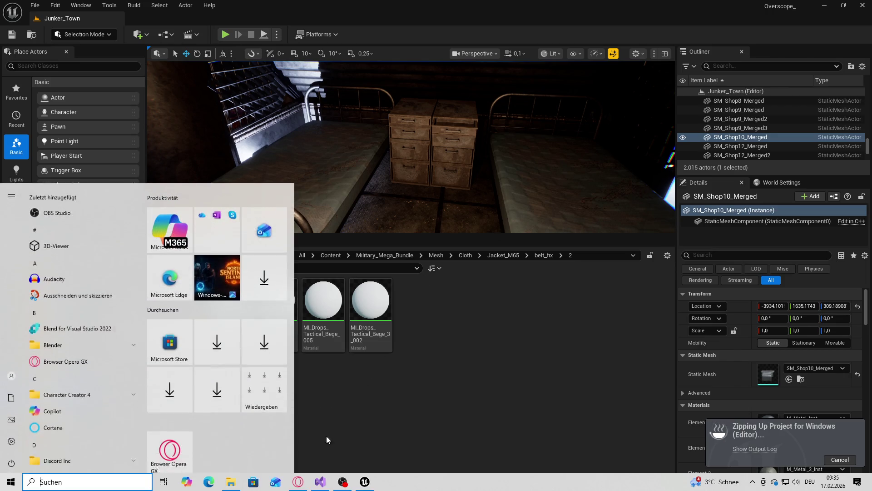
{"action": "key", "text": "alt+Tab"}
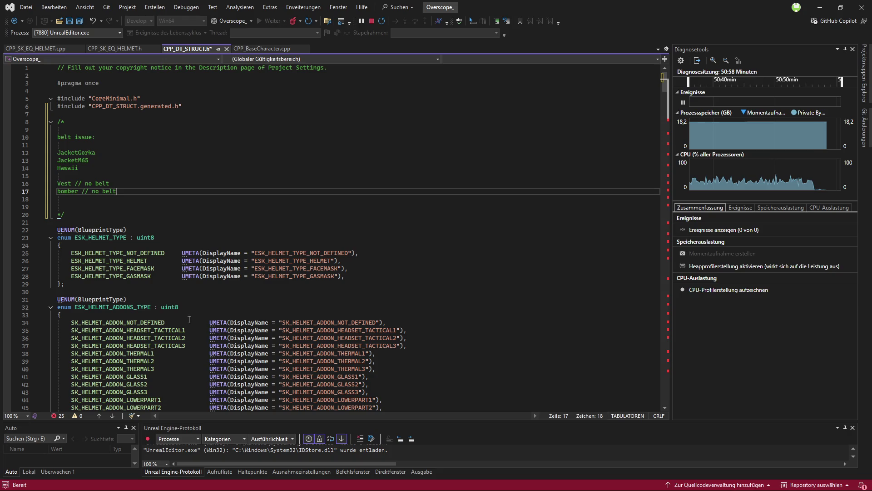
Scroll through the collection structs in CPP_DT_STRUCT.h
{"action": "scroll", "coordinate": [233, 333], "scroll_direction": "down", "scroll_amount": 3}
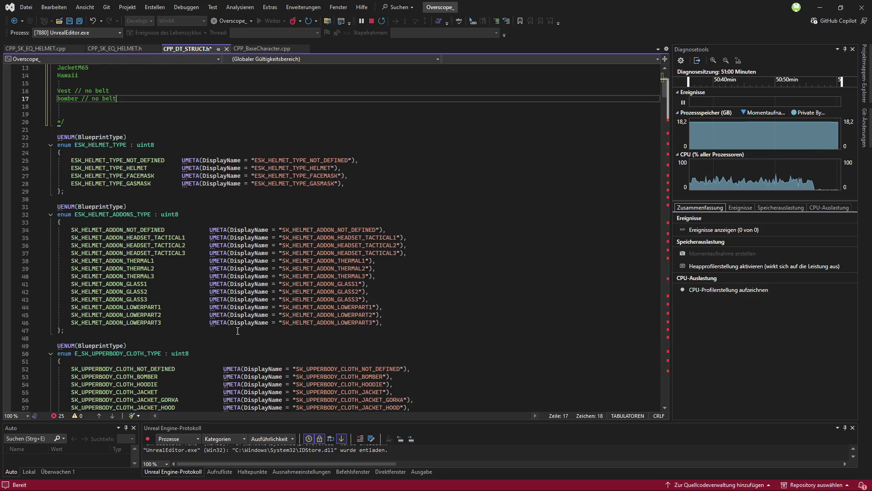
{"action": "scroll", "coordinate": [236, 326], "scroll_direction": "up", "scroll_amount": 3}
{"action": "scroll", "coordinate": [236, 325], "scroll_direction": "down", "scroll_amount": 20}
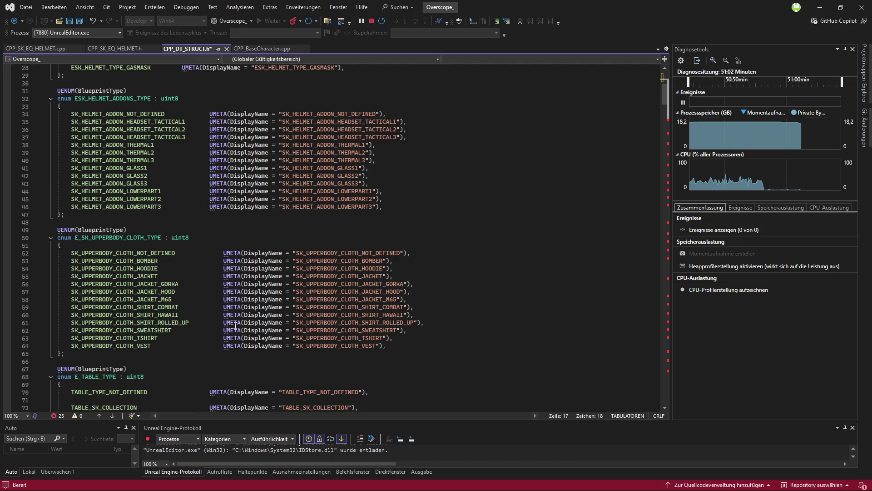
{"action": "scroll", "coordinate": [421, 334], "scroll_direction": "down", "scroll_amount": 11}
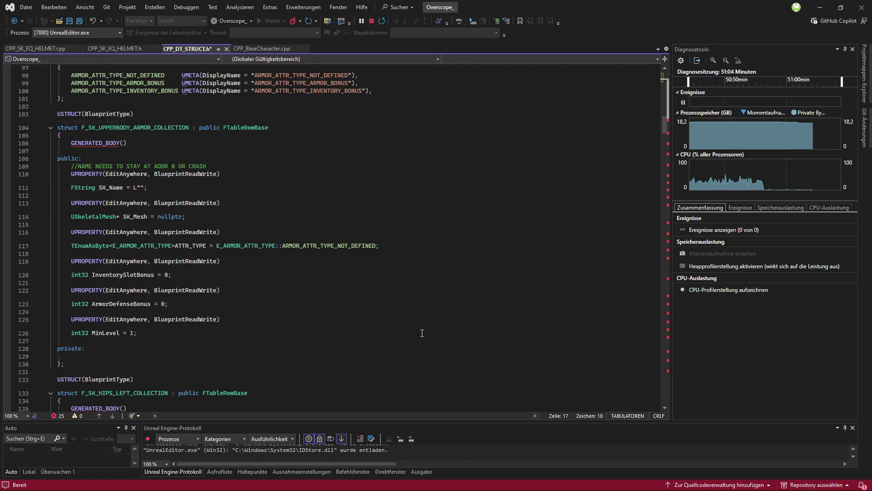
{"action": "scroll", "coordinate": [413, 327], "scroll_direction": "down", "scroll_amount": 6}
{"action": "scroll", "coordinate": [346, 311], "scroll_direction": "down", "scroll_amount": 20}
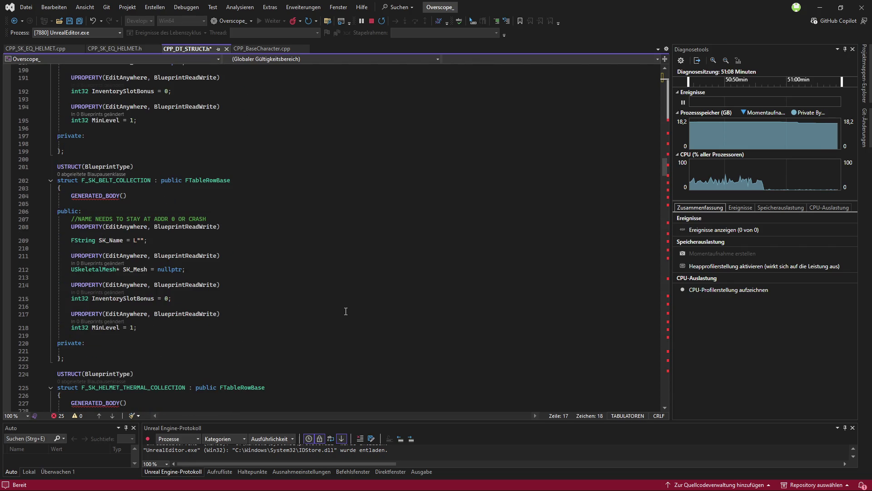
{"action": "scroll", "coordinate": [346, 311], "scroll_direction": "down", "scroll_amount": 5}
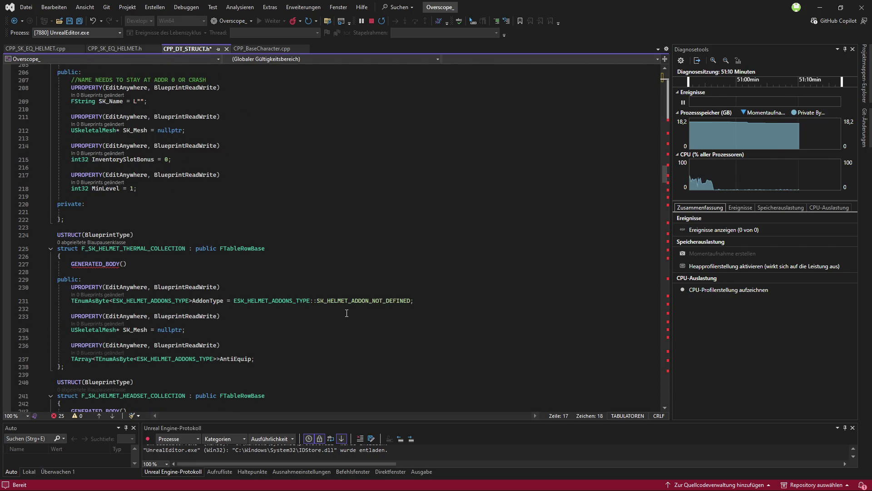
{"action": "scroll", "coordinate": [347, 313], "scroll_direction": "down", "scroll_amount": 9}
{"action": "scroll", "coordinate": [346, 314], "scroll_direction": "down", "scroll_amount": 3}
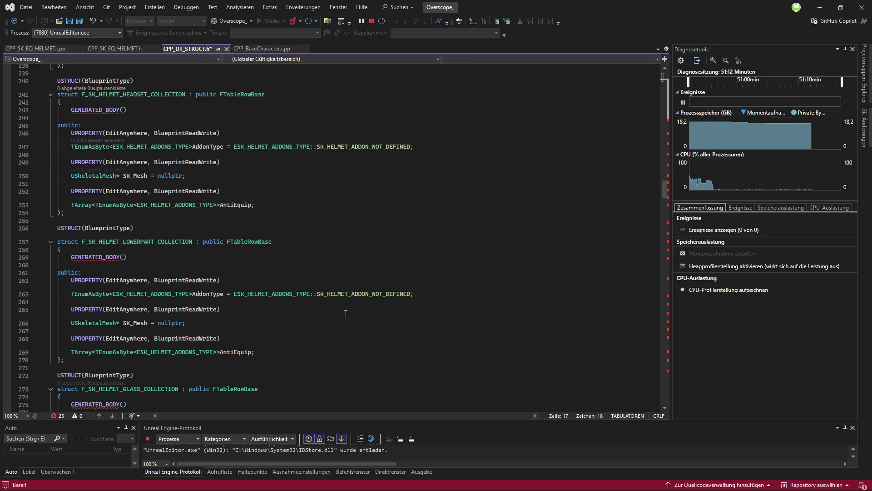
{"action": "scroll", "coordinate": [305, 315], "scroll_direction": "down", "scroll_amount": 6}
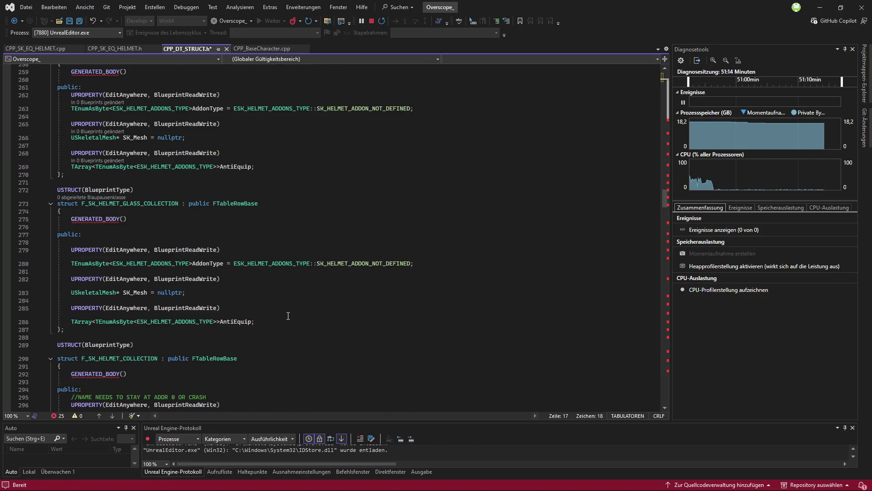
{"action": "scroll", "coordinate": [296, 309], "scroll_direction": "down", "scroll_amount": 9}
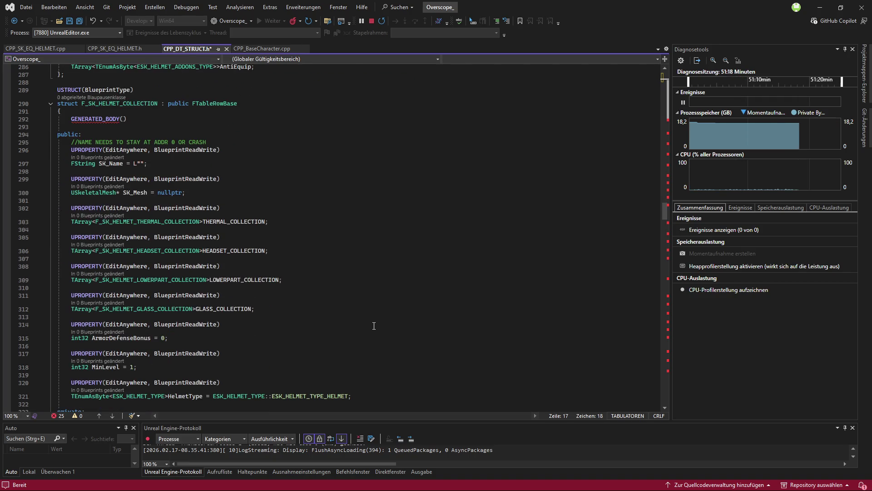
{"action": "scroll", "coordinate": [373, 325], "scroll_direction": "down", "scroll_amount": 15}
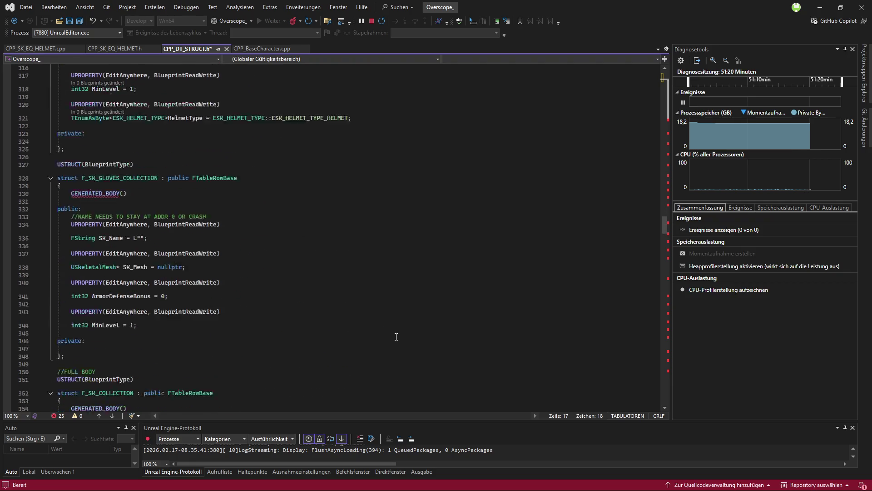
{"action": "scroll", "coordinate": [396, 337], "scroll_direction": "down", "scroll_amount": 20}
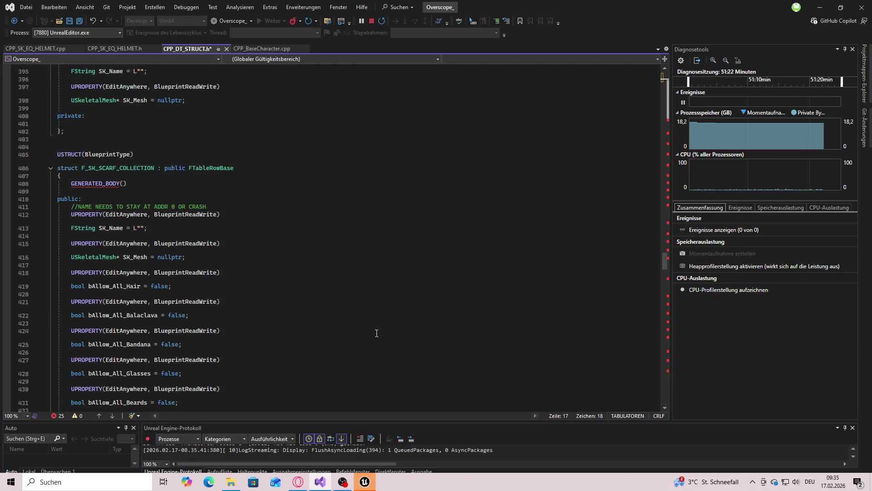
Check the Unreal Editor briefly, then return to Visual Studio and re-read the header
{"action": "left_click", "coordinate": [365, 481]}
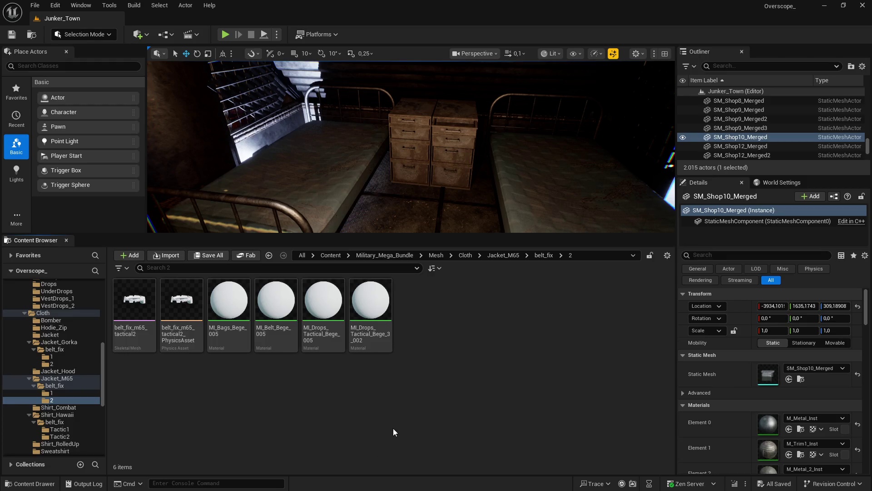
{"action": "key", "text": "super"}
{"action": "key", "text": "alt+Tab"}
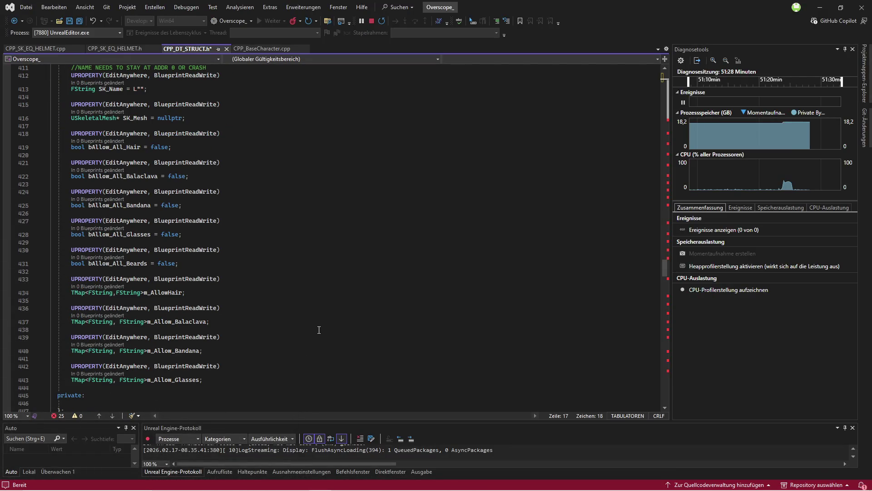
{"action": "scroll", "coordinate": [319, 329], "scroll_direction": "up", "scroll_amount": 5}
{"action": "scroll", "coordinate": [324, 330], "scroll_direction": "down", "scroll_amount": 8}
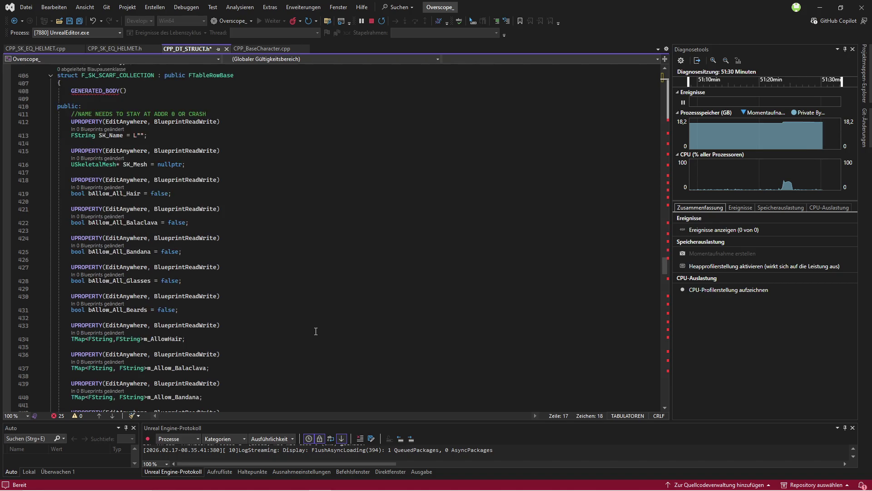
{"action": "scroll", "coordinate": [325, 330], "scroll_direction": "down", "scroll_amount": 8}
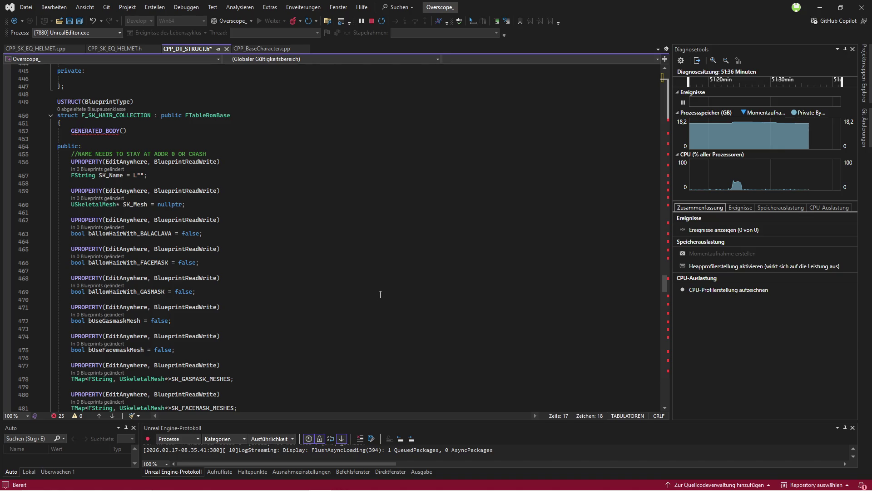
{"action": "scroll", "coordinate": [381, 293], "scroll_direction": "down", "scroll_amount": 10}
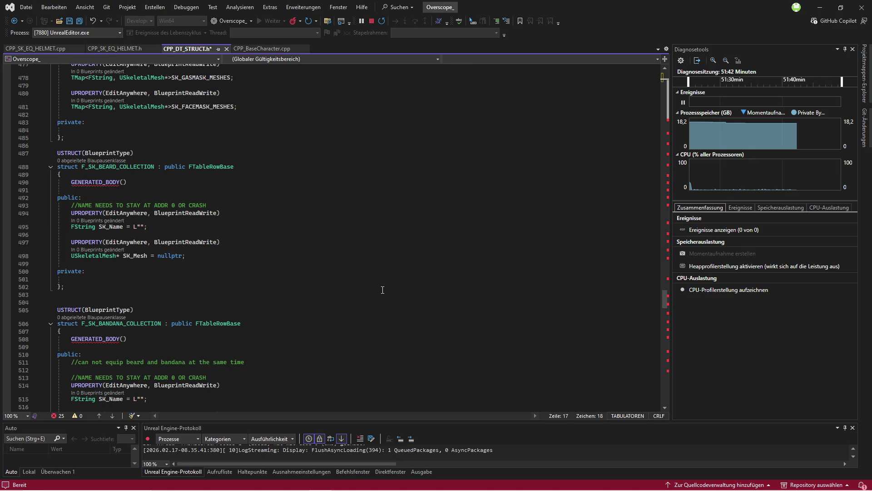
{"action": "scroll", "coordinate": [377, 287], "scroll_direction": "up", "scroll_amount": 7}
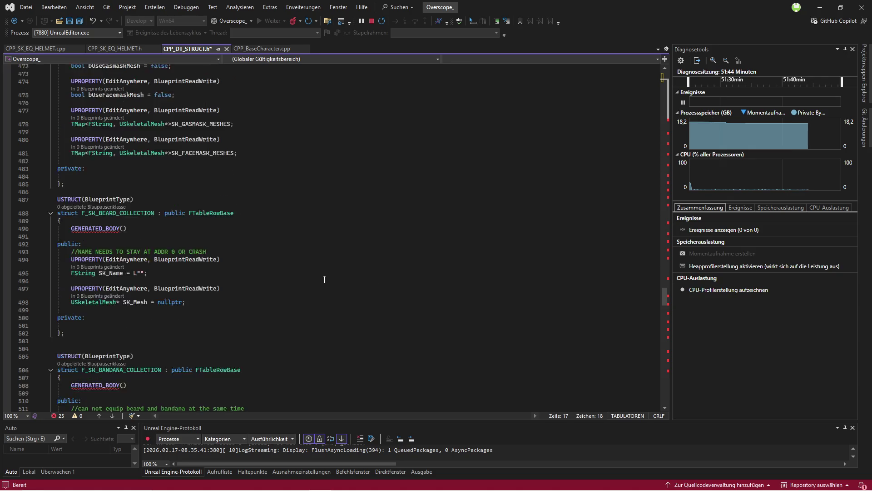
{"action": "scroll", "coordinate": [331, 284], "scroll_direction": "up", "scroll_amount": 14}
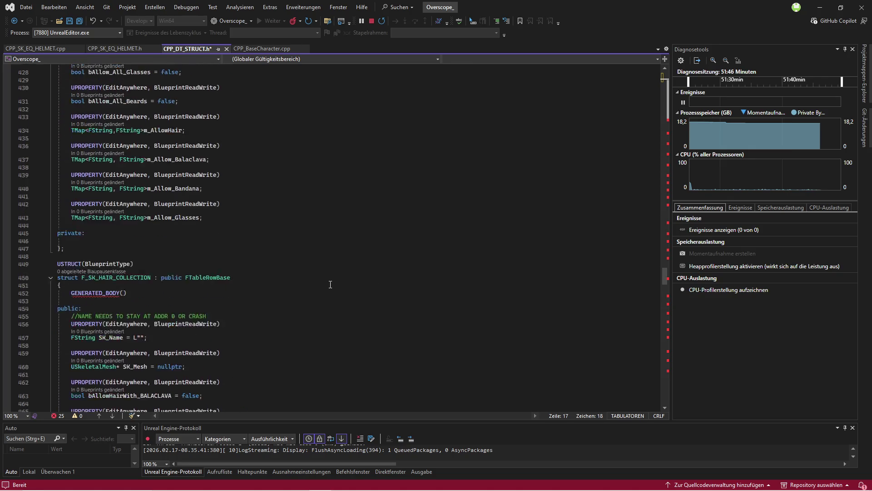
{"action": "scroll", "coordinate": [324, 340], "scroll_direction": "up", "scroll_amount": 2}
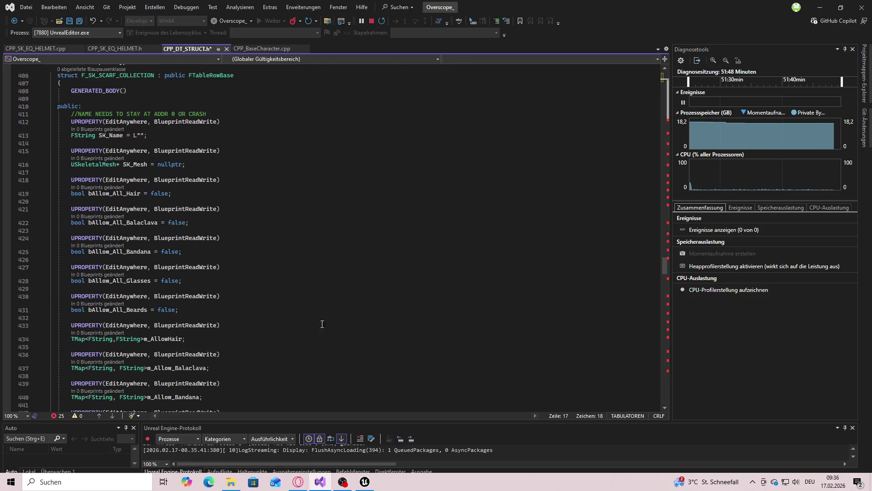
Show the Solution Explorer and open CPP_BaseCharacter.cpp
{"action": "left_click", "coordinate": [85, 6]}
{"action": "left_click", "coordinate": [102, 53]}
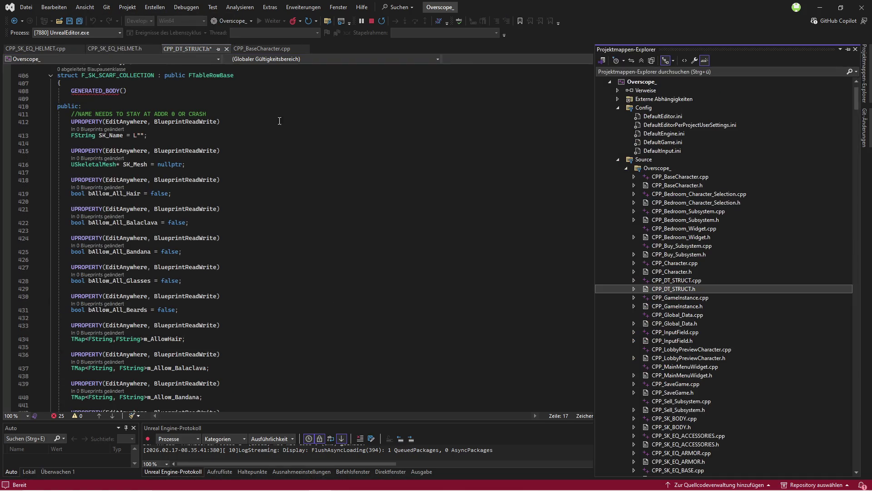
{"action": "left_click", "coordinate": [268, 51]}
Scroll up to the ESK_HELMET_TYPE_GASMASK case in CPP_BaseCharacter.cpp
{"action": "scroll", "coordinate": [164, 290], "scroll_direction": "up", "scroll_amount": 6}
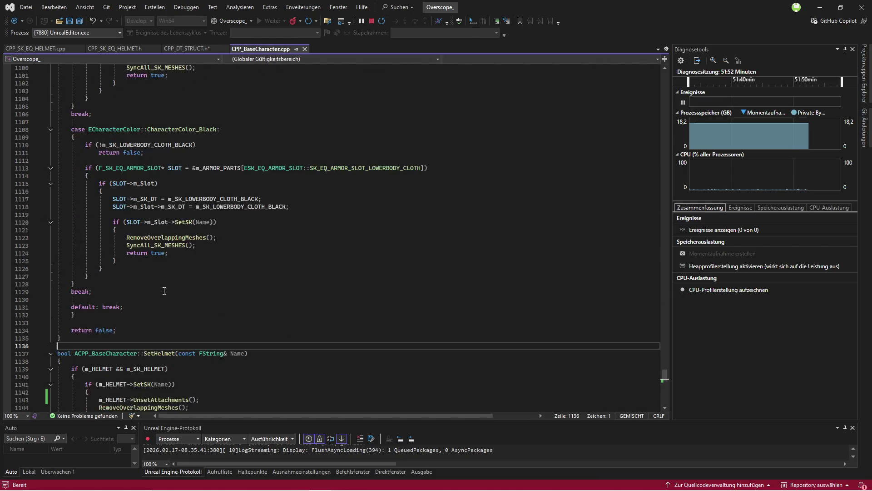
{"action": "scroll", "coordinate": [164, 291], "scroll_direction": "up", "scroll_amount": 10}
{"action": "scroll", "coordinate": [154, 296], "scroll_direction": "up", "scroll_amount": 20}
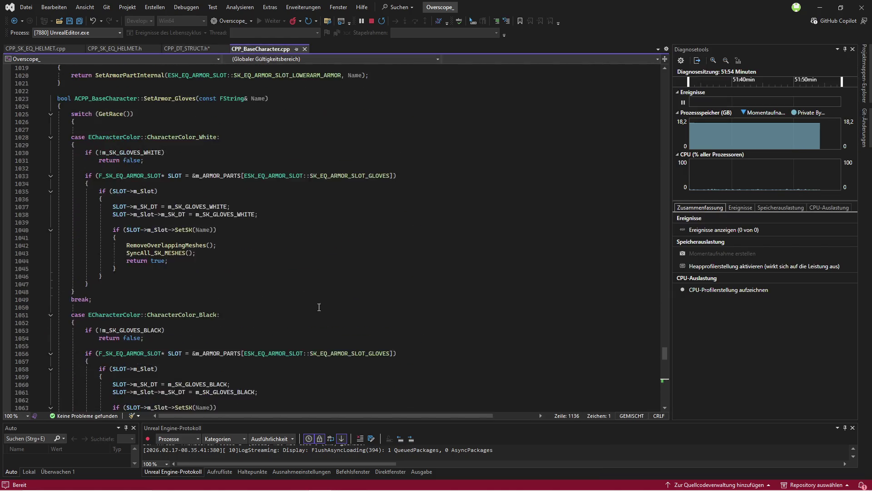
{"action": "scroll", "coordinate": [312, 304], "scroll_direction": "up", "scroll_amount": 20}
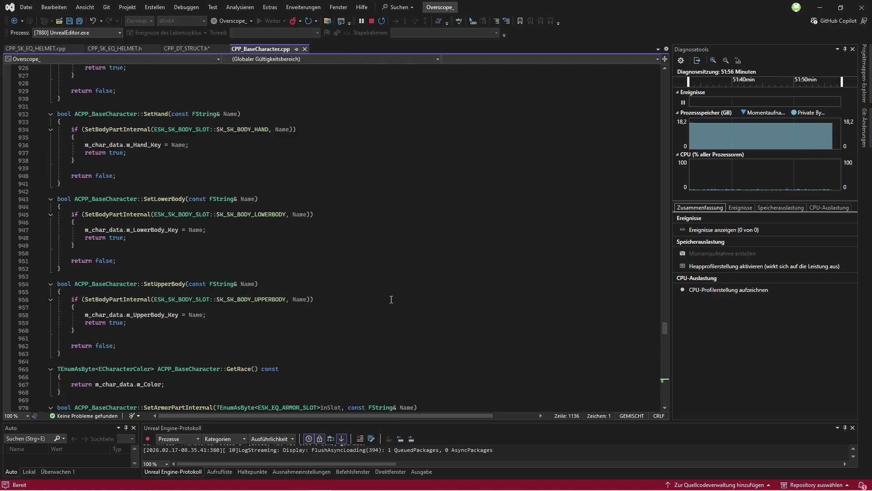
{"action": "scroll", "coordinate": [377, 295], "scroll_direction": "up", "scroll_amount": 7}
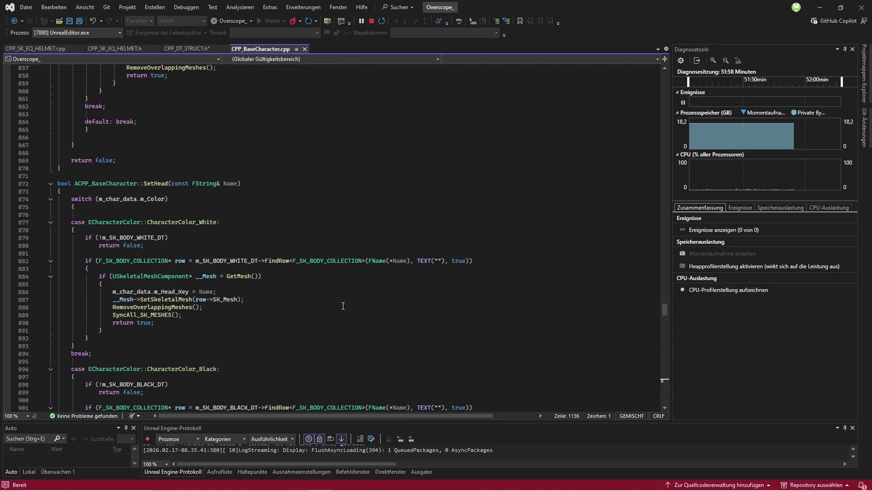
{"action": "scroll", "coordinate": [341, 306], "scroll_direction": "up", "scroll_amount": 20}
{"action": "scroll", "coordinate": [409, 303], "scroll_direction": "up", "scroll_amount": 12}
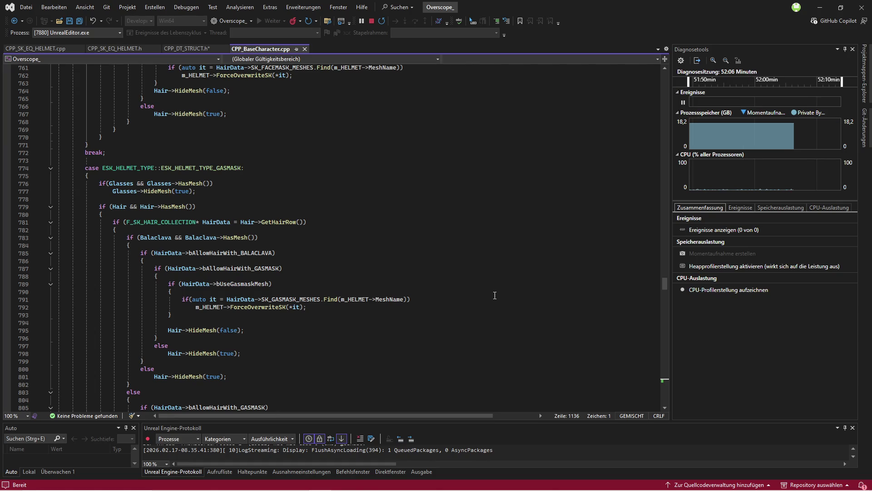
Highlight HairData and the SK_GASMASK_MESHES lookup on line 791, then return to CPP_DT_STRUCT.h
{"action": "left_click", "coordinate": [249, 300]}
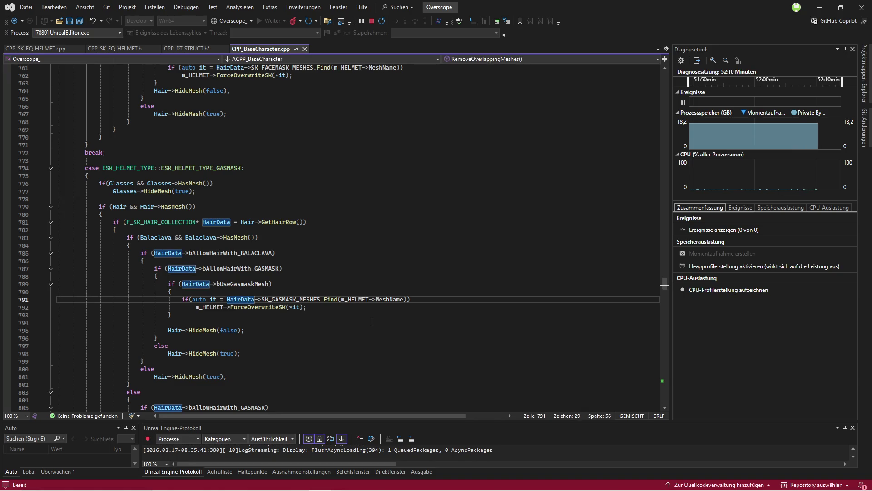
{"action": "left_click", "coordinate": [302, 300]}
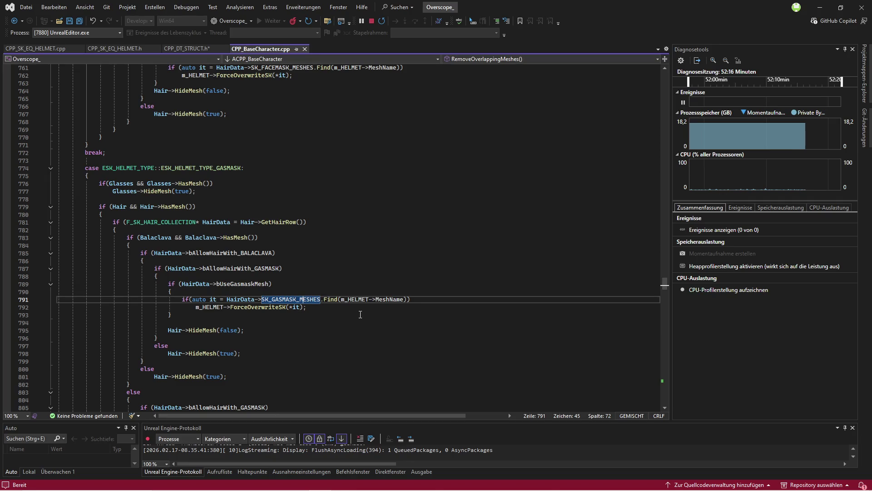
{"action": "left_click", "coordinate": [242, 299]}
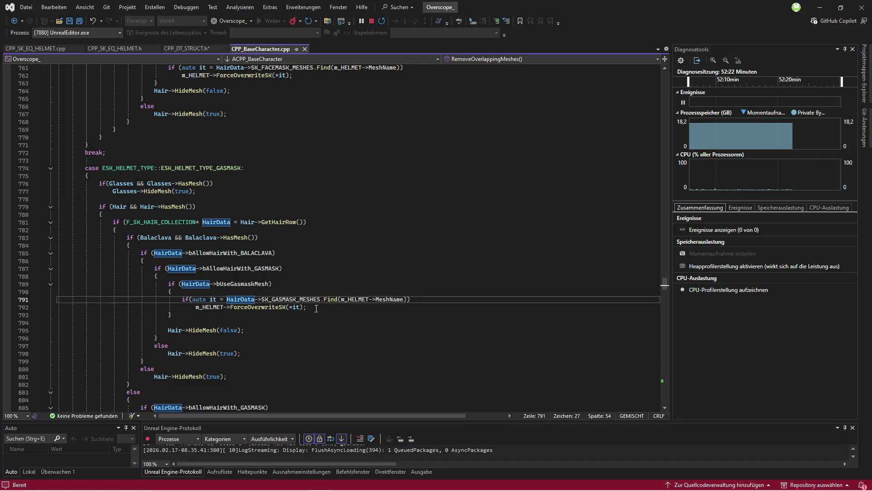
{"action": "left_click", "coordinate": [194, 49]}
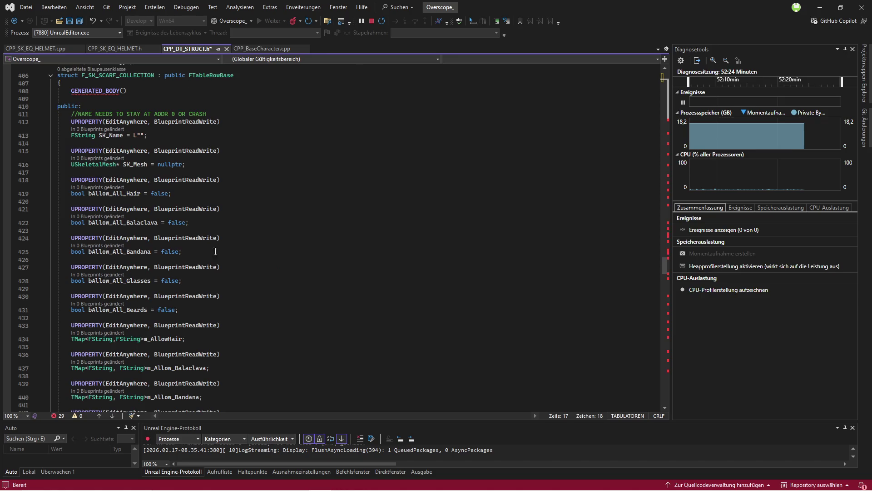
{"action": "scroll", "coordinate": [317, 296], "scroll_direction": "down", "scroll_amount": 6}
{"action": "scroll", "coordinate": [314, 300], "scroll_direction": "up", "scroll_amount": 4}
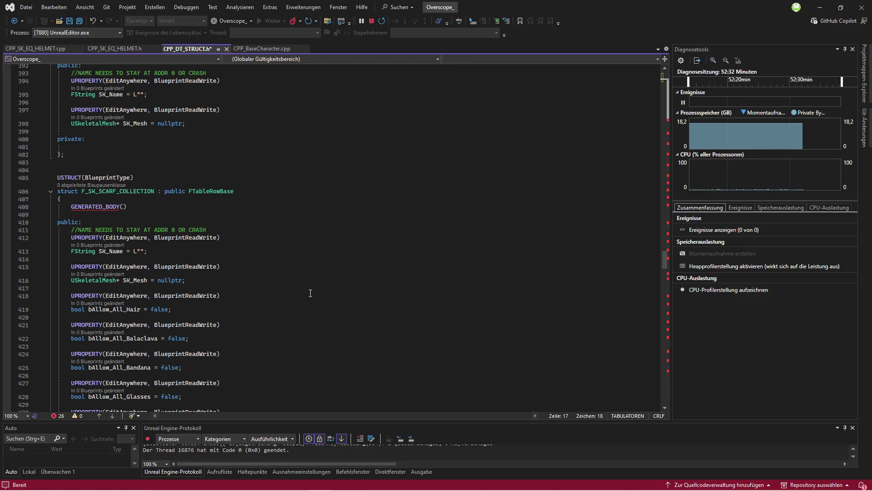
{"action": "scroll", "coordinate": [307, 293], "scroll_direction": "up", "scroll_amount": 5}
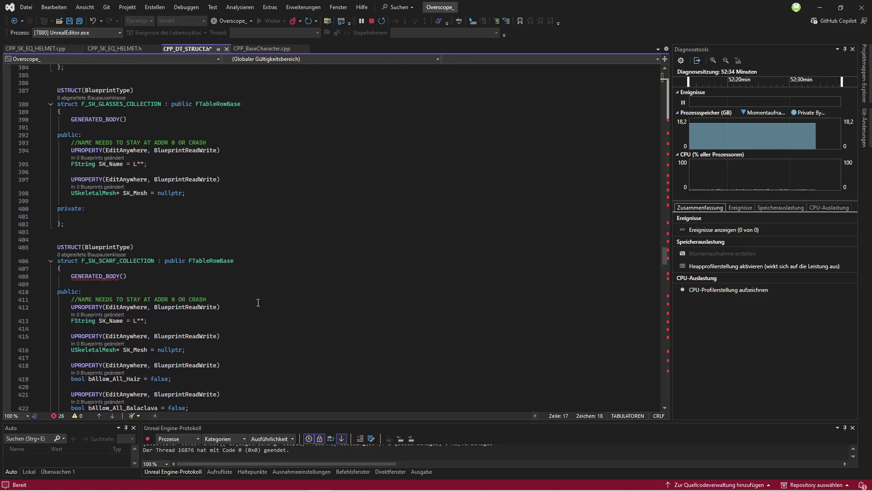
{"action": "left_click", "coordinate": [255, 309]}
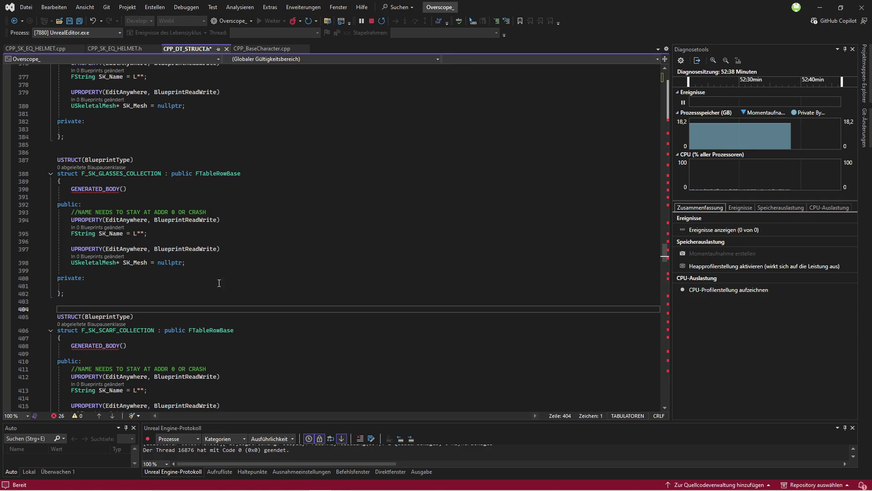
{"action": "scroll", "coordinate": [198, 292], "scroll_direction": "up", "scroll_amount": 6}
{"action": "left_click", "coordinate": [119, 284]}
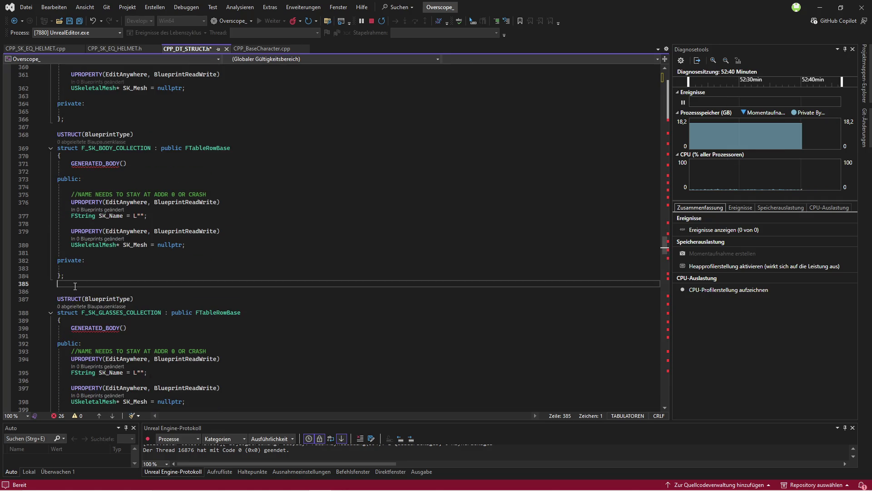
Search the header for 'hair' to reach the F_SK_HAIR_COLLECTION struct
{"action": "key", "text": "ctrl+f"}
{"action": "type", "text": "hair"}
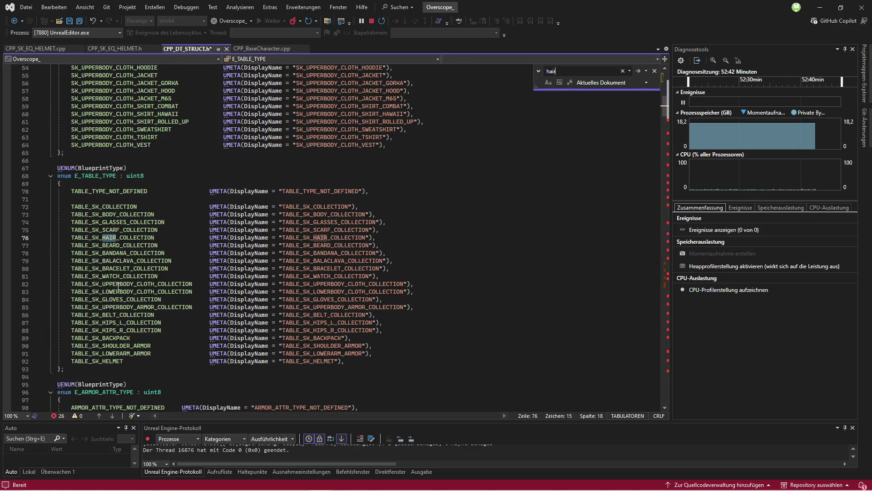
{"action": "key", "text": "Return"}
{"action": "key", "text": "Return"}
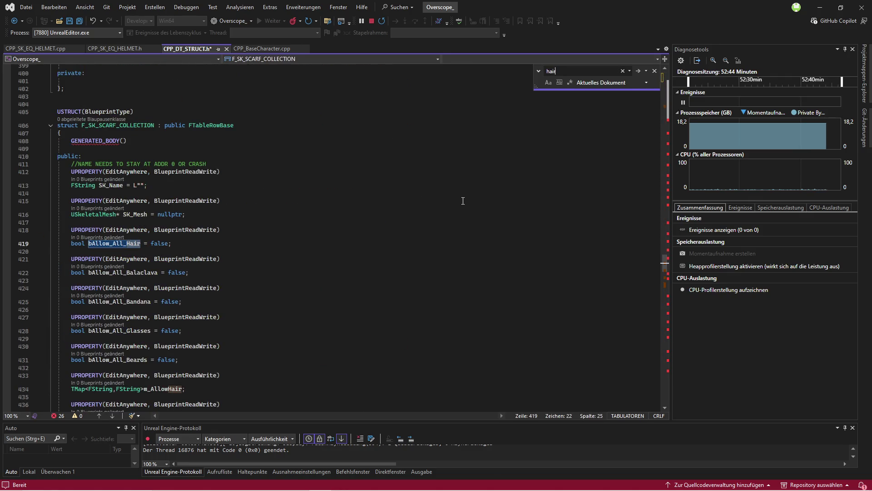
{"action": "key", "text": "Return"}
{"action": "key", "text": "Return"}
{"action": "scroll", "coordinate": [377, 219], "scroll_direction": "down", "scroll_amount": 6}
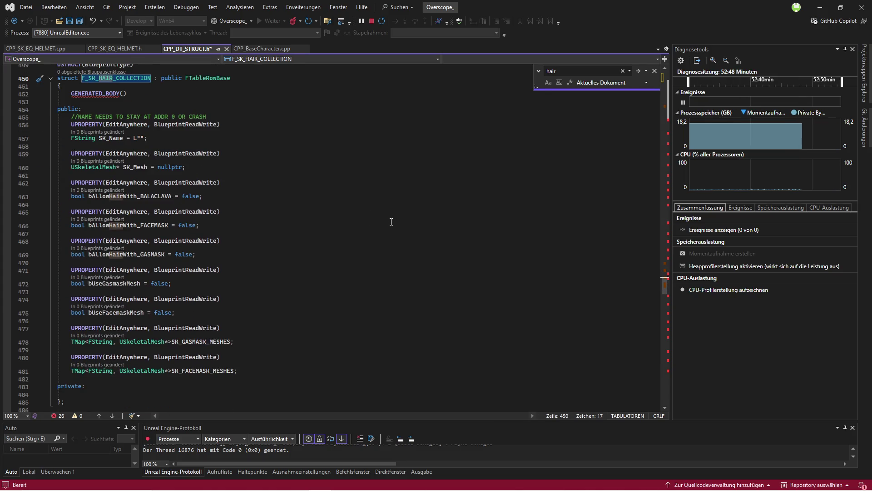
{"action": "left_click", "coordinate": [654, 71]}
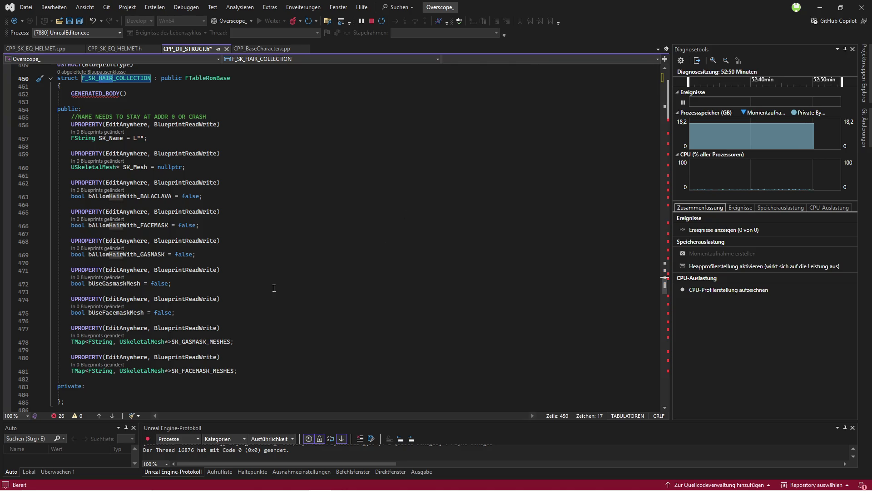
Copy the facemask flag and gasmask mesh map declarations (lines 474–478)
{"action": "left_click", "coordinate": [137, 313]}
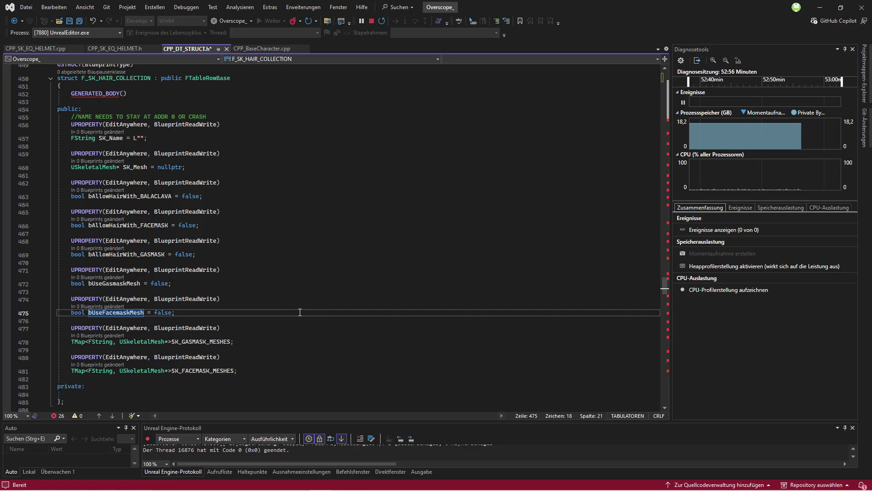
{"action": "left_click", "coordinate": [179, 315]}
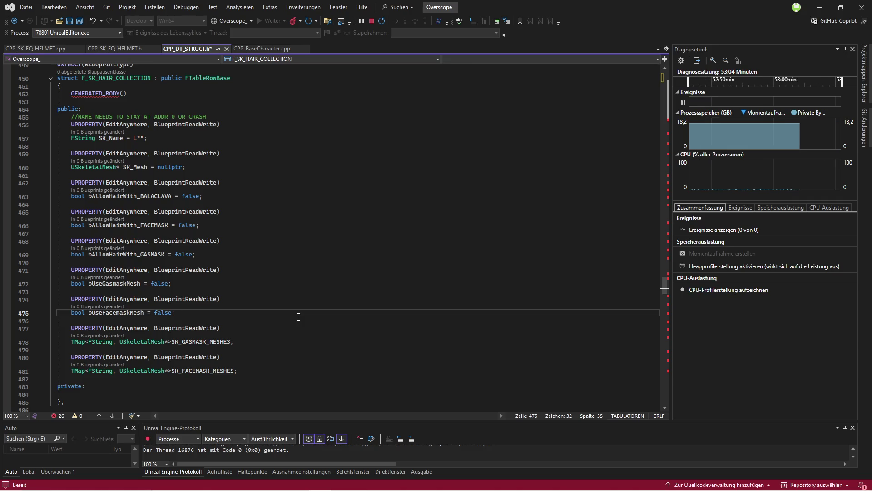
{"action": "mouse_move", "coordinate": [234, 342]}
{"action": "left_mouse_down"}
{"action": "mouse_move", "coordinate": [61, 324]}
{"action": "mouse_move", "coordinate": [71, 301]}
{"action": "left_mouse_up"}
{"action": "left_click", "coordinate": [113, 293]}
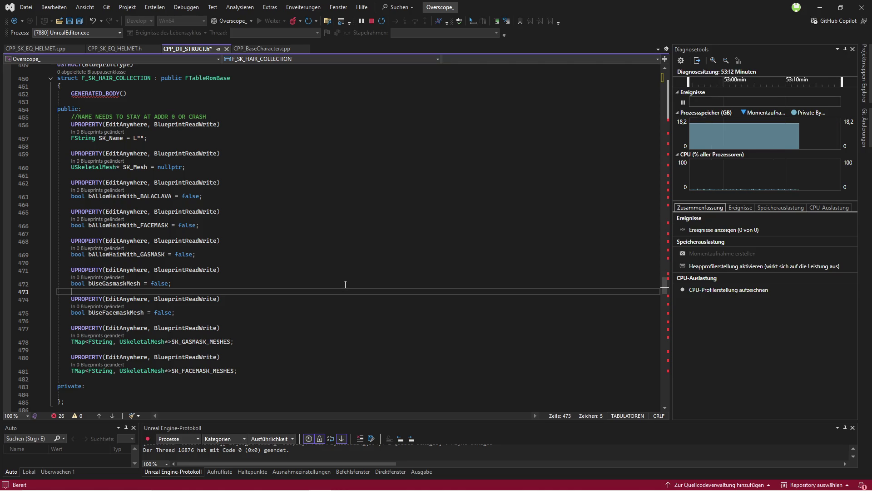
{"action": "key", "text": "ctrl+f"}
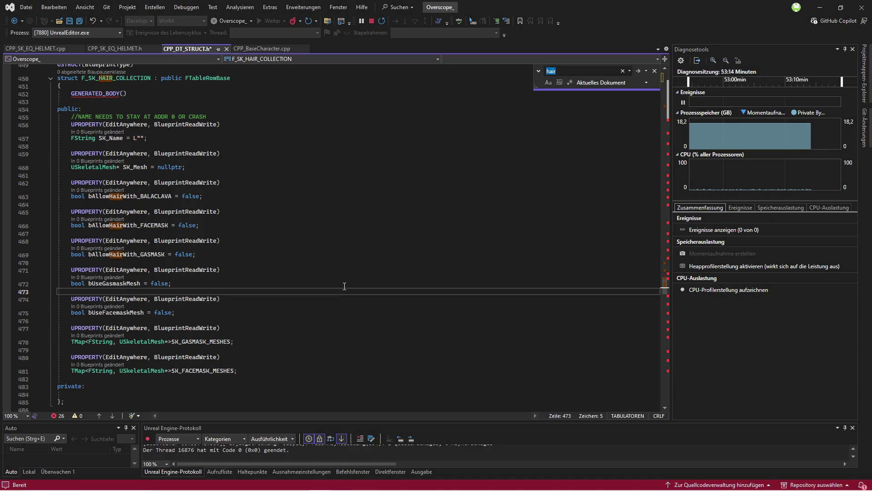
{"action": "type", "text": "belt"}
Paste the copied properties after MinLevel in F_SK_BELT_COLLECTION
{"action": "key", "text": "Return"}
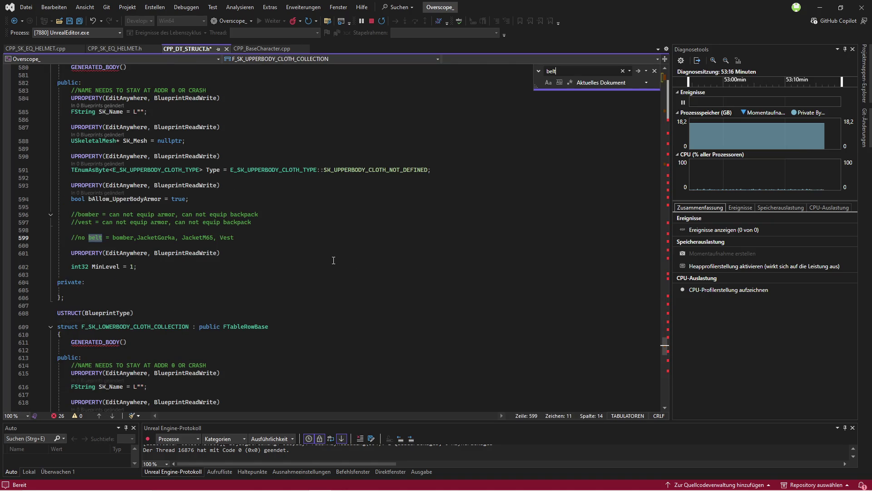
{"action": "key", "text": "Return"}
{"action": "key", "text": "Return"}
{"action": "key", "text": "Return"}
{"action": "key", "text": "Return"}
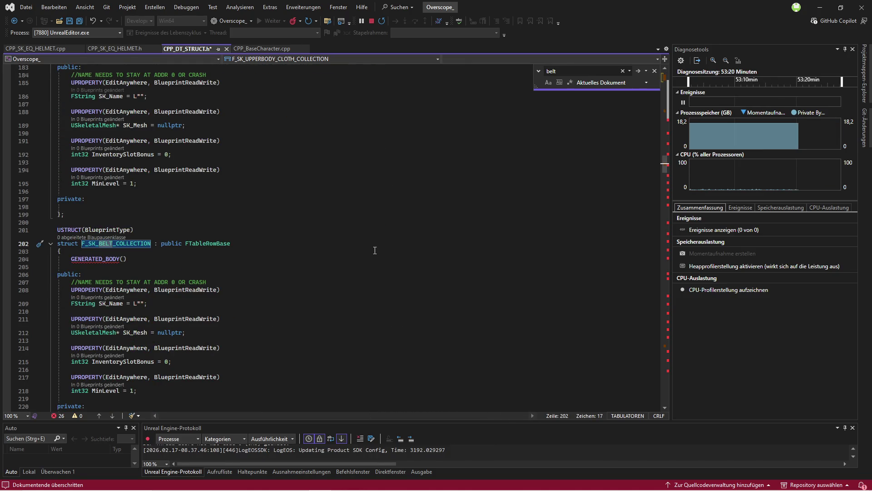
{"action": "left_click", "coordinate": [655, 73]}
{"action": "scroll", "coordinate": [160, 317], "scroll_direction": "down", "scroll_amount": 3}
{"action": "left_click", "coordinate": [161, 318]}
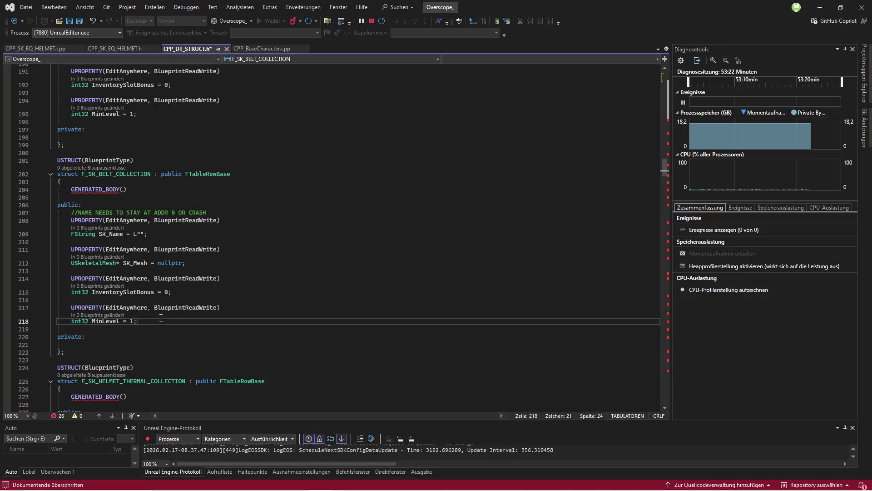
{"action": "key", "text": "Return"}
{"action": "key", "text": "Tab"}
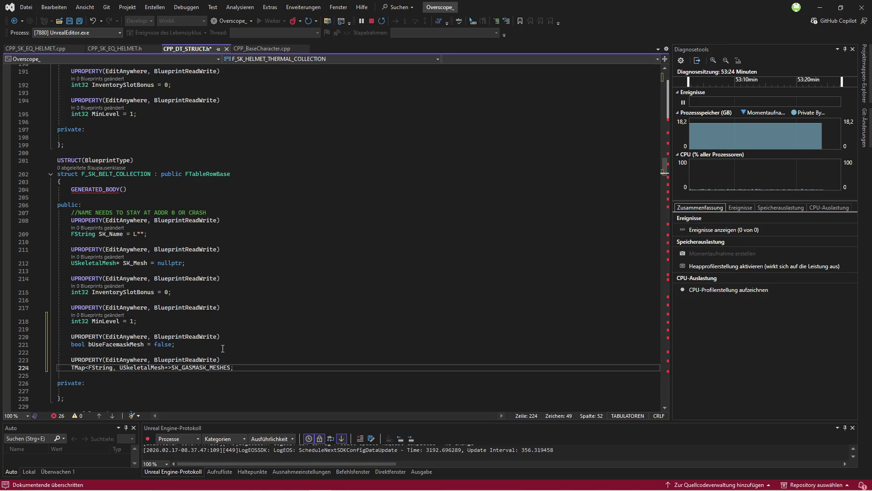
Rename the pasted properties to bUseClothMesh and SK_CLOTH_MESHES
{"action": "left_click", "coordinate": [130, 344]}
{"action": "key", "text": "BackSpace"}
{"action": "key", "text": "BackSpace"}
{"action": "key", "text": "BackSpace"}
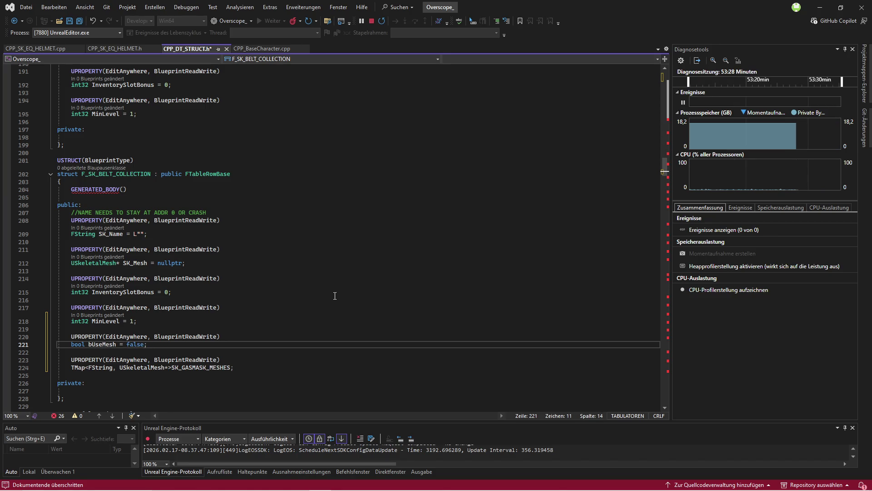
{"action": "type", "text": "Cl"}
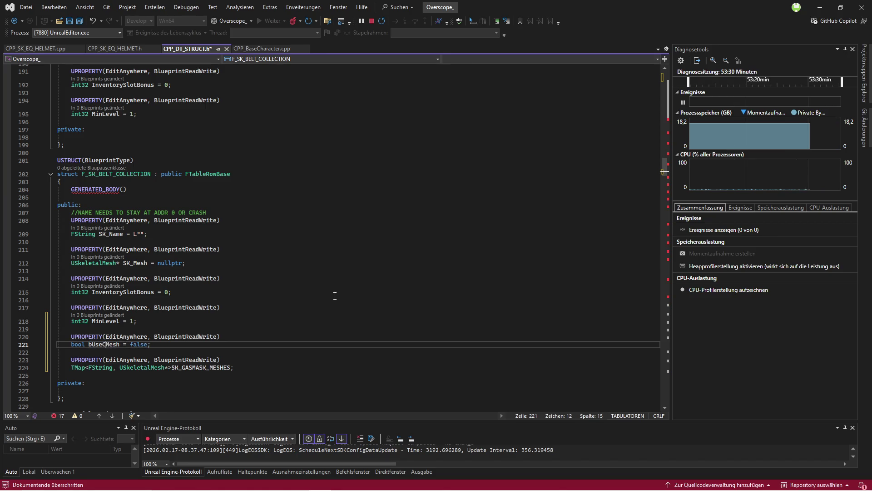
{"action": "type", "text": "oth"}
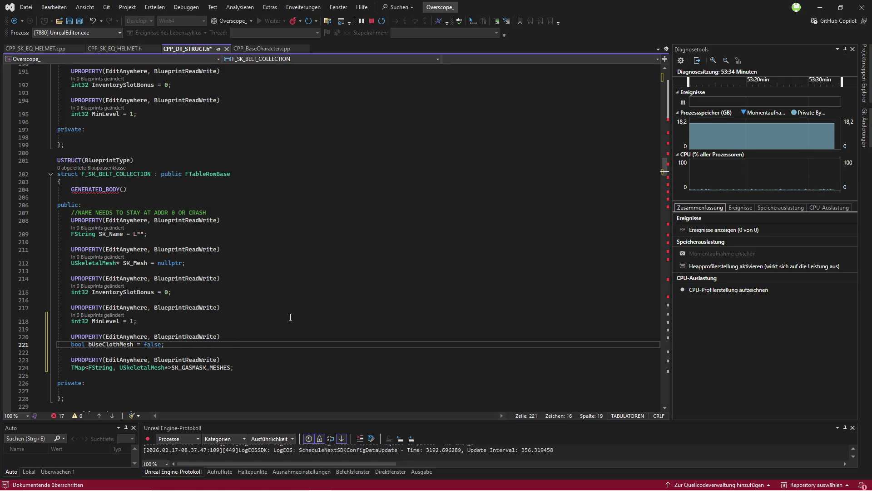
{"action": "left_click", "coordinate": [264, 338]}
{"action": "left_click_drag", "start_coordinate": [207, 368], "coordinate": [182, 368]}
{"action": "type", "text": "CLOTH"}
{"action": "left_click", "coordinate": [271, 341]}
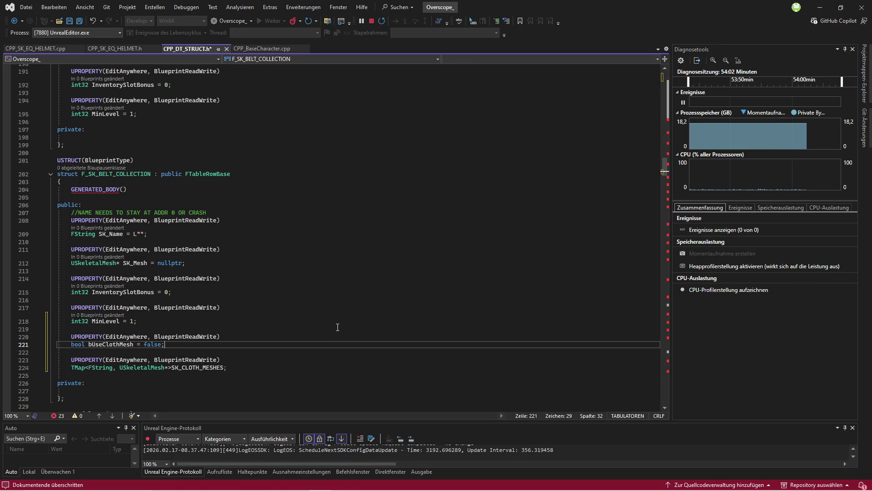
Save CPP_DT_STRUCT.h after a quick look at the Unreal Editor
{"action": "left_click", "coordinate": [364, 480]}
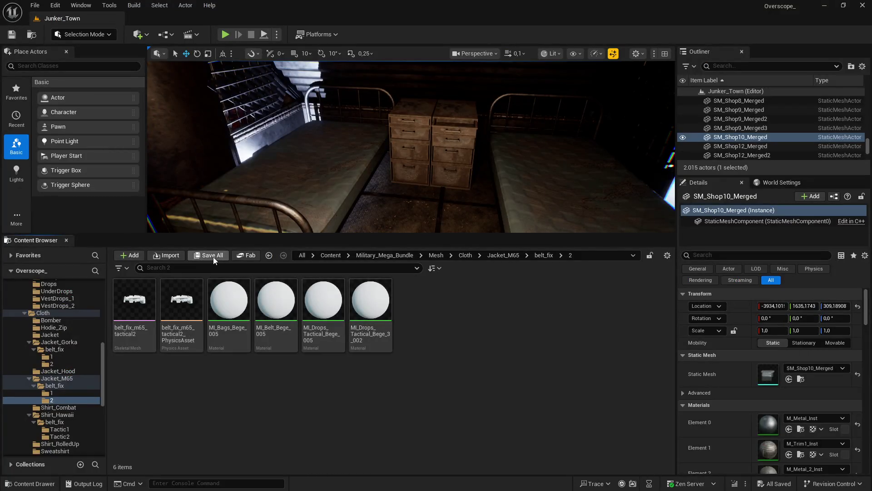
{"action": "key", "text": "alt+Tab"}
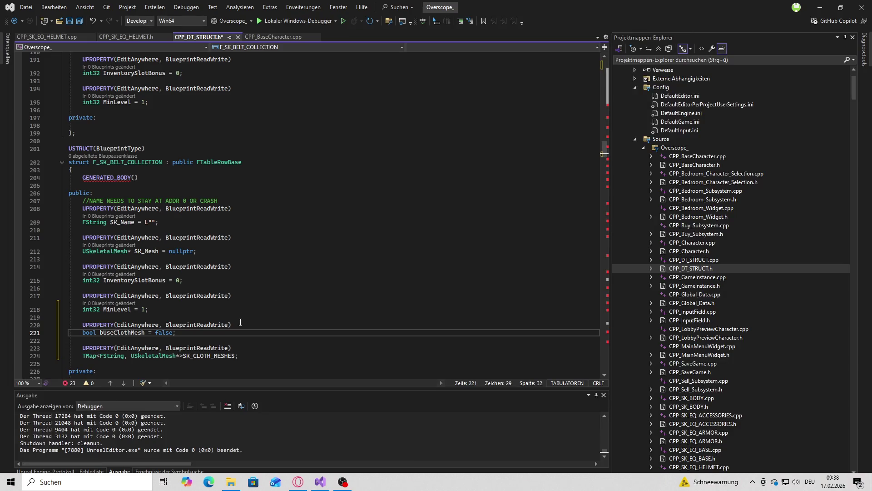
{"action": "left_click", "coordinate": [69, 21]}
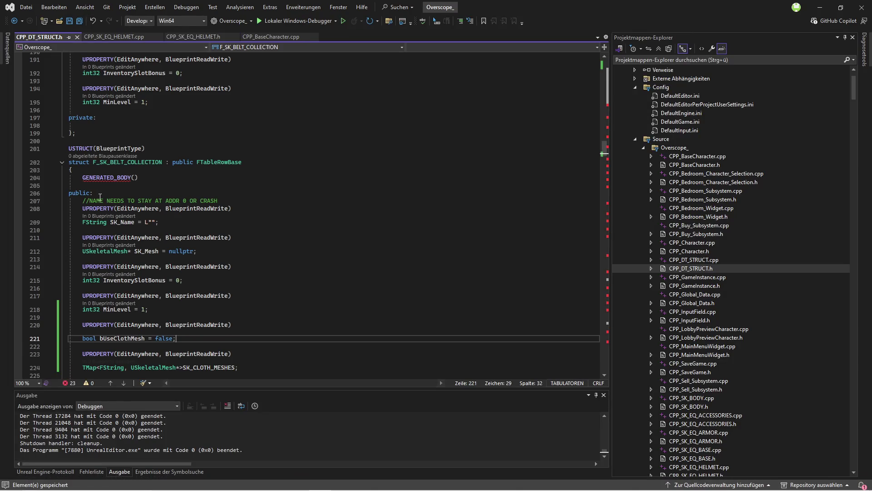
{"action": "scroll", "coordinate": [346, 279], "scroll_direction": "down", "scroll_amount": 3}
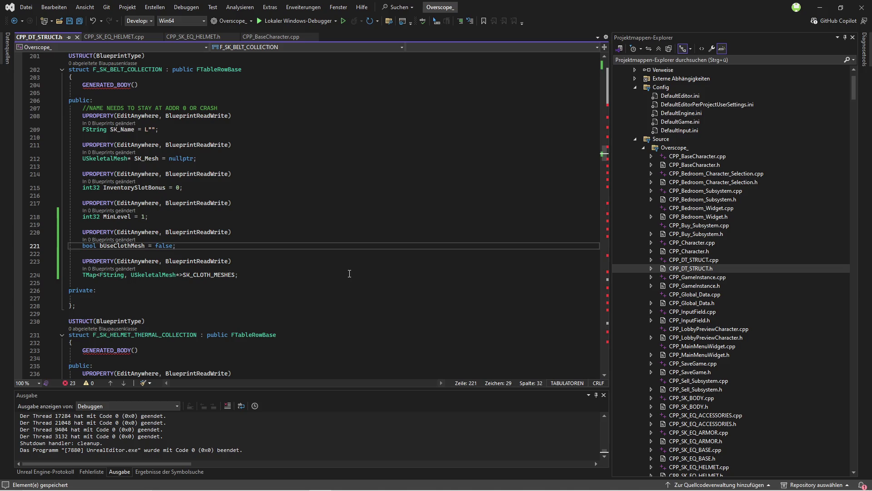
{"action": "scroll", "coordinate": [351, 272], "scroll_direction": "up", "scroll_amount": 2}
{"action": "left_click", "coordinate": [69, 102]}
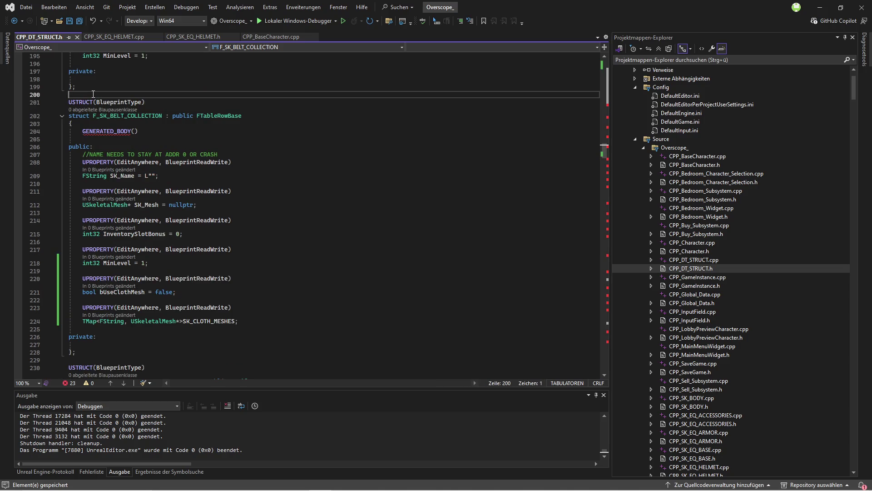
Look up F_SK_UPPERBODY_CLOTH_COLLECTION, then return to F_SK_BELT_COLLECTION
{"action": "key", "text": "ctrl+f"}
{"action": "type", "text": "upperbody"}
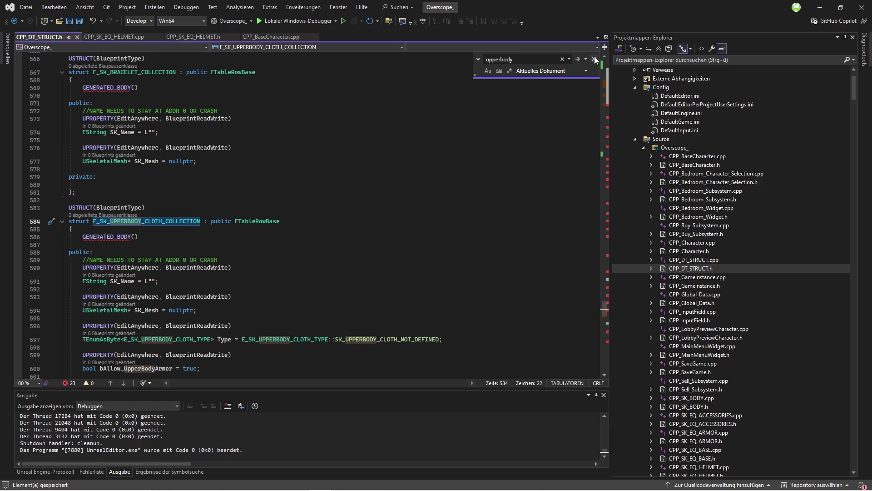
{"action": "key", "text": "Escape"}
{"action": "key", "text": "Up"}
{"action": "key", "text": "Up"}
{"action": "double_click", "coordinate": [115, 221]}
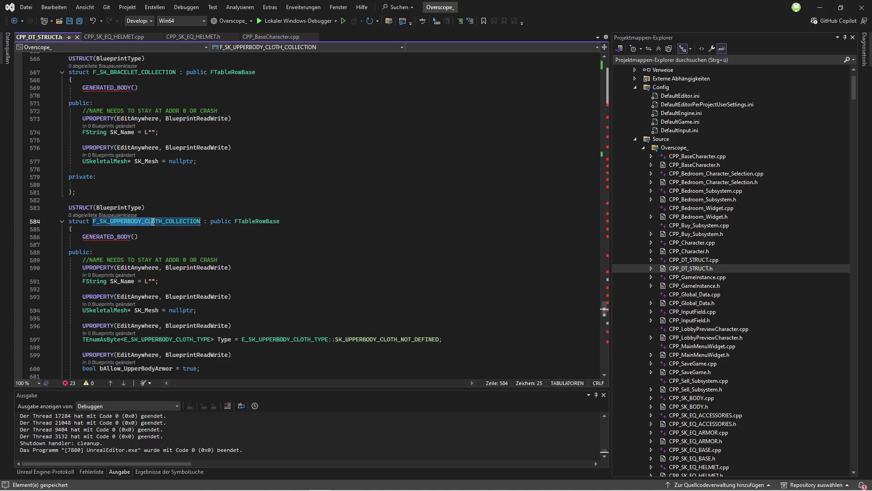
{"action": "type", "text": "belt"}
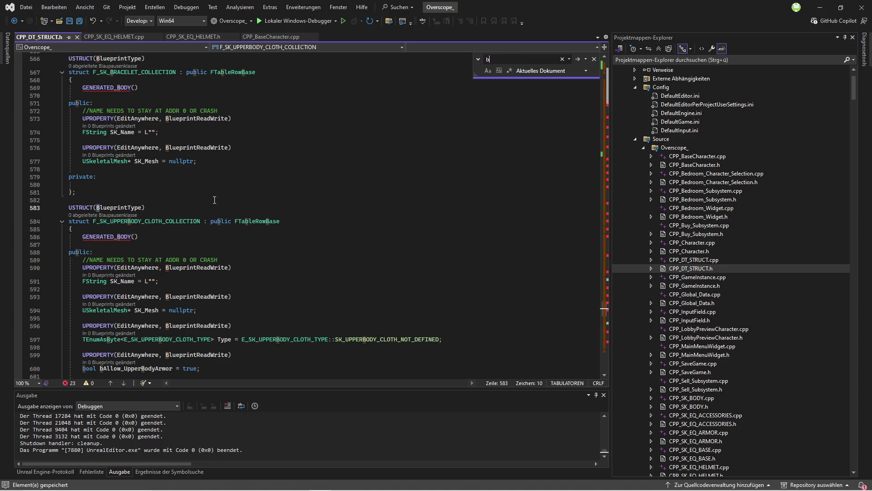
{"action": "key", "text": "Return"}
{"action": "key", "text": "Return"}
{"action": "key", "text": "Return"}
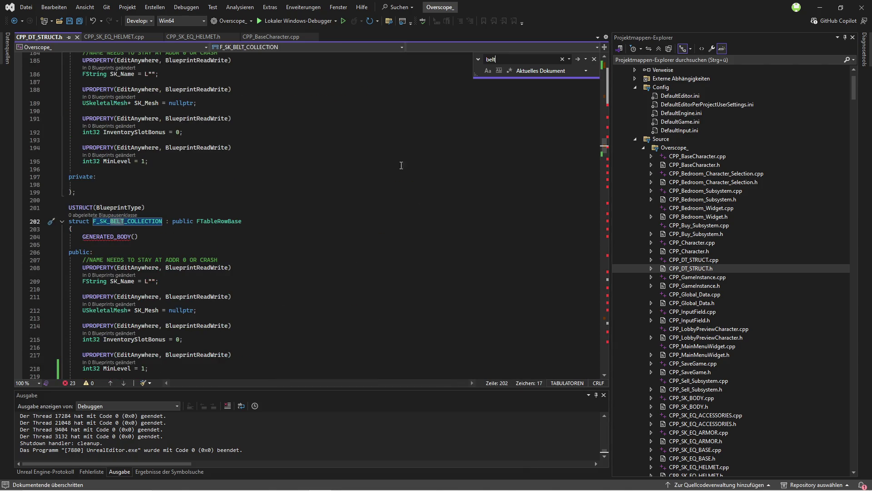
{"action": "left_click", "coordinate": [594, 59]}
{"action": "scroll", "coordinate": [178, 306], "scroll_direction": "down", "scroll_amount": 5}
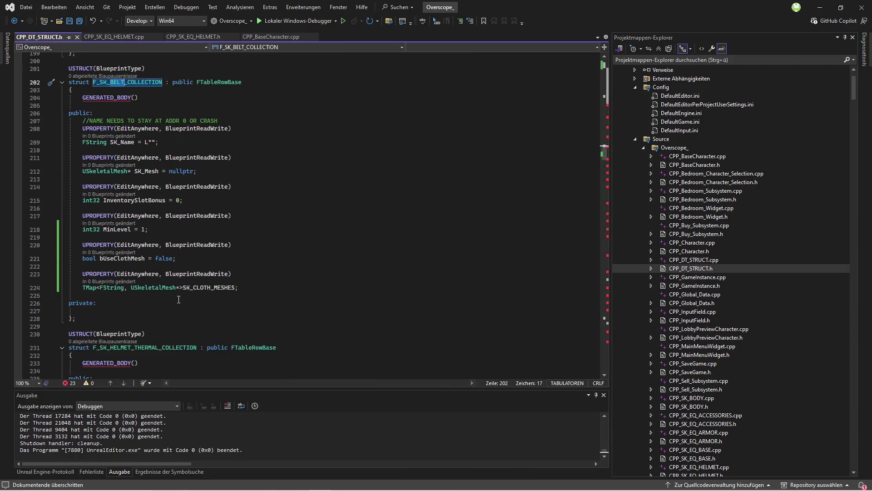
Rename the belt flag to bUse_UPPERBODY_CLOTH_Mesh
{"action": "left_click", "coordinate": [130, 259]}
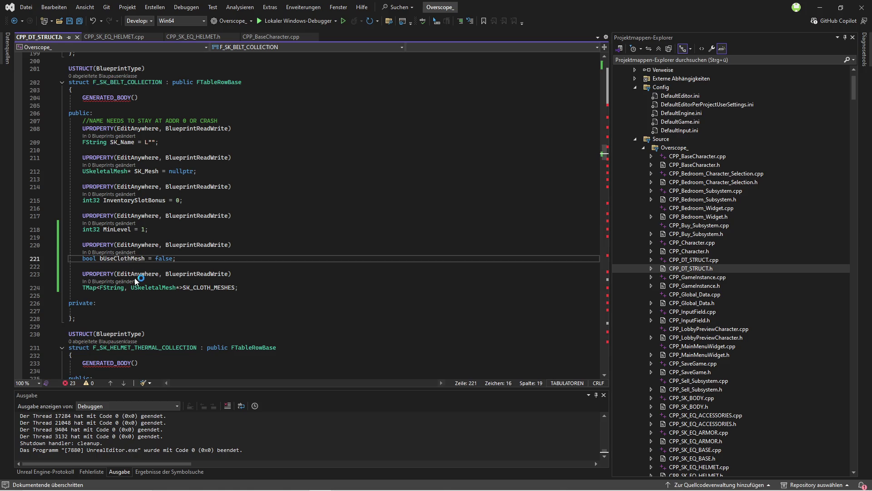
{"action": "type", "text": "_"}
{"action": "key", "text": "Left"}
{"action": "key", "text": "Left"}
{"action": "key", "text": "Left"}
{"action": "type", "text": "_"}
{"action": "key", "text": "Right"}
{"action": "key", "text": "Right"}
{"action": "key", "text": "Right"}
{"action": "type", "text": "_"}
{"action": "key", "text": "shift+Right"}
{"action": "key", "text": "shift+Right"}
{"action": "key", "text": "shift+Right"}
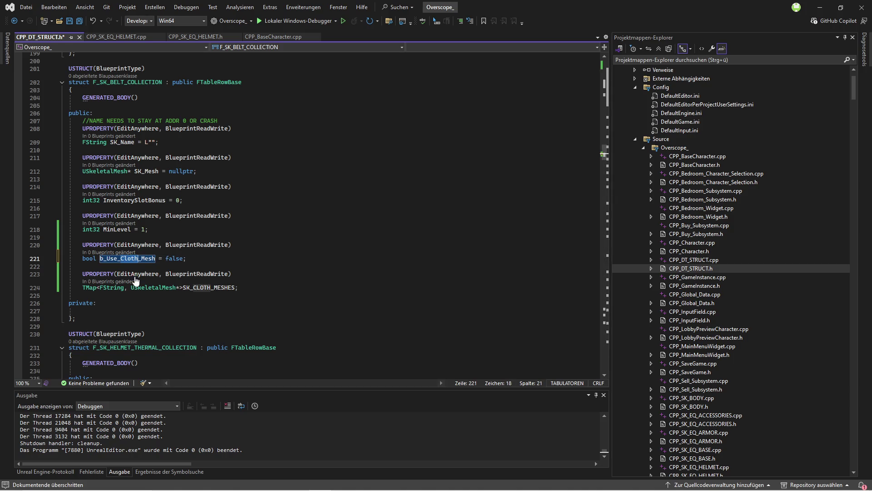
{"action": "type", "text": "UPPERBODY_CLOTH"}
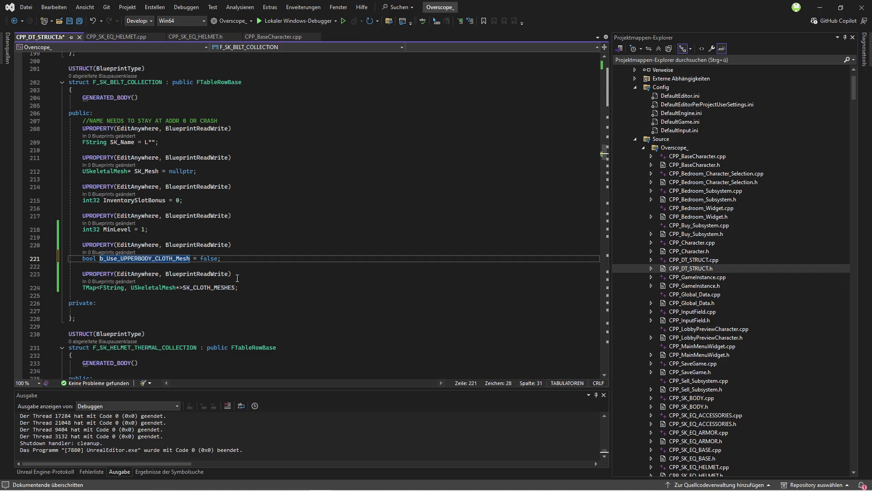
Remove the underscores so the flag reads bUseUPPERBODYCLOTHMesh
{"action": "left_click", "coordinate": [106, 258]}
{"action": "key", "text": "BackSpace"}
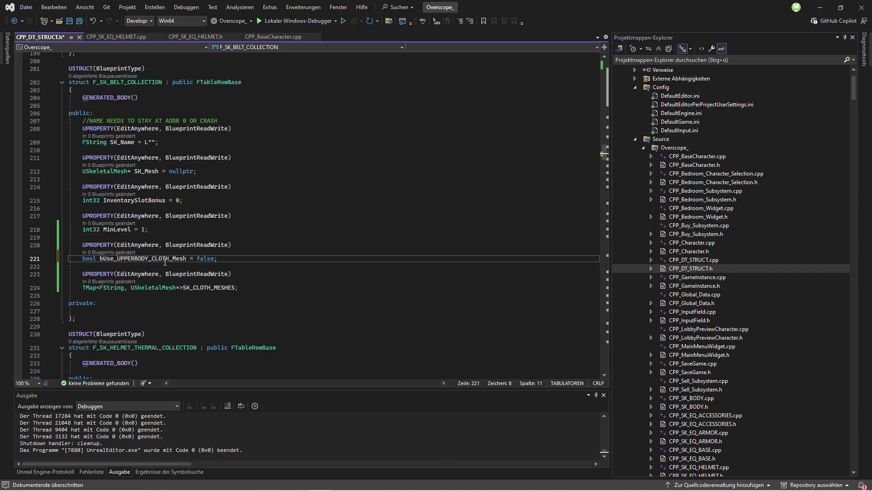
{"action": "left_click", "coordinate": [149, 258]}
{"action": "key", "text": "BackSpace"}
{"action": "left_click", "coordinate": [174, 258]}
{"action": "key", "text": "BackSpace"}
{"action": "left_click", "coordinate": [117, 258]}
{"action": "key", "text": "BackSpace"}
{"action": "left_click", "coordinate": [267, 266]}
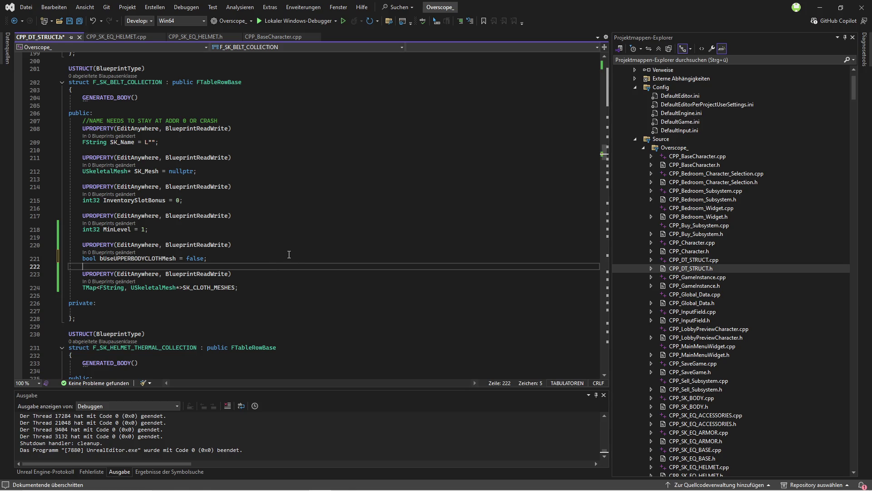
Rename the map to SK_UPPERBODYCLOTH_MESHES, then build and start debugging the project
{"action": "left_click_drag", "start_coordinate": [113, 259], "coordinate": [163, 259]}
{"action": "key", "text": "ctrl+c"}
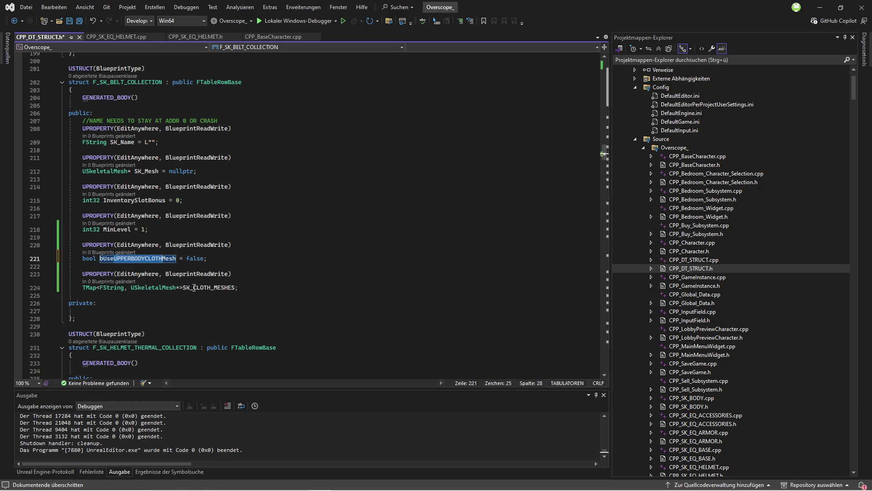
{"action": "left_click_drag", "start_coordinate": [193, 288], "coordinate": [211, 288]}
{"action": "key", "text": "ctrl+v"}
{"action": "left_click", "coordinate": [277, 288]}
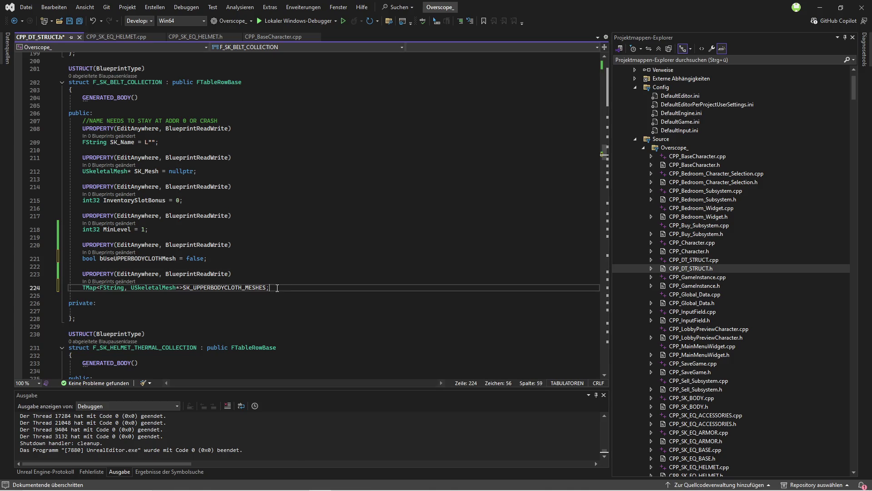
{"action": "key", "text": "ctrl+shift+b"}
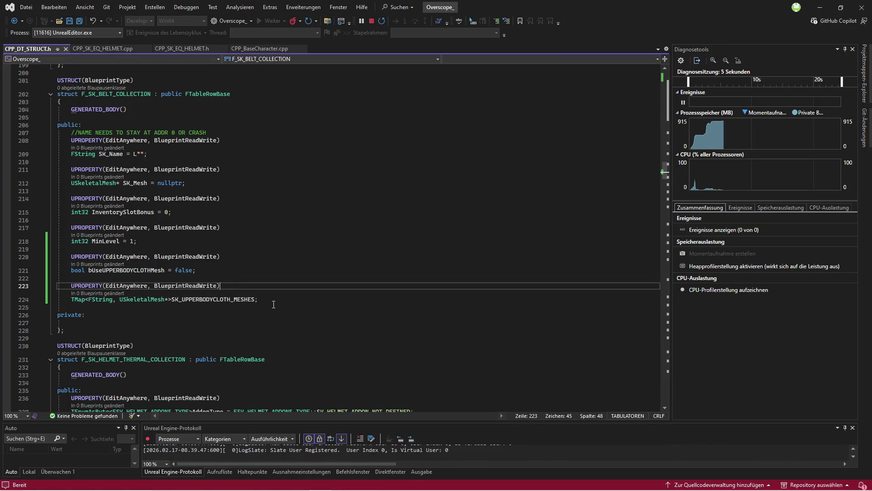
Enlarge the bottom log panel while the Unreal Editor launches from the debugger
{"action": "left_click_drag", "start_coordinate": [246, 422], "coordinate": [247, 387]}
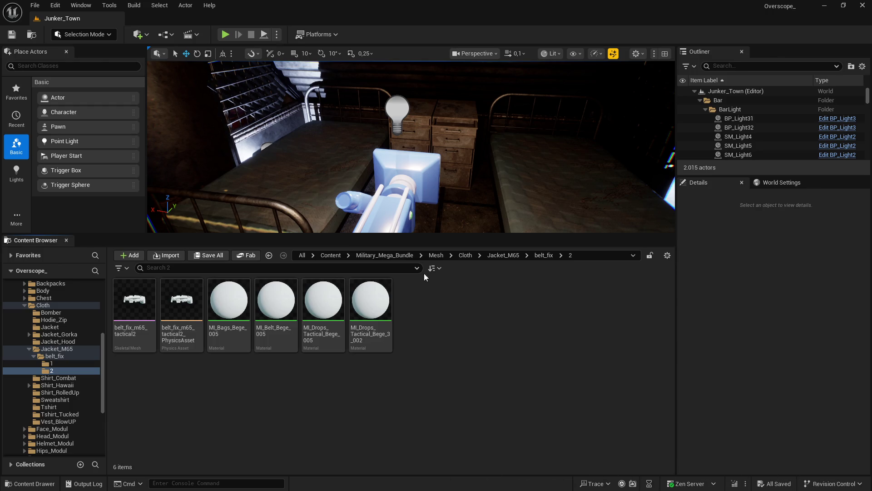
Search for belt meshes and jump to SKM_Belt_Tactic_Drops_02_Black's folder
{"action": "left_click", "coordinate": [437, 258]}
{"action": "left_click", "coordinate": [259, 270]}
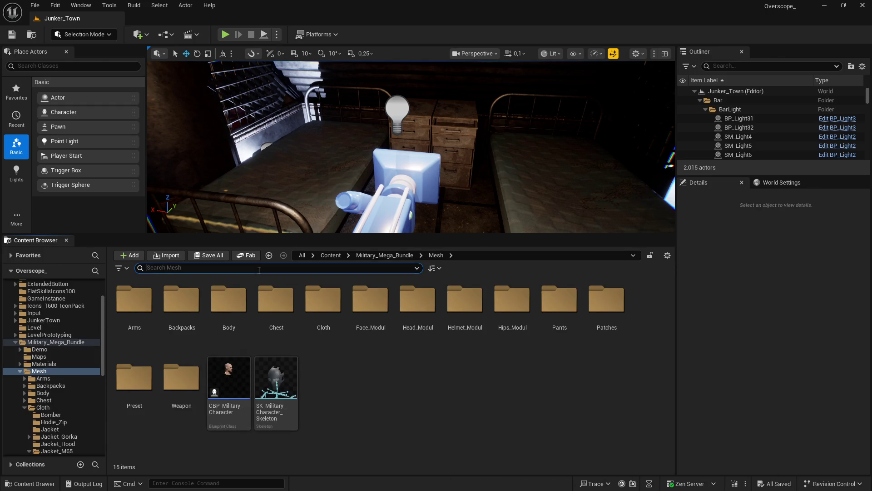
{"action": "type", "text": "belt"}
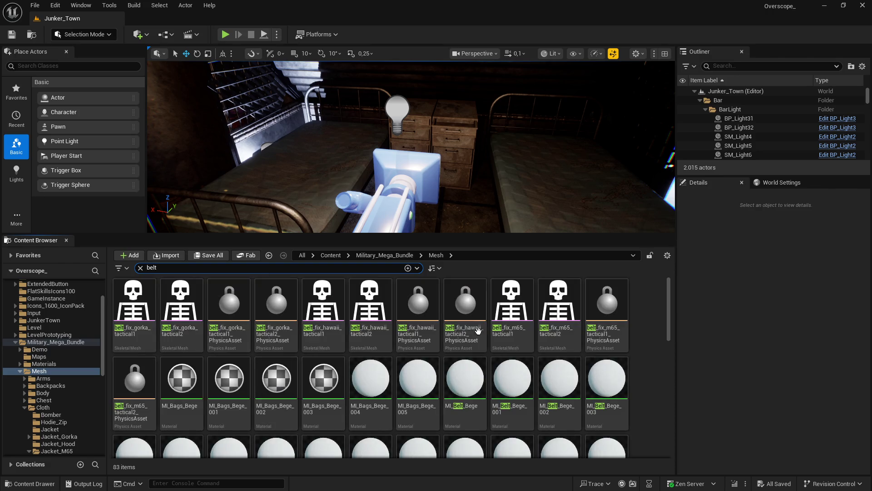
{"action": "scroll", "coordinate": [641, 352], "scroll_direction": "down", "scroll_amount": 3}
{"action": "scroll", "coordinate": [642, 379], "scroll_direction": "down", "scroll_amount": 2}
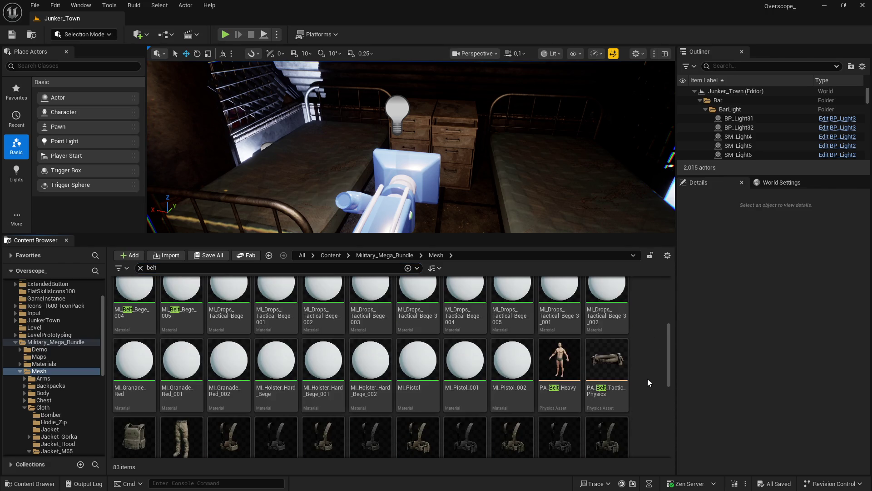
{"action": "scroll", "coordinate": [646, 377], "scroll_direction": "down", "scroll_amount": 4}
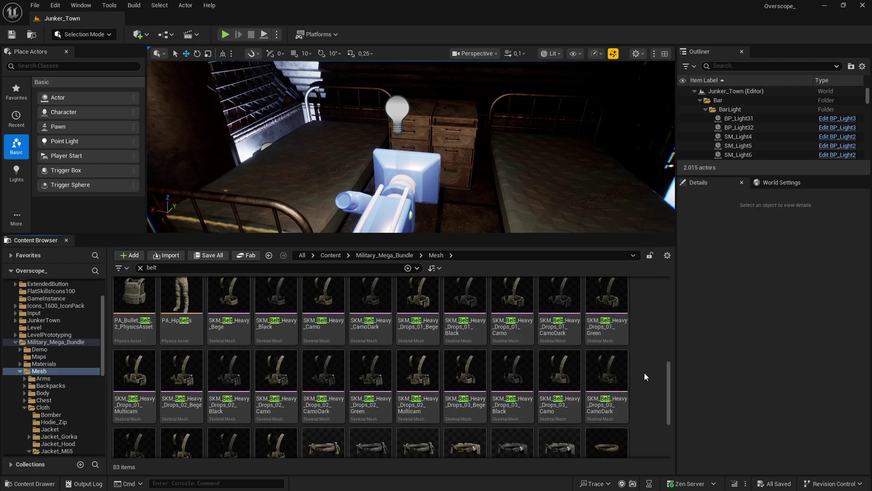
{"action": "left_click", "coordinate": [513, 395]}
{"action": "right_click", "coordinate": [513, 395]}
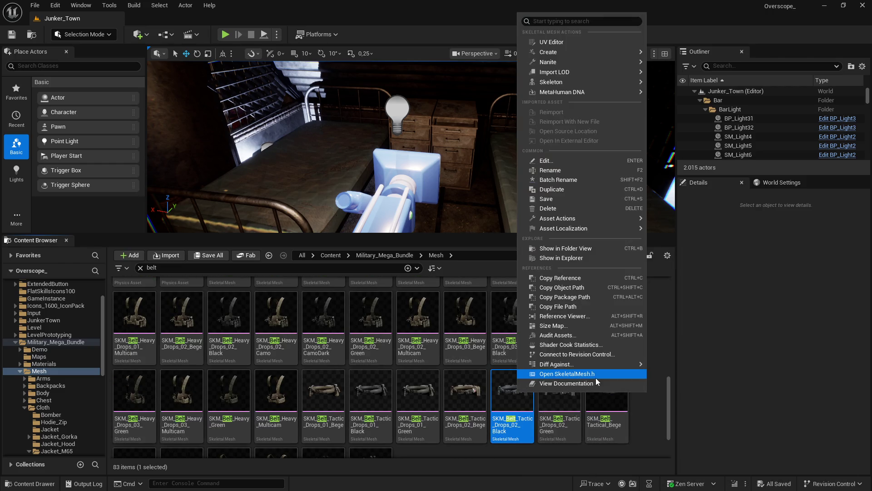
{"action": "left_click", "coordinate": [541, 249]}
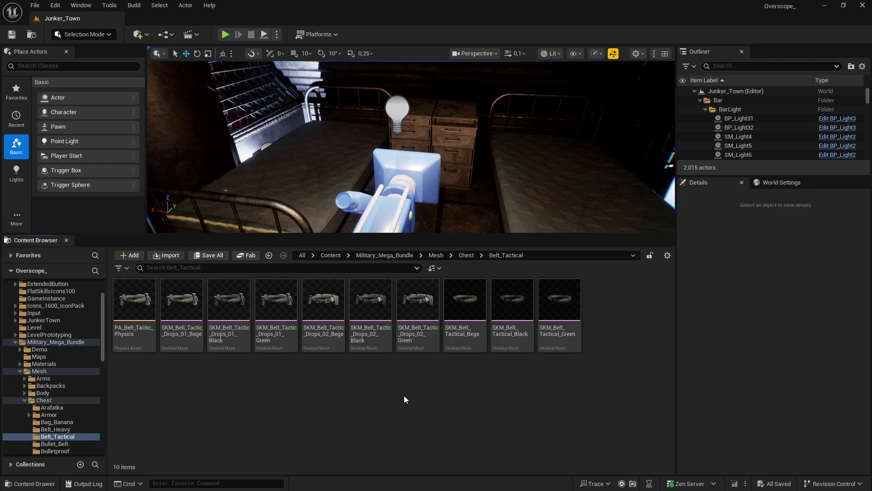
Open SKM_Belt_Tactic_Drops_01_Bege and arrange the mesh editor above the asset browser
{"action": "double_click", "coordinate": [189, 305]}
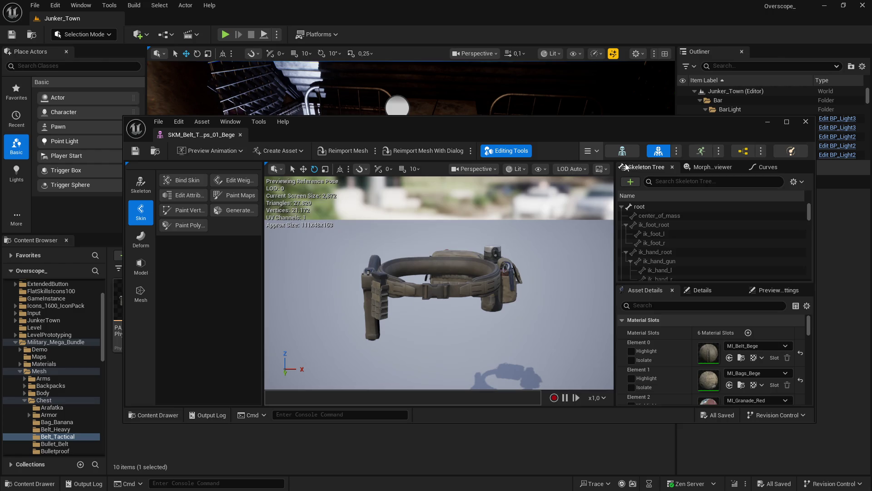
{"action": "left_click_drag", "start_coordinate": [669, 128], "coordinate": [707, 31]}
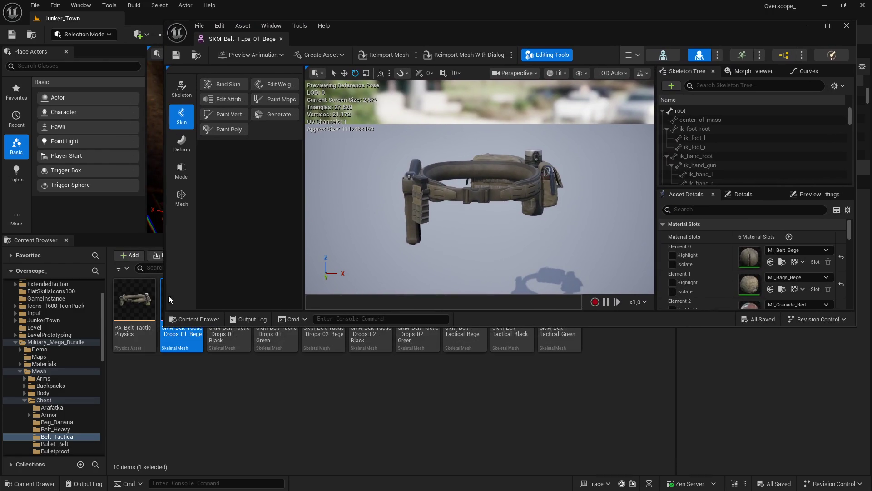
{"action": "mouse_move", "coordinate": [148, 236]}
{"action": "left_mouse_down"}
{"action": "mouse_move", "coordinate": [137, 323]}
{"action": "mouse_move", "coordinate": [168, 329]}
{"action": "mouse_move", "coordinate": [187, 280]}
{"action": "mouse_move", "coordinate": [177, 273]}
{"action": "mouse_move", "coordinate": [172, 281]}
{"action": "left_mouse_up"}
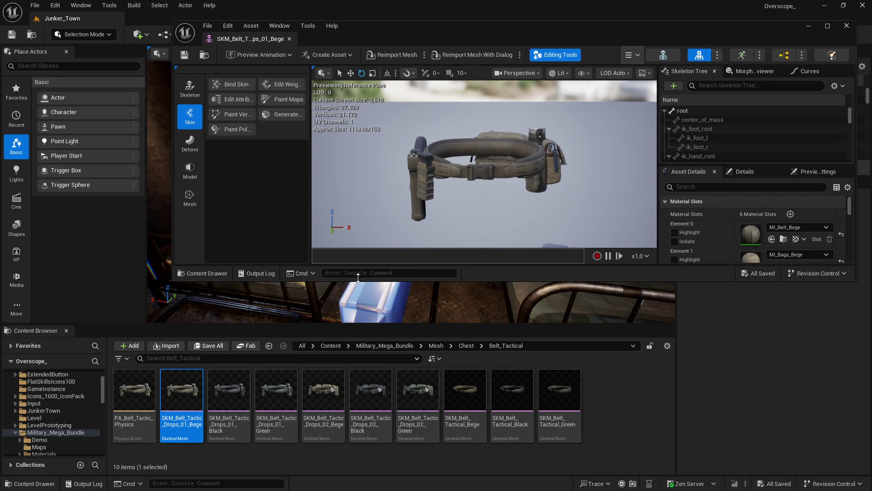
{"action": "scroll", "coordinate": [707, 244], "scroll_direction": "down", "scroll_amount": 2}
{"action": "scroll", "coordinate": [702, 248], "scroll_direction": "down", "scroll_amount": 1}
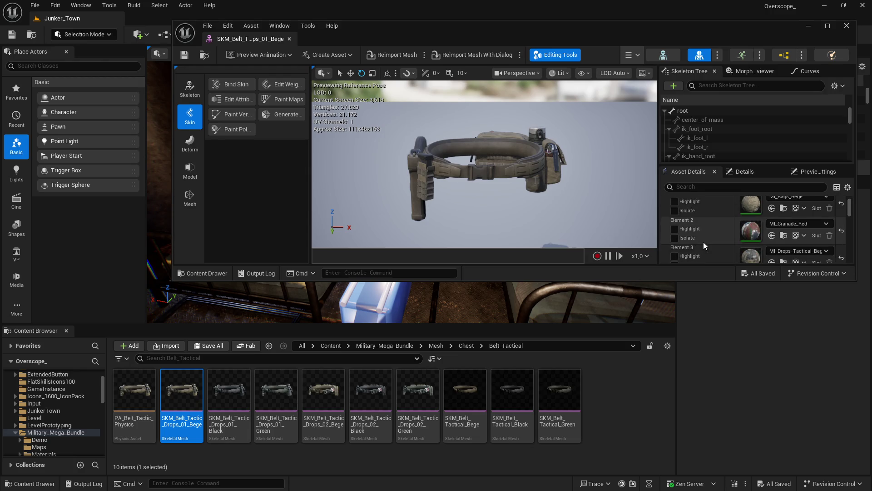
{"action": "scroll", "coordinate": [703, 241], "scroll_direction": "down", "scroll_amount": 3}
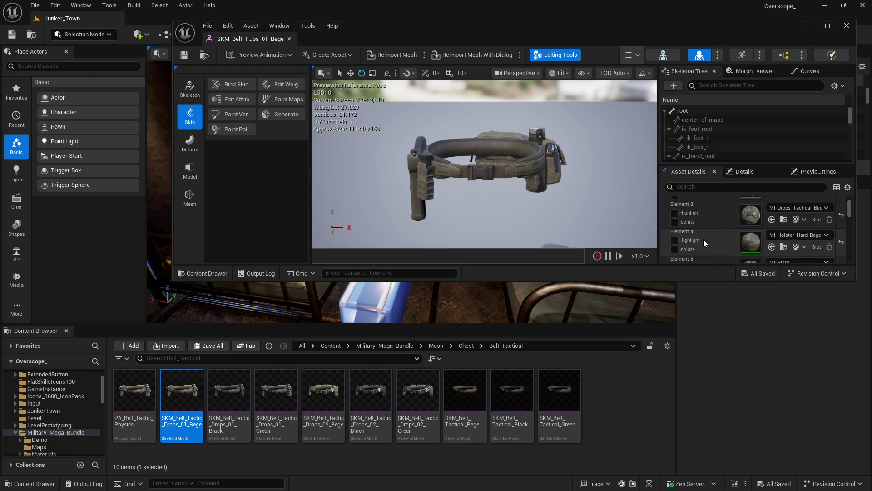
{"action": "scroll", "coordinate": [704, 238], "scroll_direction": "up", "scroll_amount": 5}
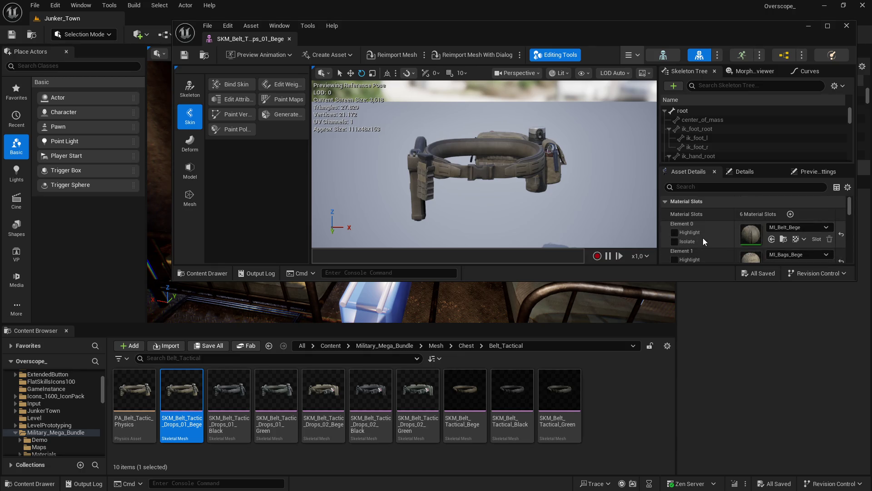
Open the Drops_01 Black and Green and Drops_02 Bege, Black and Green meshes
{"action": "left_click", "coordinate": [230, 393]}
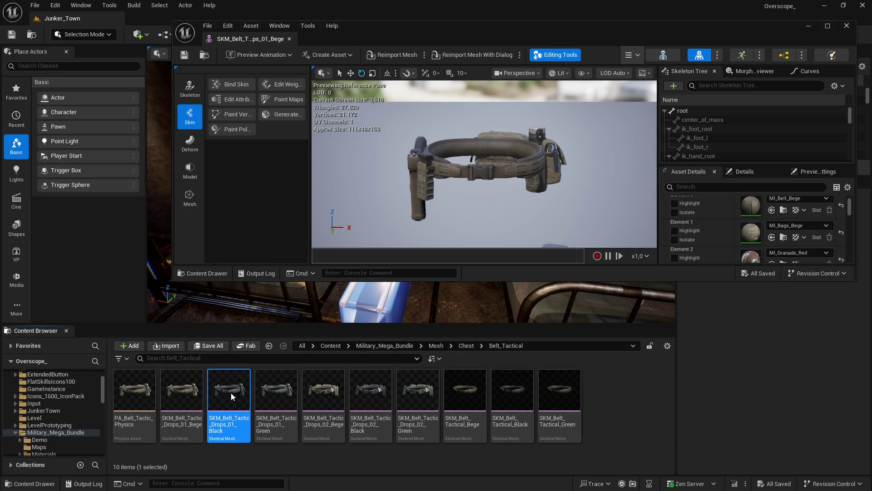
{"action": "double_click", "coordinate": [231, 392]}
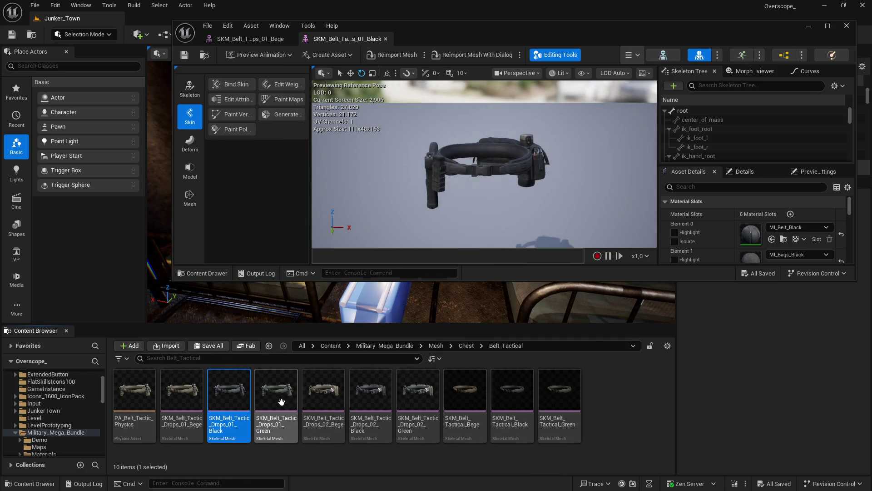
{"action": "left_click", "coordinate": [282, 402]}
{"action": "double_click", "coordinate": [285, 400]}
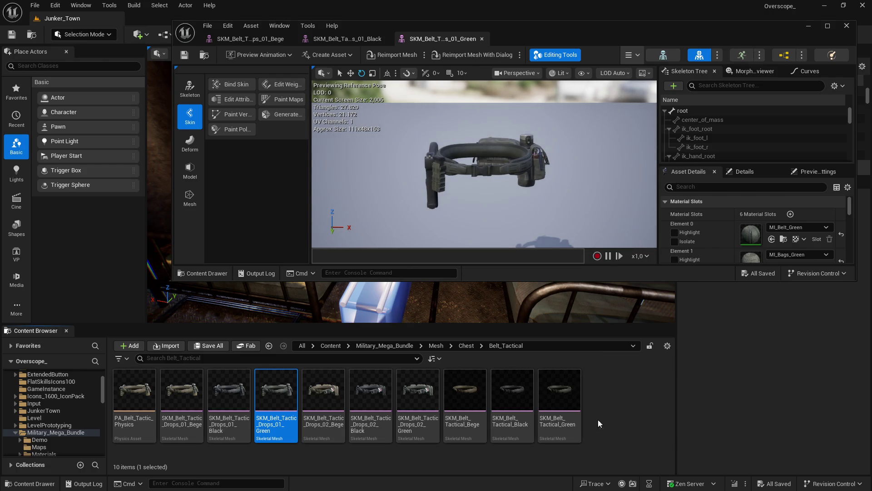
{"action": "left_click", "coordinate": [329, 399]}
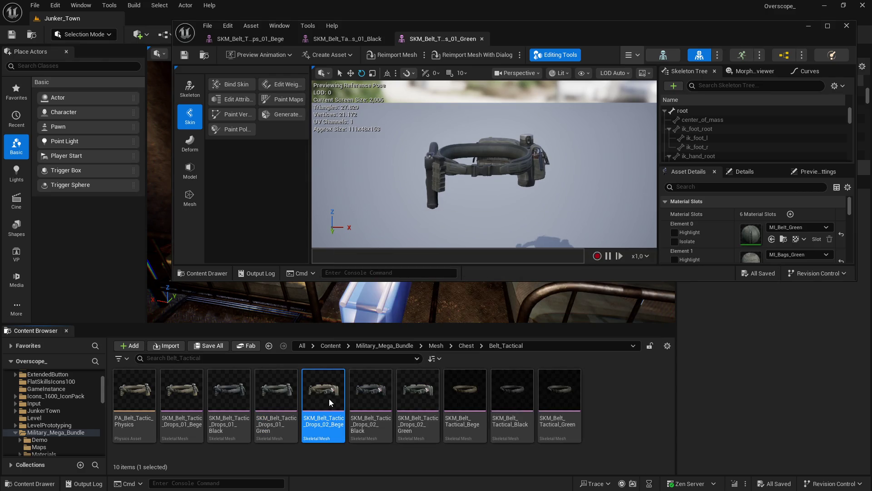
{"action": "double_click", "coordinate": [329, 399]}
{"action": "left_click", "coordinate": [374, 399]}
{"action": "double_click", "coordinate": [375, 399]}
{"action": "left_click", "coordinate": [418, 394]}
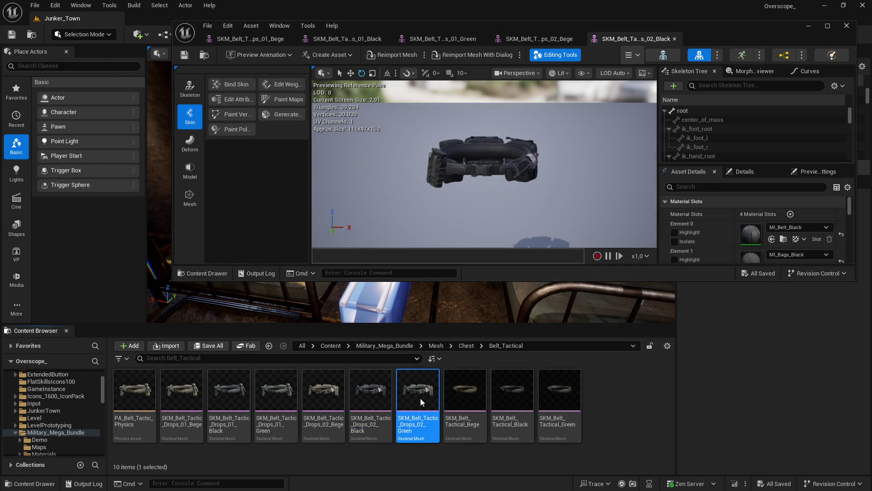
{"action": "key", "text": "alt+Left"}
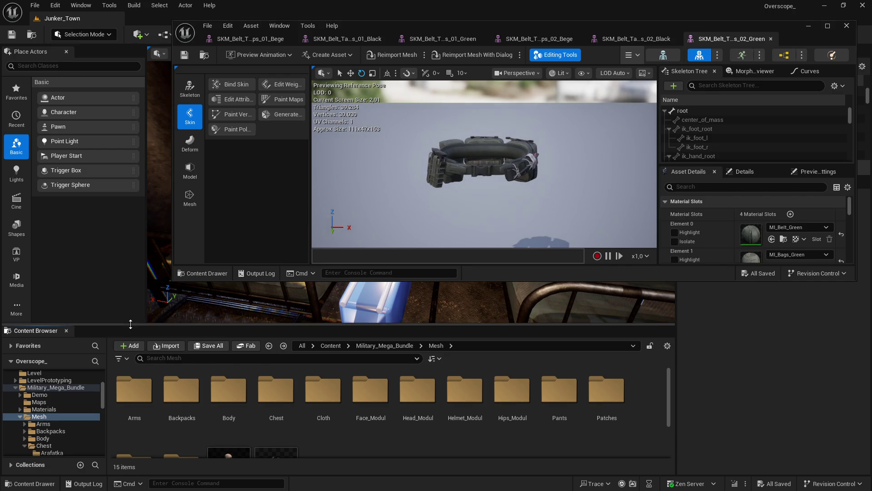
Go up to the Cloth folder and search it for 'hawaii'
{"action": "left_click_drag", "start_coordinate": [154, 325], "coordinate": [154, 292]}
{"action": "key", "text": "alt+Right"}
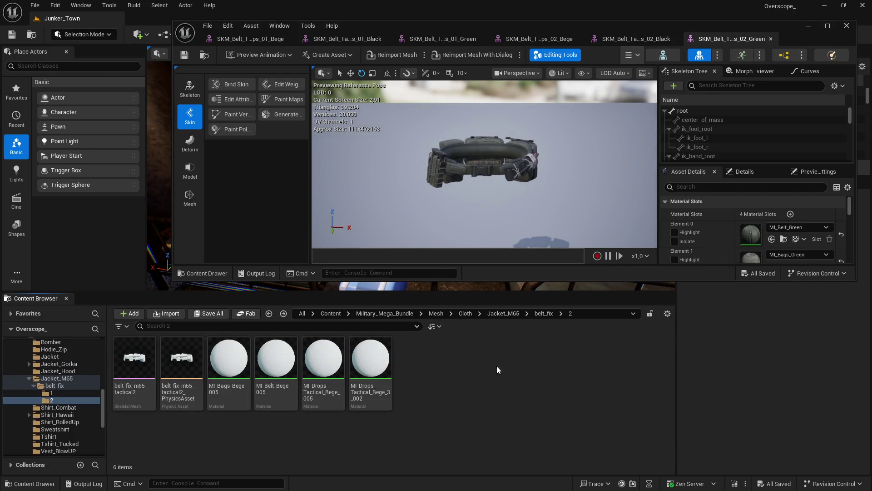
{"action": "left_click", "coordinate": [546, 314]}
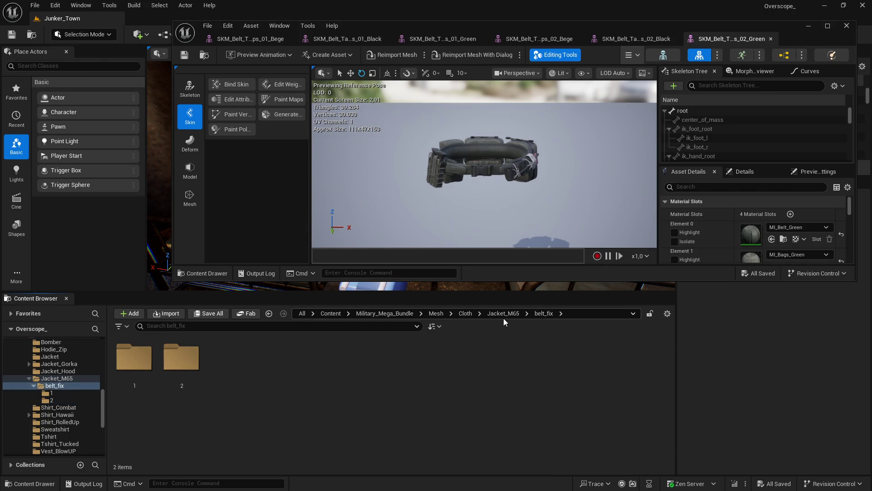
{"action": "left_click", "coordinate": [466, 314]}
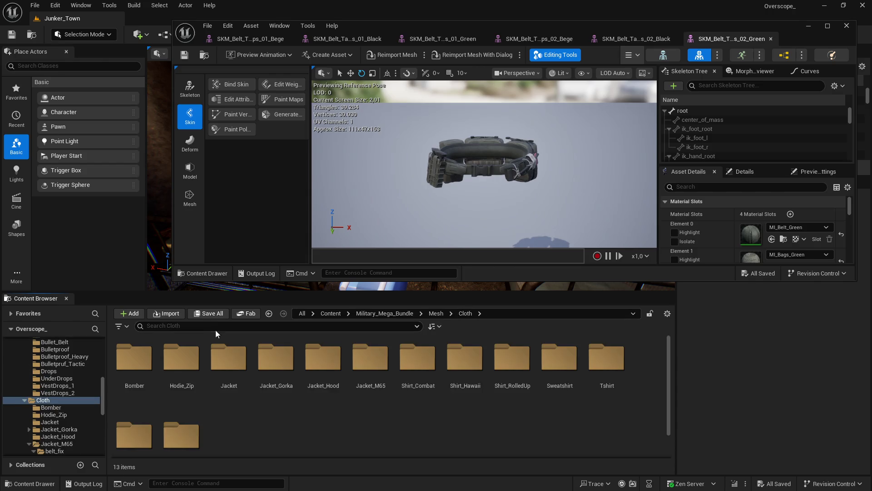
{"action": "type", "text": "hawaii"}
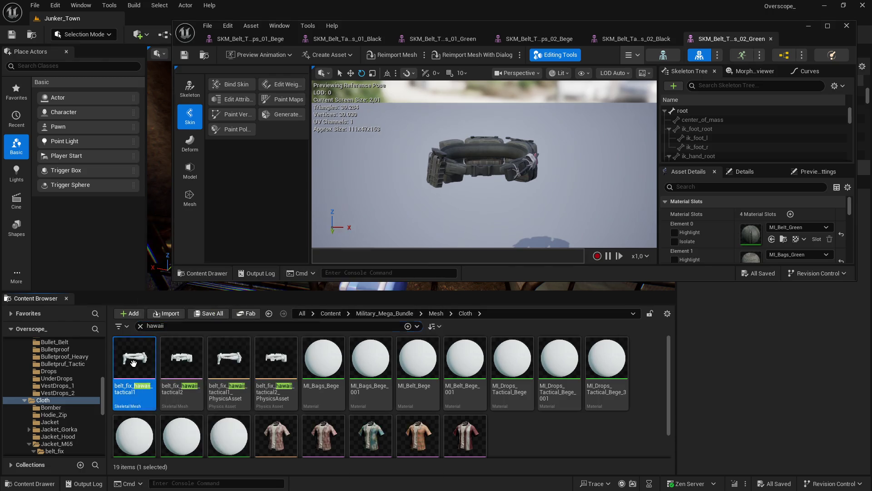
Jump to belt_fix_hawaii_tactical1's folder and duplicate it as tactical2 and tactical3
{"action": "right_click", "coordinate": [134, 366]}
{"action": "left_click", "coordinate": [184, 347]}
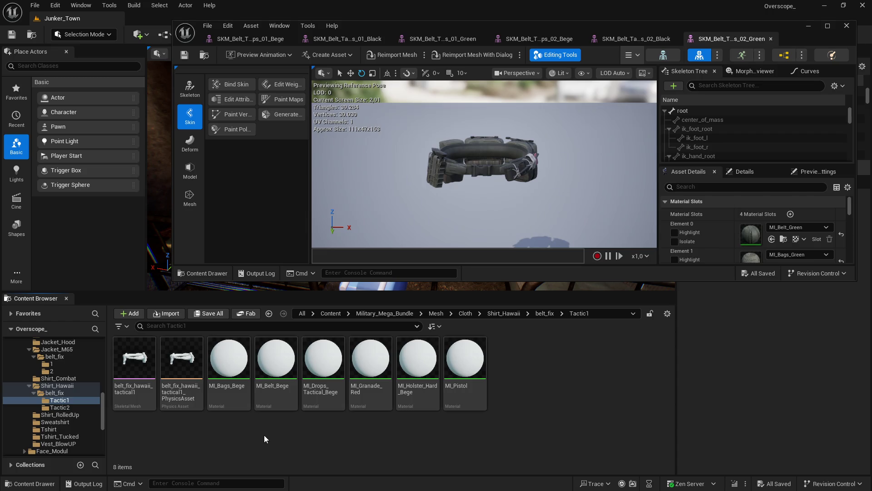
{"action": "left_click", "coordinate": [127, 389]}
{"action": "key", "text": "ctrl+v"}
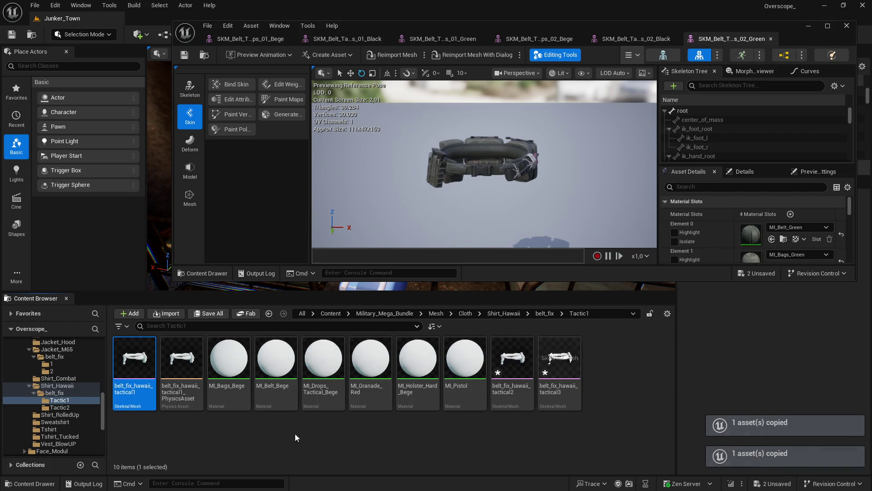
Rename the original hawaii belt mesh to belt_fix_hawaii_tactical1_bege
{"action": "right_click", "coordinate": [137, 391]}
{"action": "left_click", "coordinate": [198, 268]}
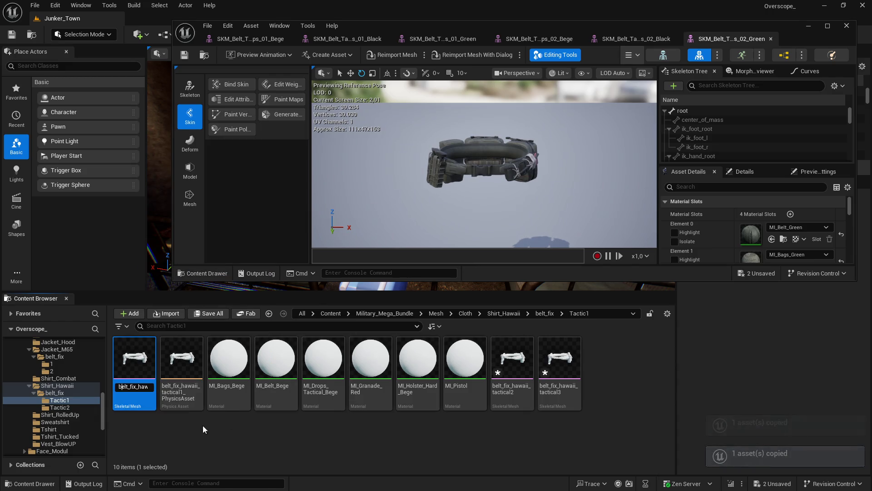
{"action": "key", "text": "End"}
{"action": "key", "text": "BackSpace"}
{"action": "key", "text": "BackSpace"}
{"action": "key", "text": "BackSpace"}
{"action": "type", "text": "al1"}
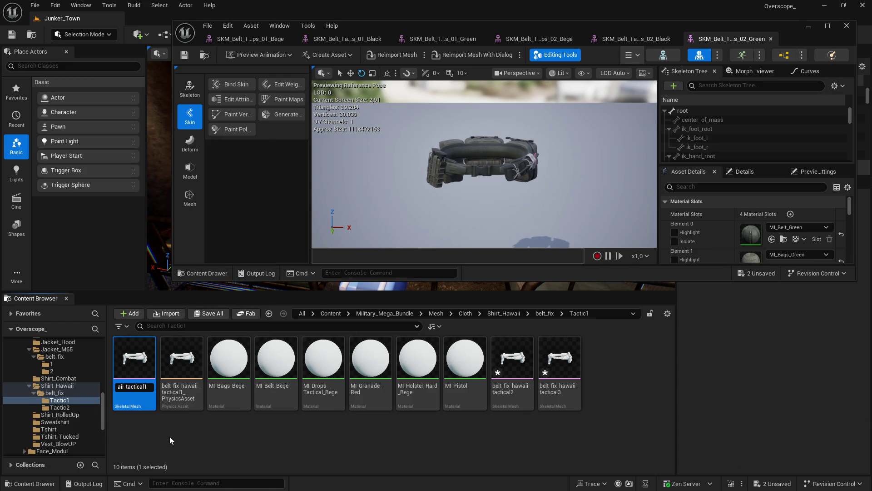
{"action": "type", "text": "_bege"}
{"action": "key", "text": "Return"}
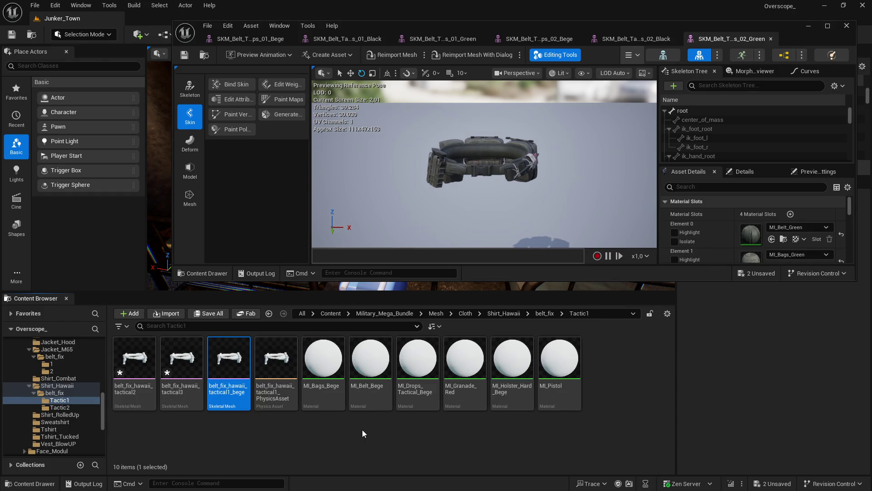
Rename the tactical3 mesh to belt_fix_hawaii_tactical1_black
{"action": "right_click", "coordinate": [187, 368]}
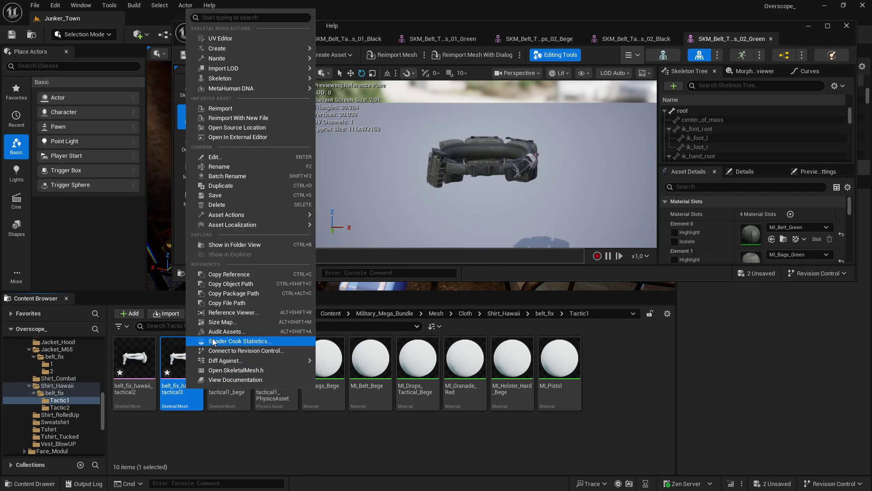
{"action": "left_click", "coordinate": [225, 171]}
{"action": "key", "text": "Home"}
{"action": "key", "text": "End"}
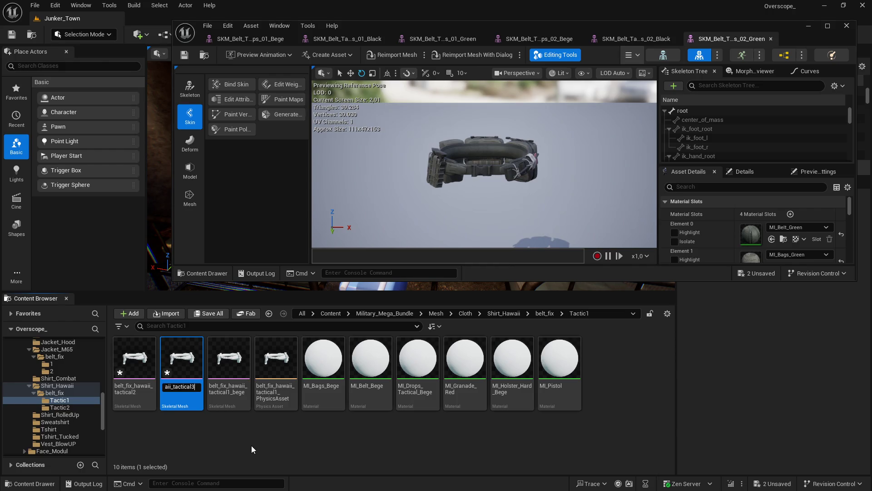
{"action": "key", "text": "BackSpace"}
{"action": "type", "text": "1_black"}
{"action": "key", "text": "Return"}
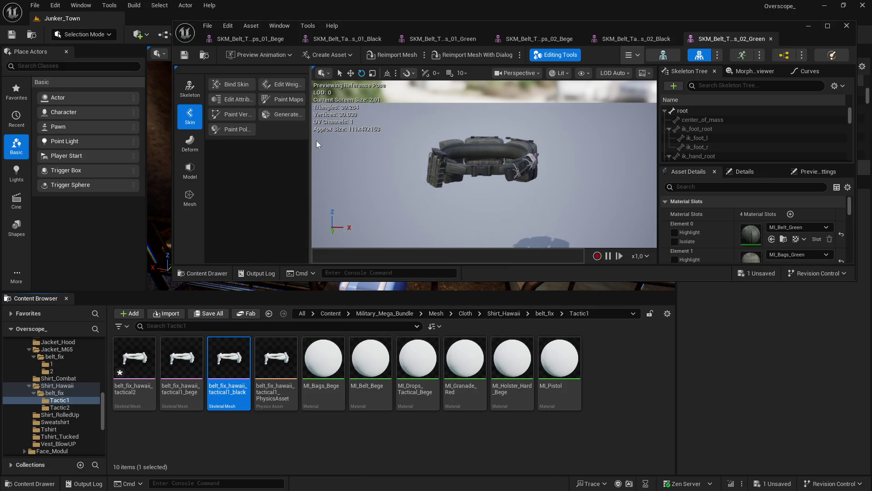
Rename the tactical2 mesh to belt_fix_hawaii_tactical1_green, then select the bege mesh
{"action": "right_click", "coordinate": [146, 368]}
{"action": "left_click", "coordinate": [197, 270]}
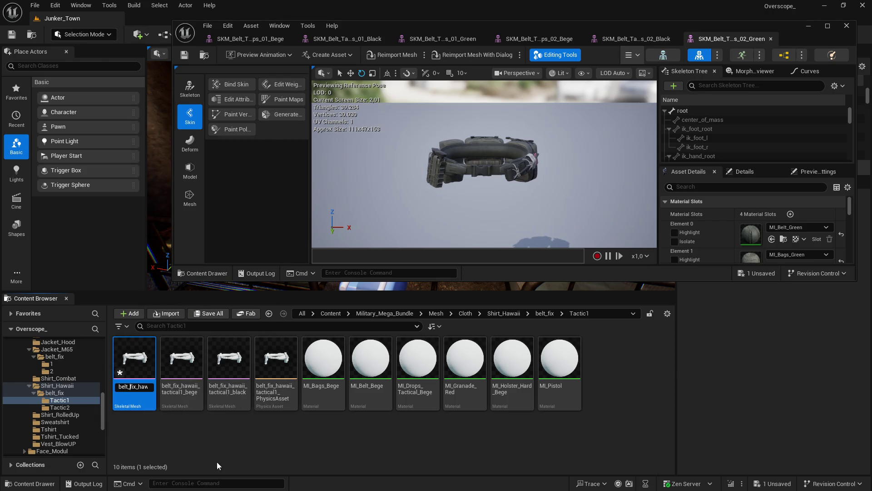
{"action": "key", "text": "End"}
{"action": "key", "text": "BackSpace"}
{"action": "type", "text": "1_"}
{"action": "type", "text": "green"}
{"action": "key", "text": "Return"}
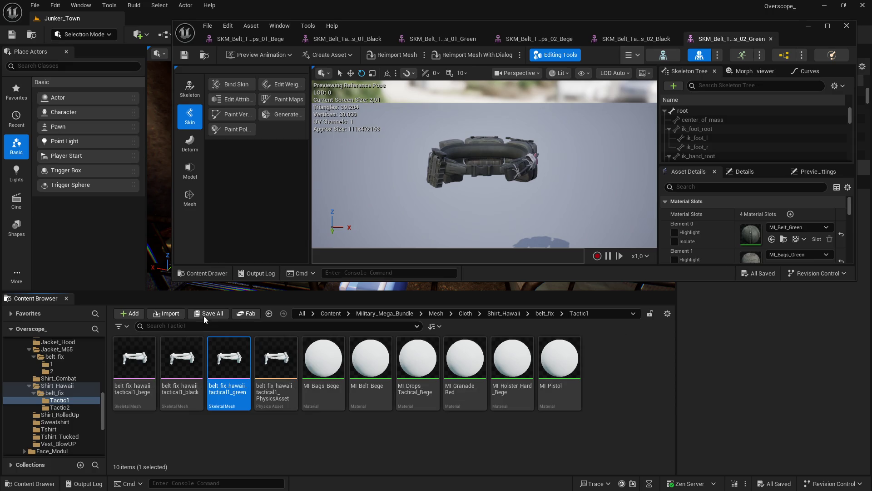
{"action": "left_click", "coordinate": [292, 443]}
{"action": "left_click", "coordinate": [138, 361]}
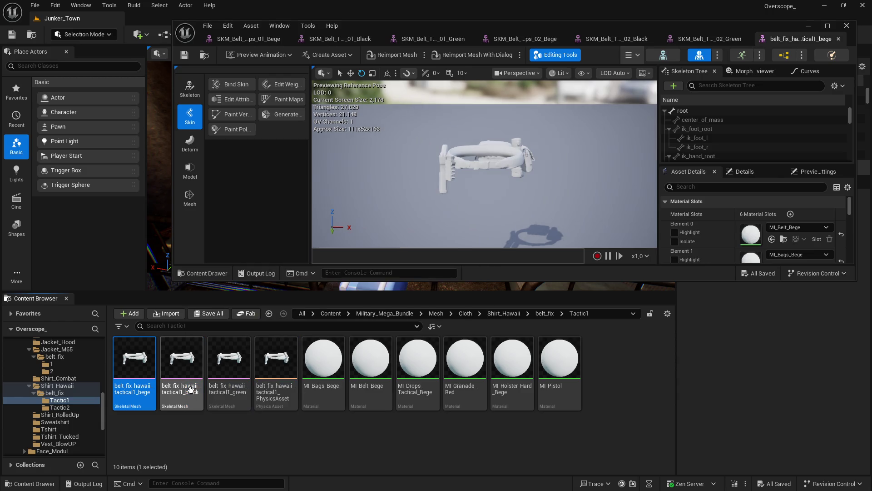
Open the tactical1_black mesh and maximize the mesh editor window
{"action": "left_click", "coordinate": [188, 357]}
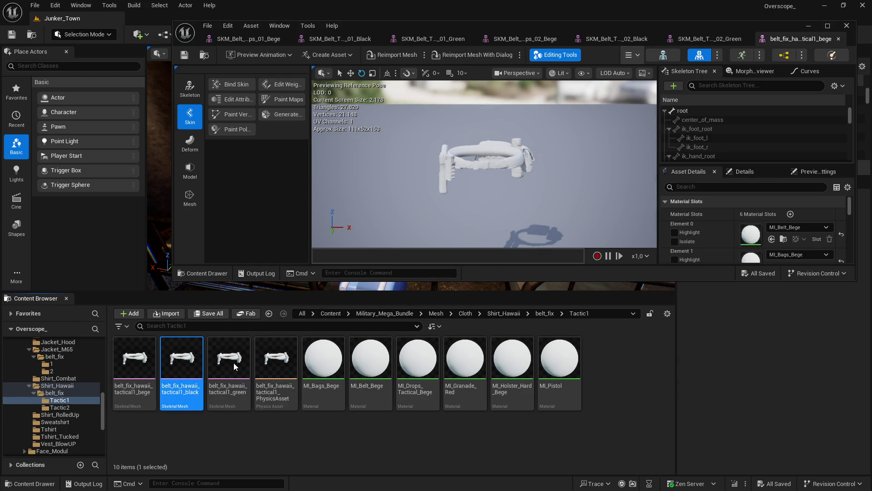
{"action": "double_click", "coordinate": [227, 359]}
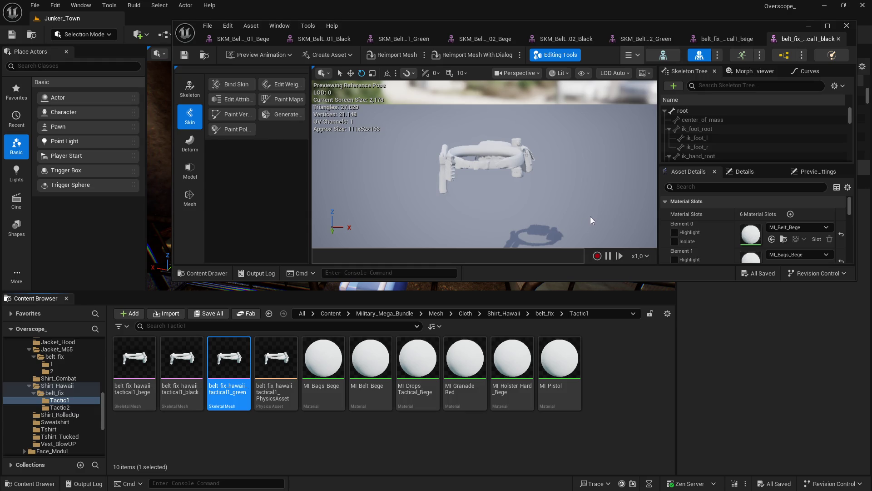
{"action": "left_click", "coordinate": [828, 26]}
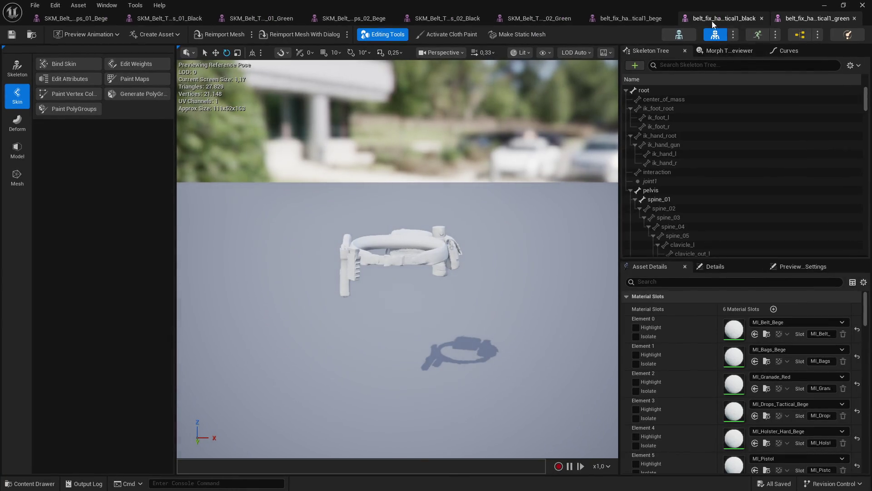
Close the three 02 belt editors and place each new belt tab beside its 01 reference
{"action": "left_click_drag", "start_coordinate": [644, 18], "coordinate": [162, 20]}
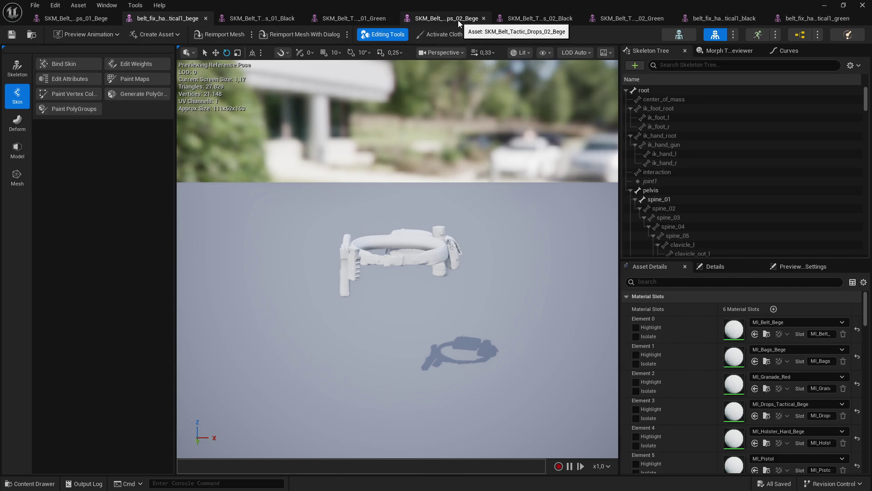
{"action": "left_click", "coordinate": [483, 18]}
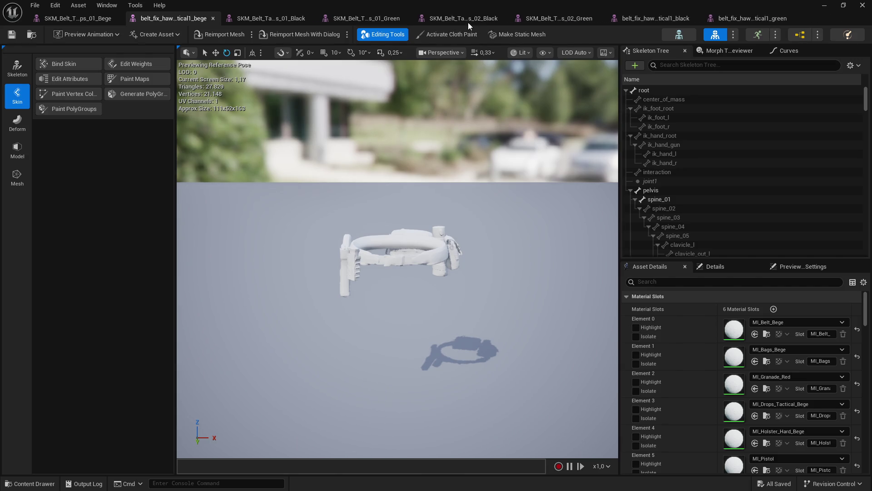
{"action": "left_click", "coordinate": [503, 18]}
{"action": "left_click", "coordinate": [502, 19]}
{"action": "left_click", "coordinate": [89, 19]}
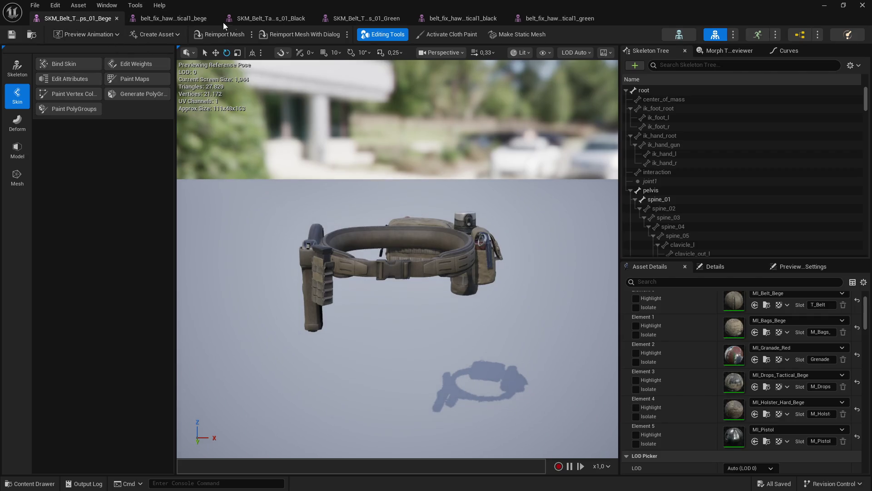
{"action": "left_click_drag", "start_coordinate": [420, 19], "coordinate": [350, 20]}
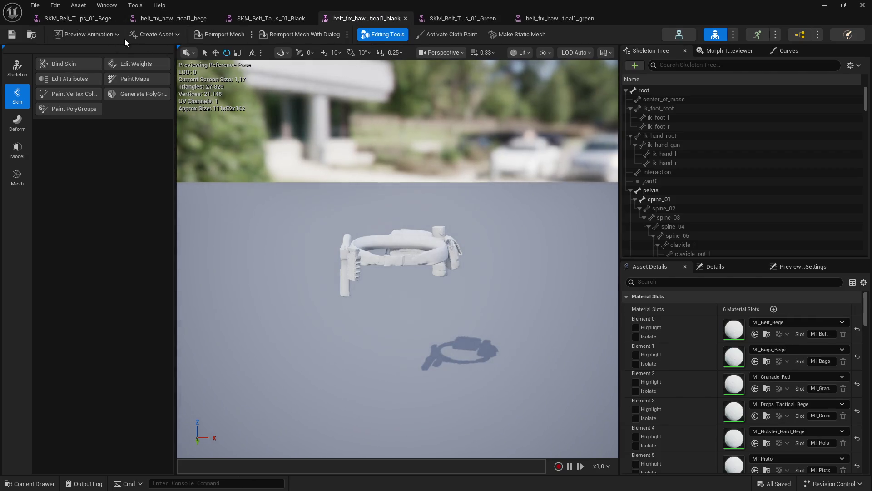
{"action": "left_click", "coordinate": [175, 20]}
Apply MI_Belt_Bege and MI_Bags_Bege to the new bege belt's first two material slots
{"action": "left_click", "coordinate": [104, 20]}
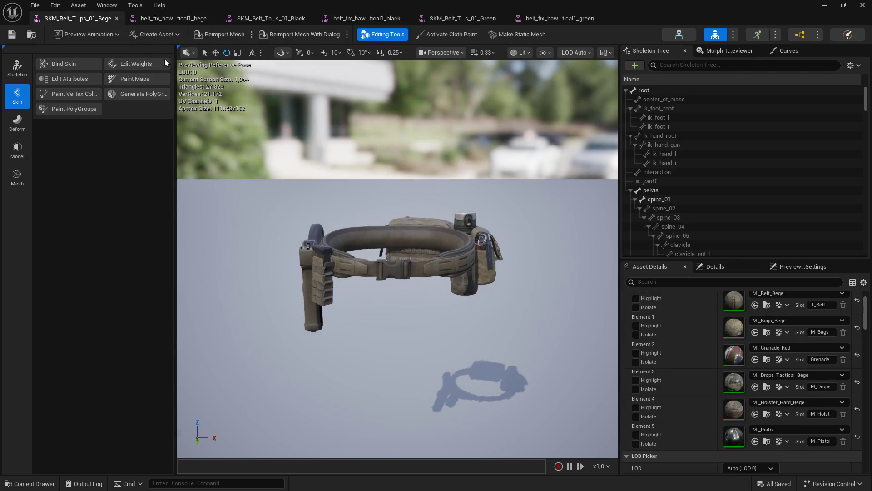
{"action": "scroll", "coordinate": [768, 318], "scroll_direction": "up", "scroll_amount": 1}
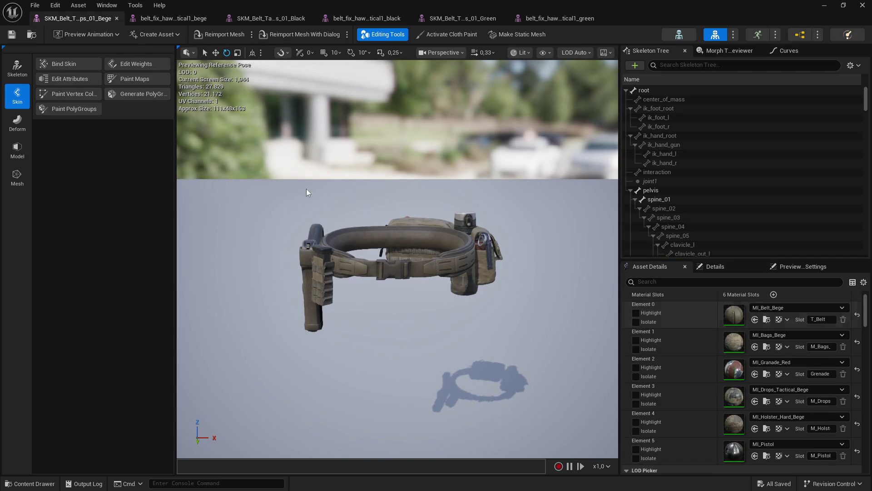
{"action": "key", "text": "ctrl+Tab"}
{"action": "left_click", "coordinate": [756, 335]}
{"action": "key", "text": "ctrl+Tab"}
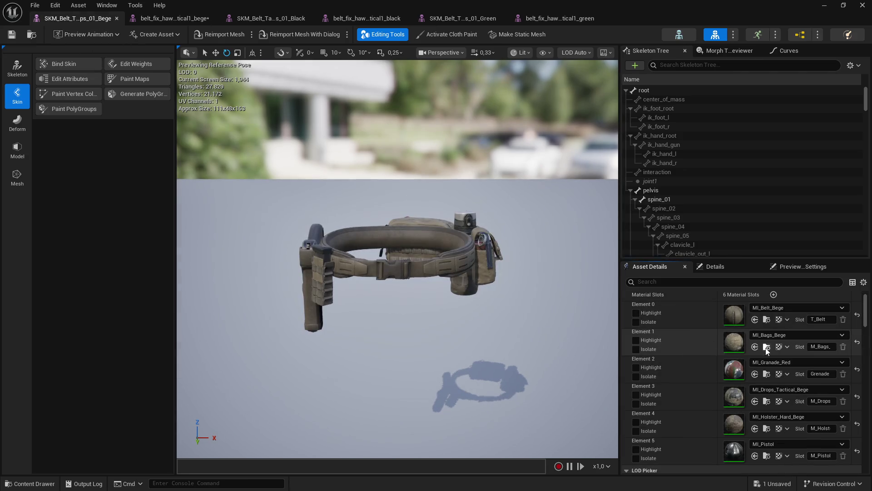
{"action": "key", "text": "ctrl+Tab"}
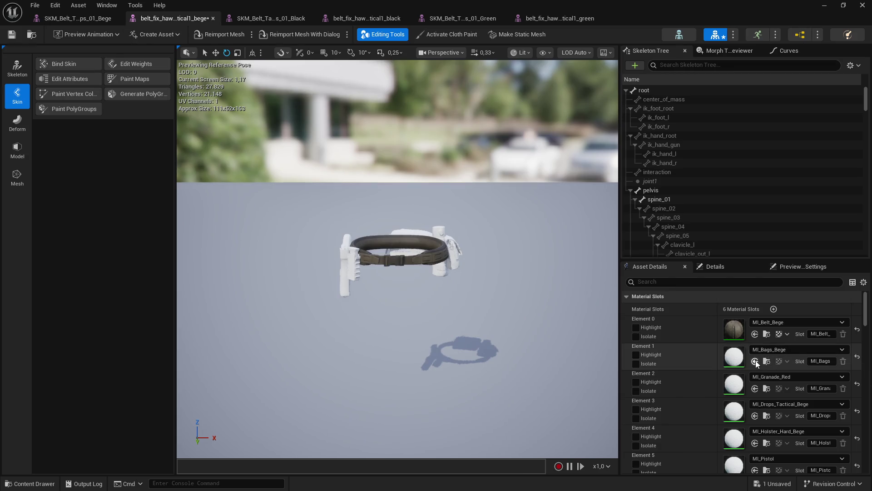
{"action": "left_click", "coordinate": [755, 361]}
{"action": "scroll", "coordinate": [866, 326], "scroll_direction": "down", "scroll_amount": 3}
{"action": "scroll", "coordinate": [866, 326], "scroll_direction": "up", "scroll_amount": 3}
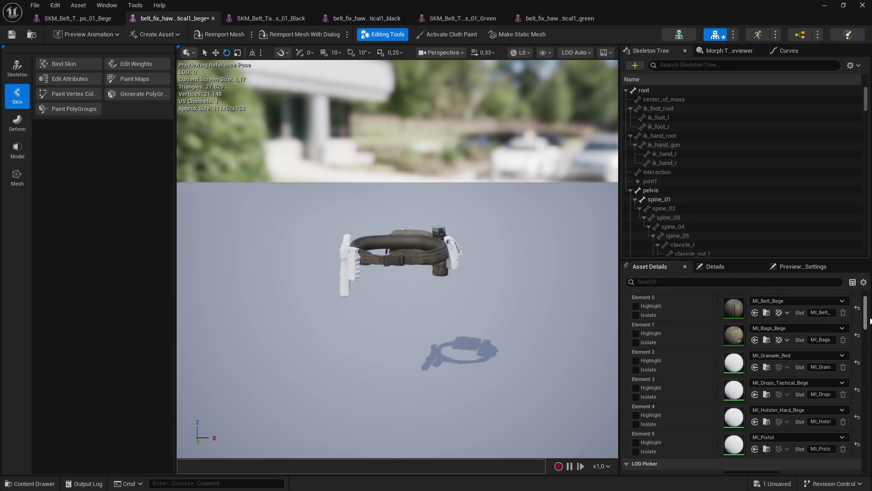
Check the bege belt's remaining slots against the 01 bege reference and save it
{"action": "left_click", "coordinate": [91, 19]}
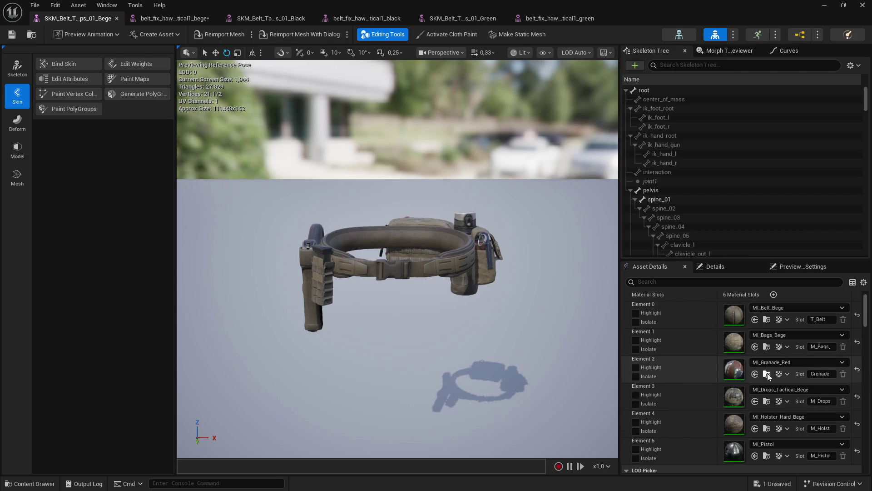
{"action": "left_click", "coordinate": [159, 5]}
{"action": "key", "text": "Escape"}
{"action": "left_click", "coordinate": [173, 18]}
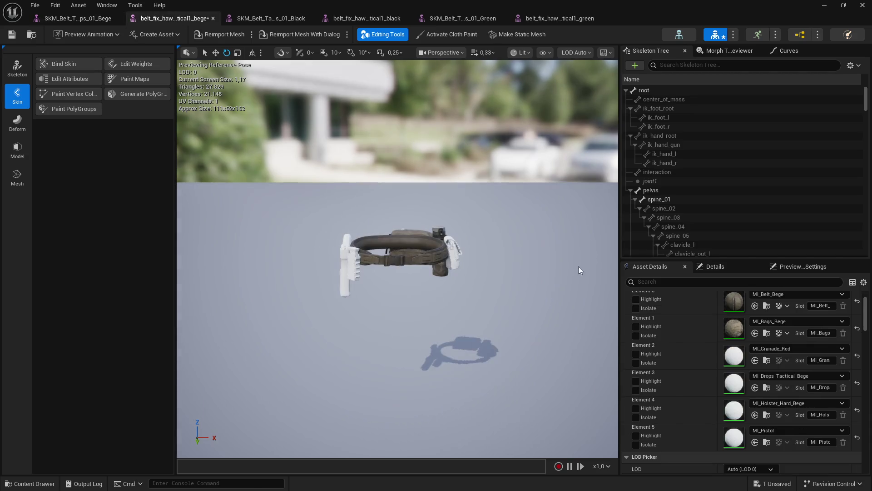
{"action": "left_click", "coordinate": [68, 18]}
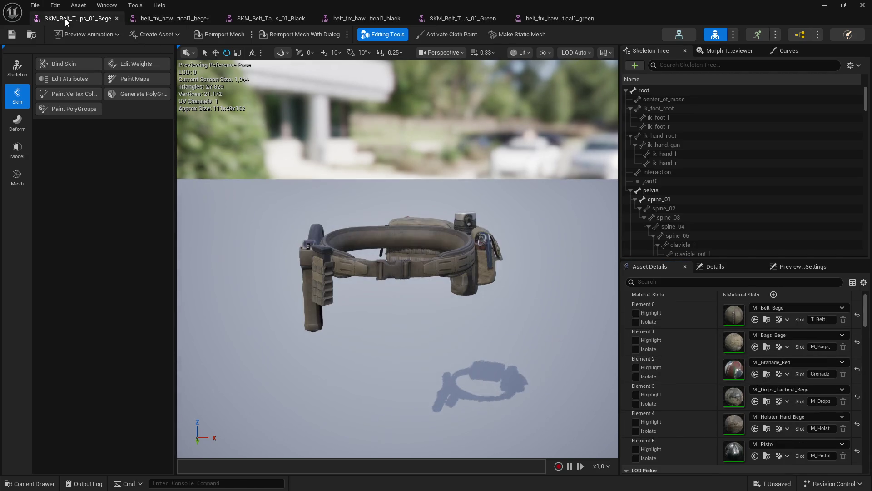
{"action": "left_click", "coordinate": [173, 18]}
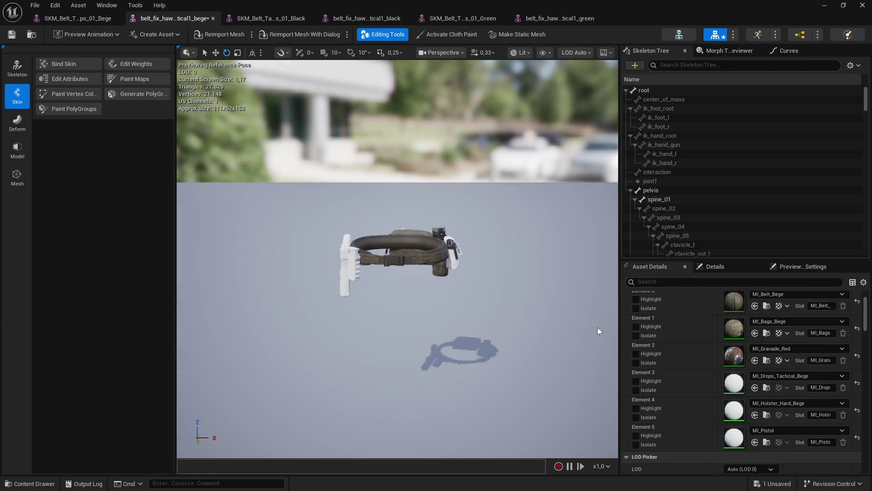
{"action": "left_click", "coordinate": [90, 18]}
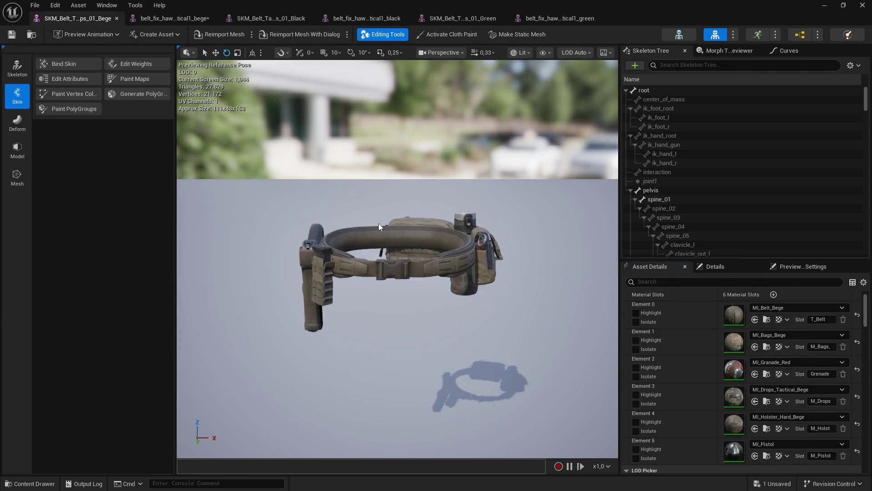
{"action": "left_click", "coordinate": [173, 19]}
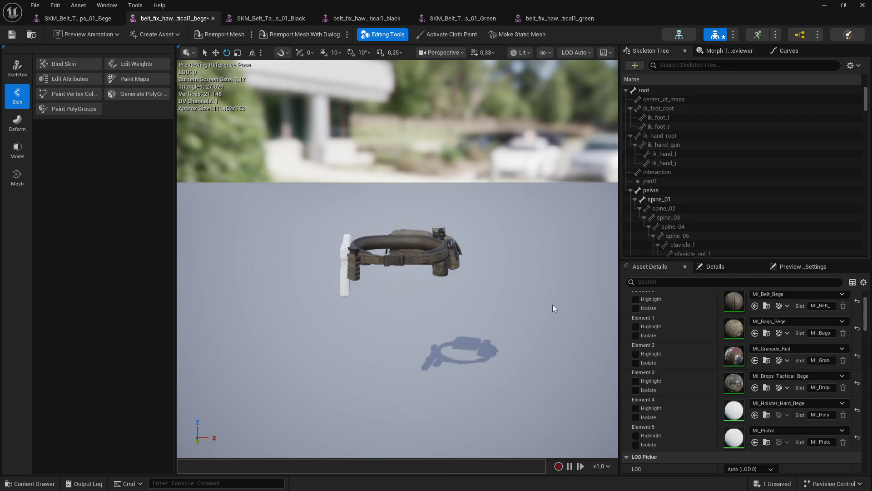
{"action": "left_click", "coordinate": [91, 18]}
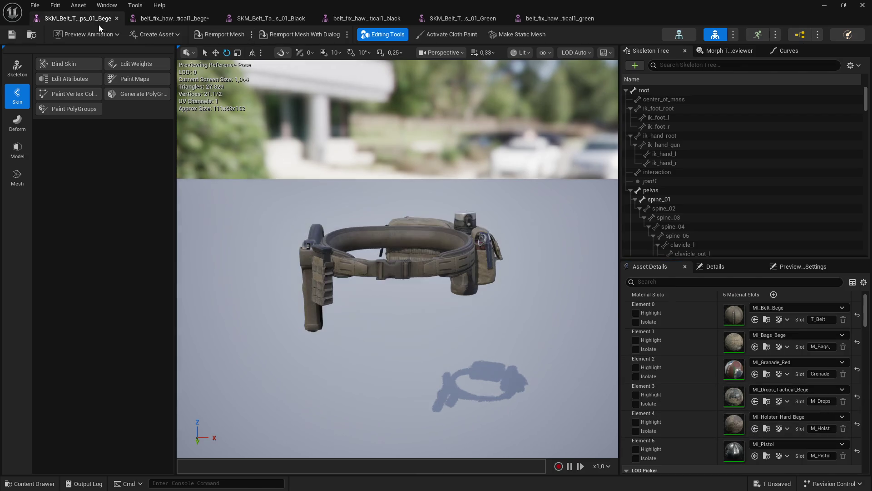
{"action": "key", "text": "ctrl+Tab"}
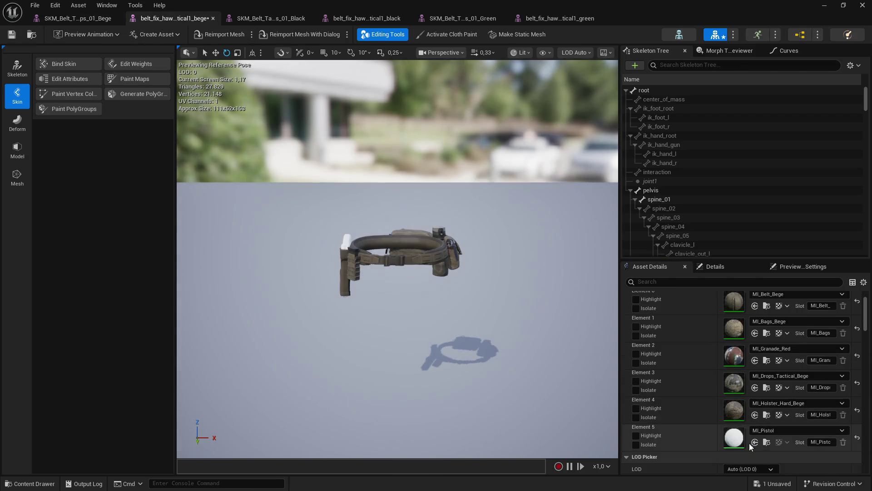
{"action": "left_click", "coordinate": [11, 34]}
Apply MI_Belt_Black to the black belt_fix mesh's first slot, matching the 01 black reference
{"action": "left_click", "coordinate": [285, 20]}
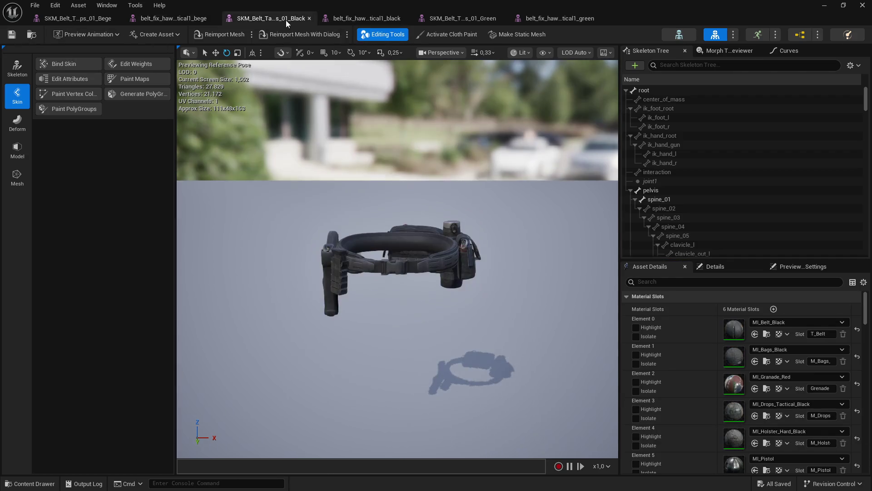
{"action": "left_click", "coordinate": [372, 18]}
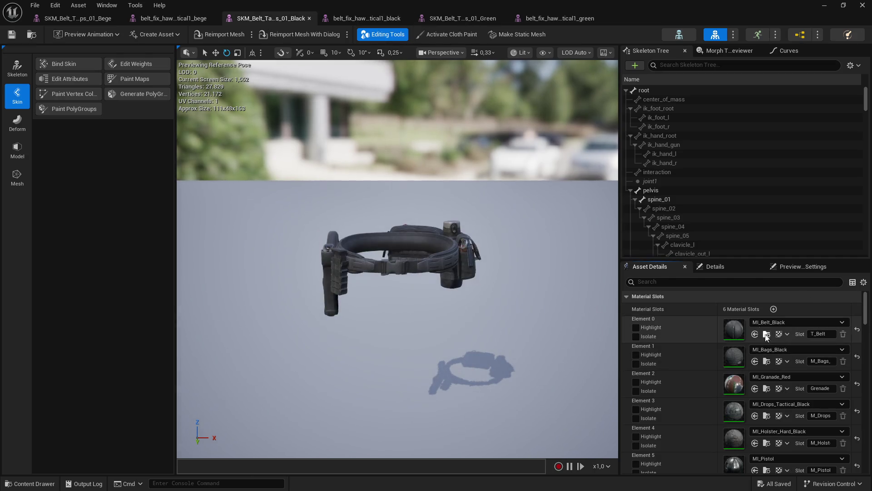
{"action": "left_click", "coordinate": [380, 20]}
{"action": "left_click", "coordinate": [756, 334]}
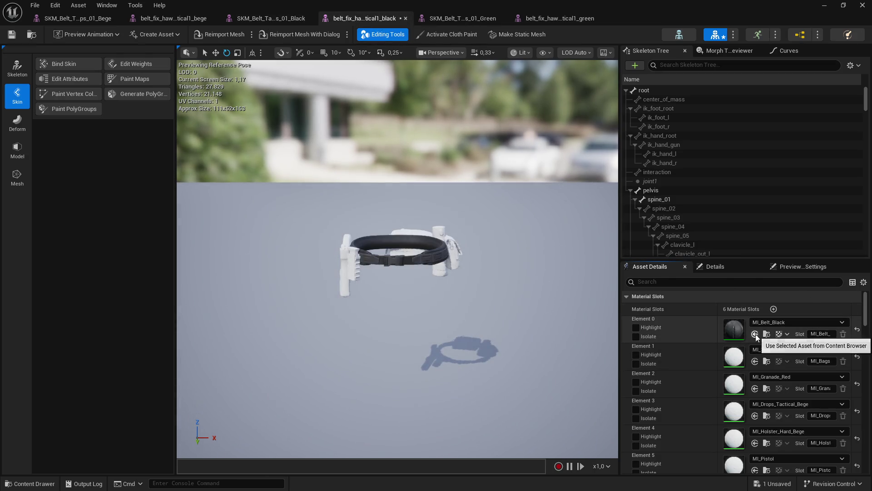
{"action": "left_click", "coordinate": [286, 20]}
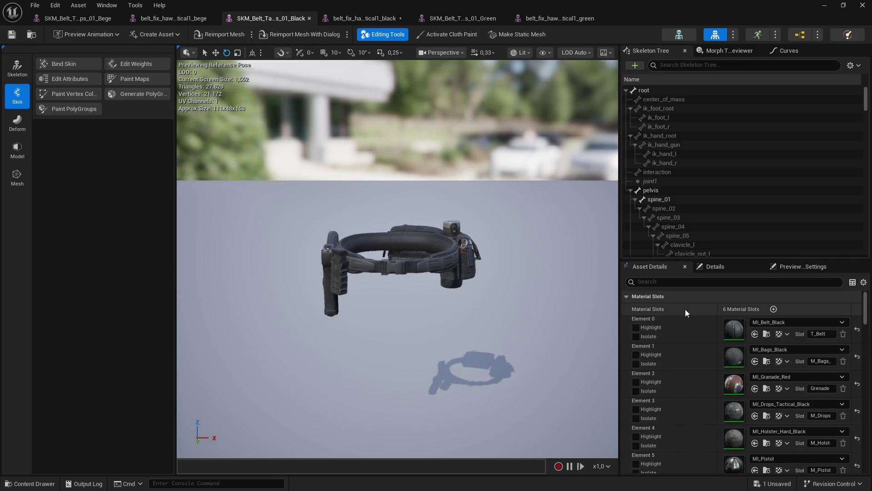
{"action": "left_click", "coordinate": [363, 18]}
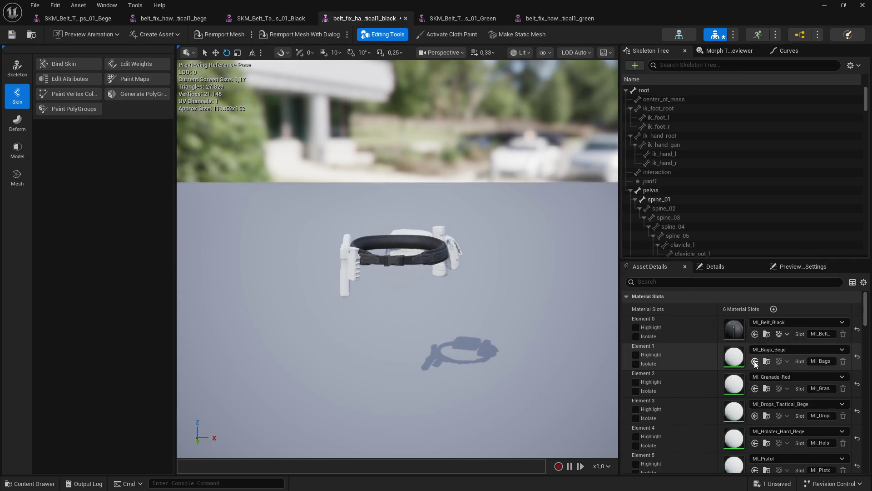
{"action": "left_click", "coordinate": [294, 20]}
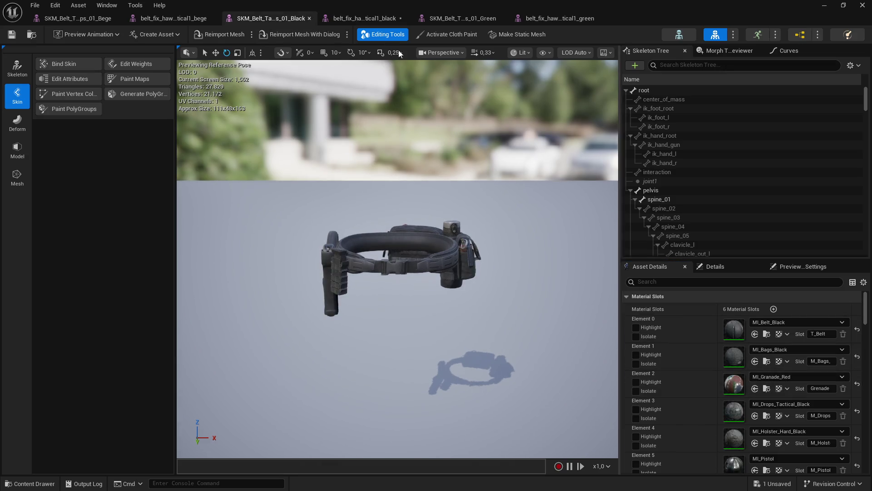
{"action": "left_click", "coordinate": [396, 20]}
Give the black belt's pistol slot the dark MI_Pistol material and save the mesh
{"action": "left_click", "coordinate": [296, 19]}
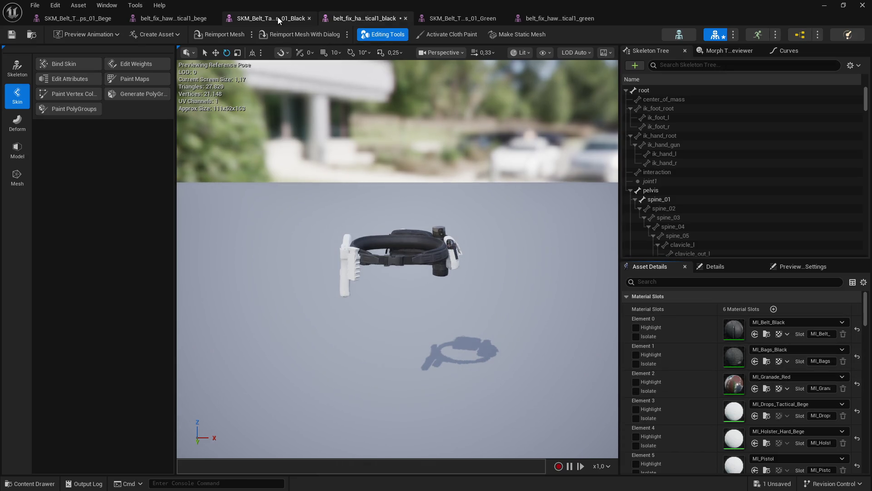
{"action": "left_click", "coordinate": [372, 19]}
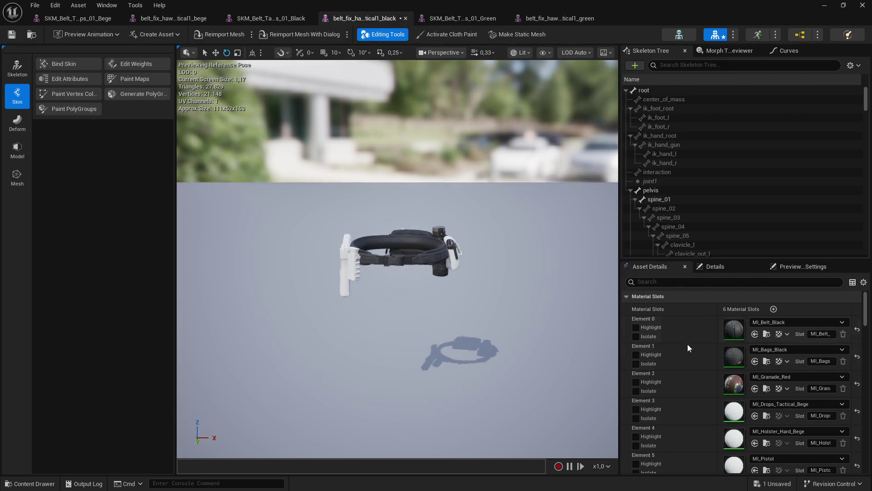
{"action": "scroll", "coordinate": [866, 326], "scroll_direction": "down", "scroll_amount": 2}
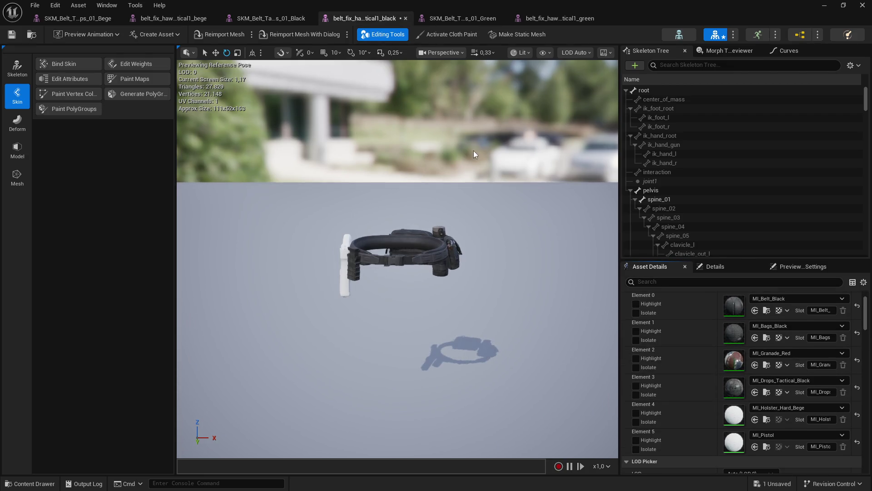
{"action": "left_click", "coordinate": [271, 18]}
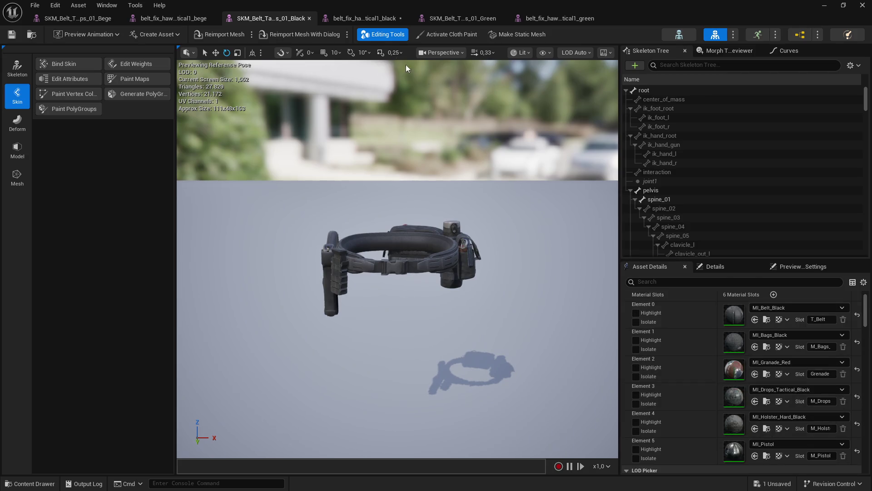
{"action": "left_click", "coordinate": [364, 18]}
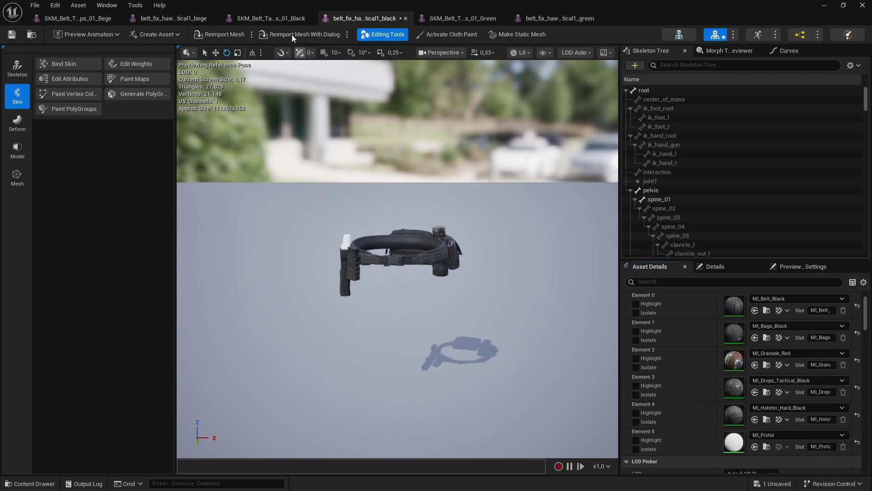
{"action": "left_click", "coordinate": [254, 18]}
{"action": "left_click", "coordinate": [369, 20]}
{"action": "left_click", "coordinate": [756, 446]}
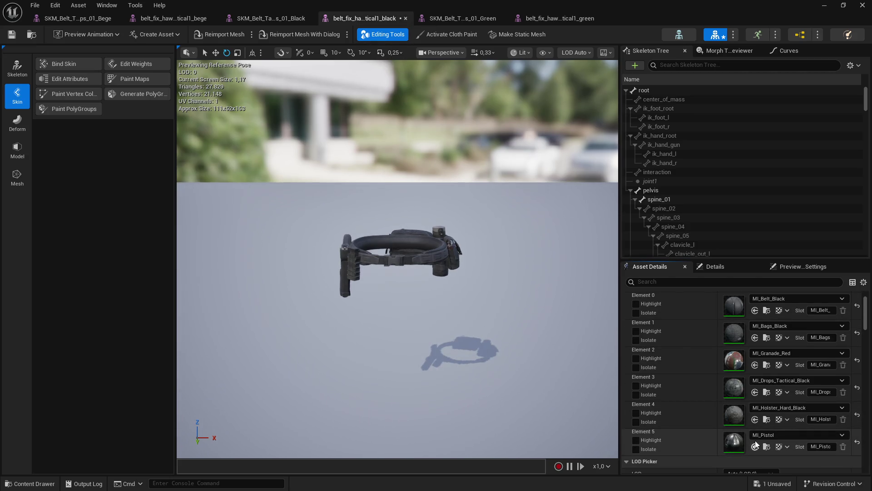
{"action": "left_click", "coordinate": [12, 34]}
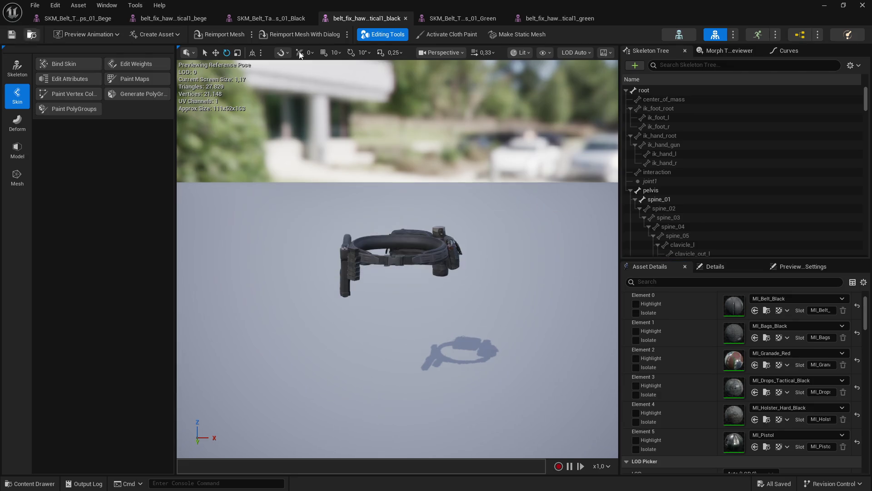
Assign MI_Belt_Green and MI_Bags_Green to the green belt_fix mesh's belt and bags slots
{"action": "left_click", "coordinate": [472, 19]}
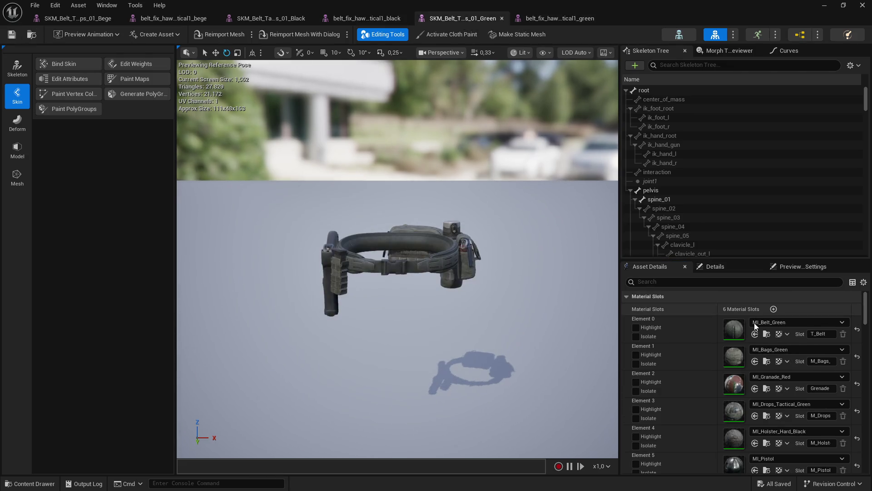
{"action": "left_click", "coordinate": [559, 18]}
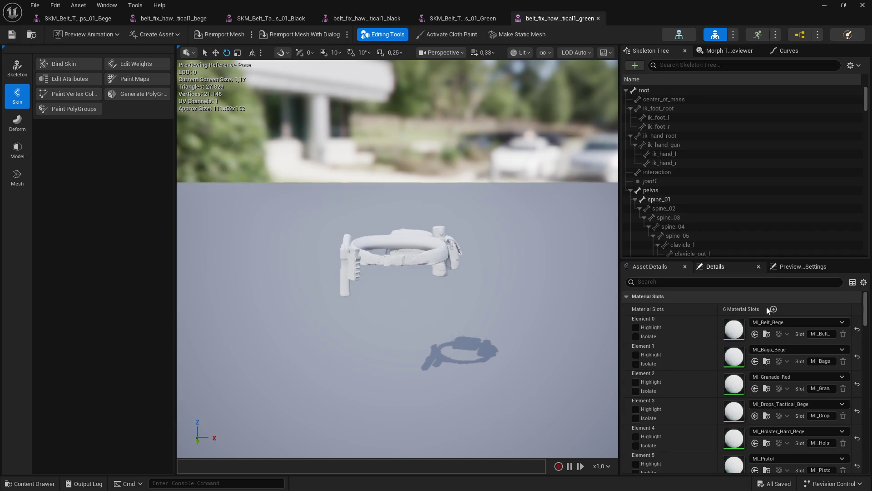
{"action": "left_click", "coordinate": [756, 336]}
{"action": "left_click", "coordinate": [463, 18]}
{"action": "left_click", "coordinate": [765, 363]}
{"action": "left_click", "coordinate": [546, 18]}
{"action": "left_click", "coordinate": [755, 361]}
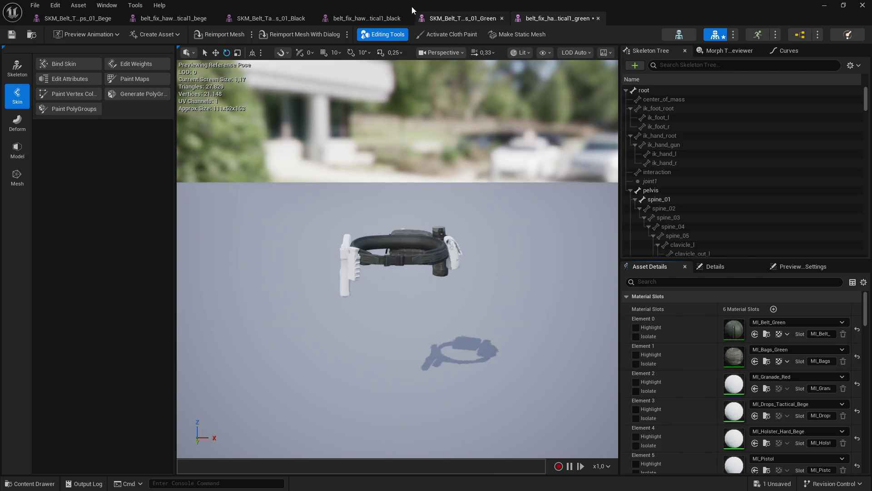
Give element 2 the grenade material, element 3 green drops, and element 4 the dark holster
{"action": "left_click", "coordinate": [755, 388]}
{"action": "left_click", "coordinate": [463, 19]}
{"action": "left_click", "coordinate": [767, 416]}
{"action": "left_click", "coordinate": [554, 19]}
{"action": "left_click", "coordinate": [755, 416]}
{"action": "left_click", "coordinate": [446, 20]}
{"action": "left_click", "coordinate": [767, 443]}
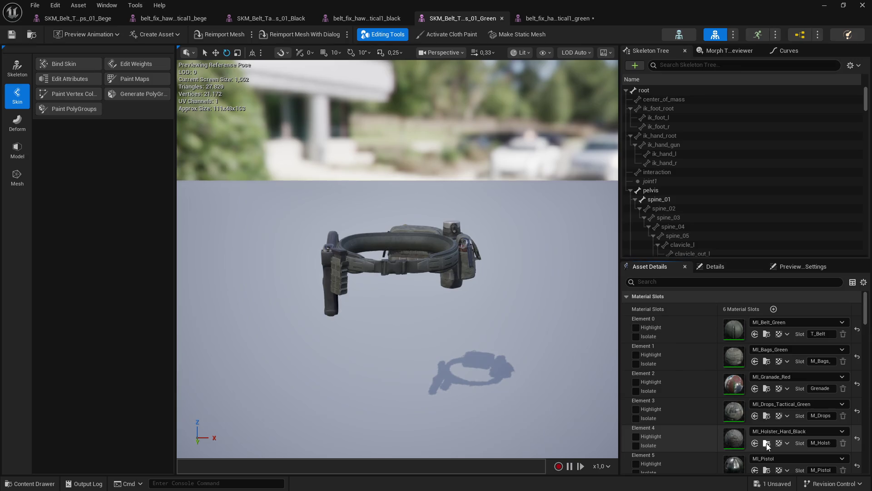
{"action": "left_click", "coordinate": [554, 18]}
{"action": "left_click", "coordinate": [755, 442]}
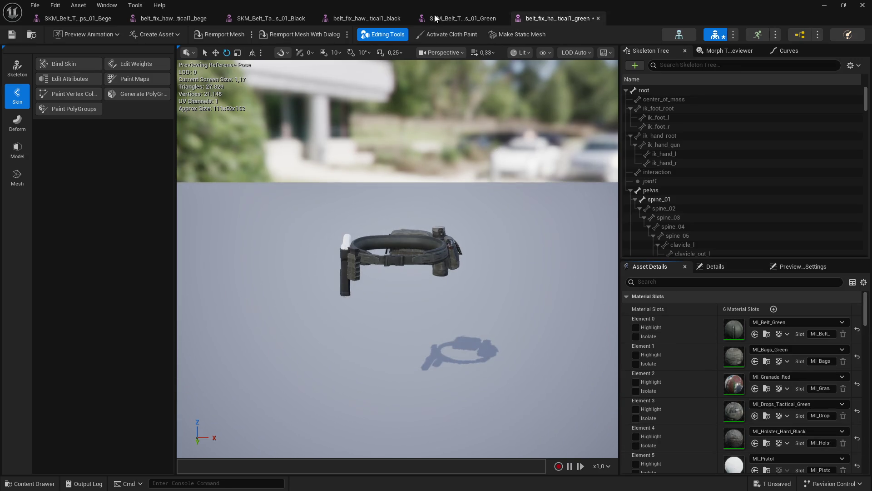
Save the green belt_fix mesh, close the belt editors and return to Junker_Town
{"action": "left_click", "coordinate": [433, 14]}
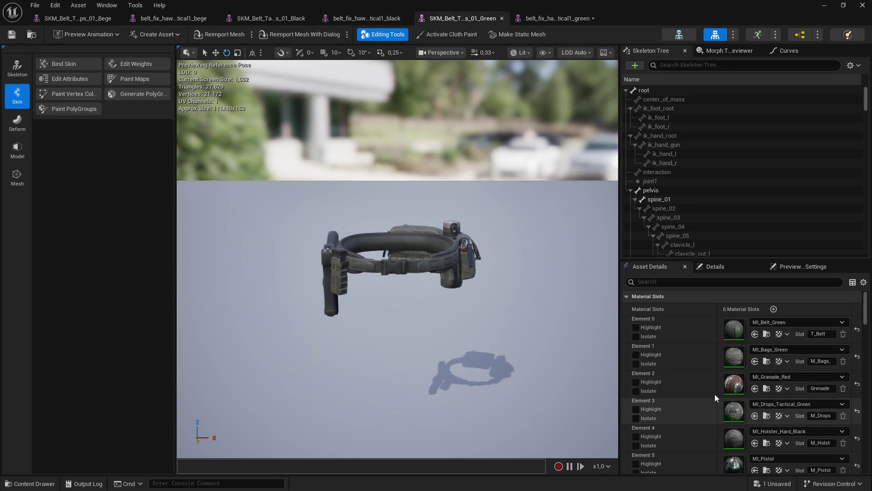
{"action": "scroll", "coordinate": [715, 394], "scroll_direction": "down", "scroll_amount": 1}
{"action": "left_click", "coordinate": [554, 18]}
{"action": "scroll", "coordinate": [757, 456], "scroll_direction": "down", "scroll_amount": 1}
{"action": "left_click", "coordinate": [12, 35]}
{"action": "left_click", "coordinate": [118, 18]}
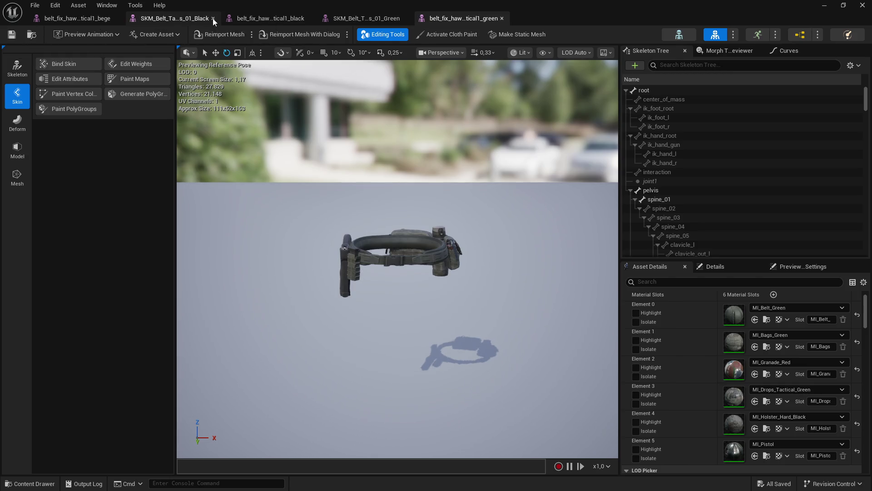
{"action": "left_click", "coordinate": [212, 19]}
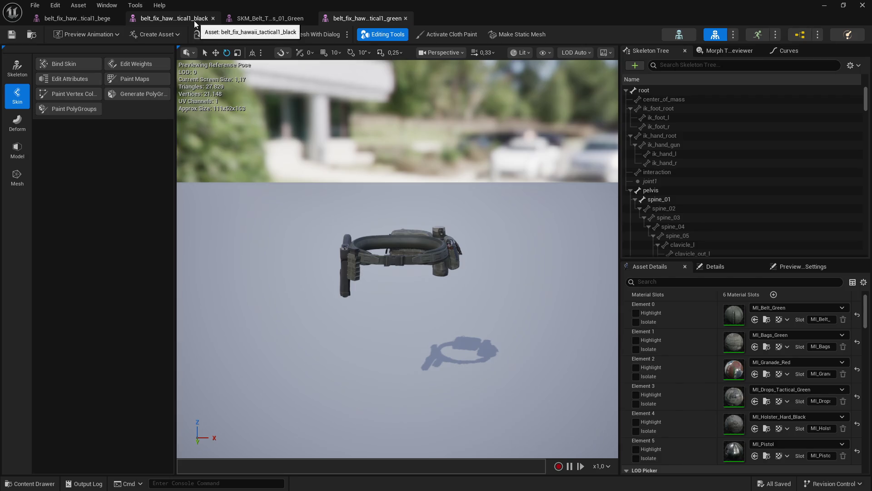
{"action": "left_click", "coordinate": [406, 18]}
{"action": "left_click", "coordinate": [824, 5]}
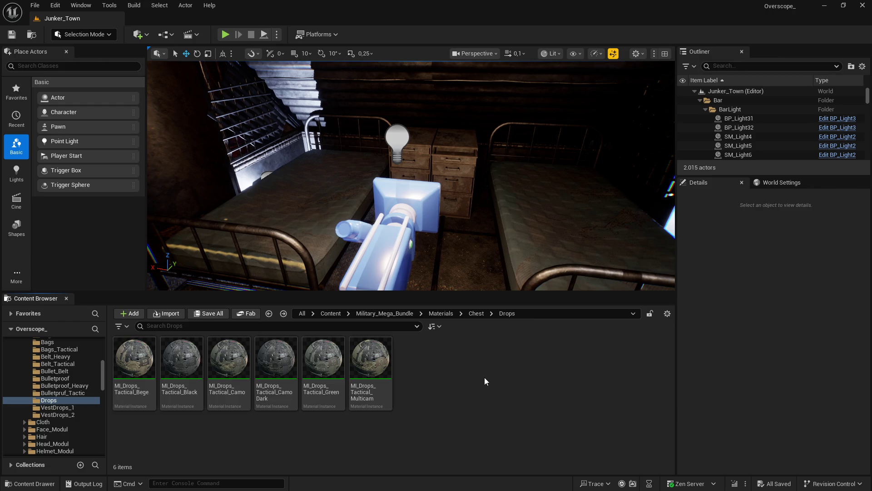
Search the Mesh folder for 'hawaii' and browse to the bege belt mesh's folder
{"action": "left_click", "coordinate": [399, 314]}
{"action": "double_click", "coordinate": [276, 359]}
{"action": "left_click", "coordinate": [210, 326]}
{"action": "type", "text": "hawaii"}
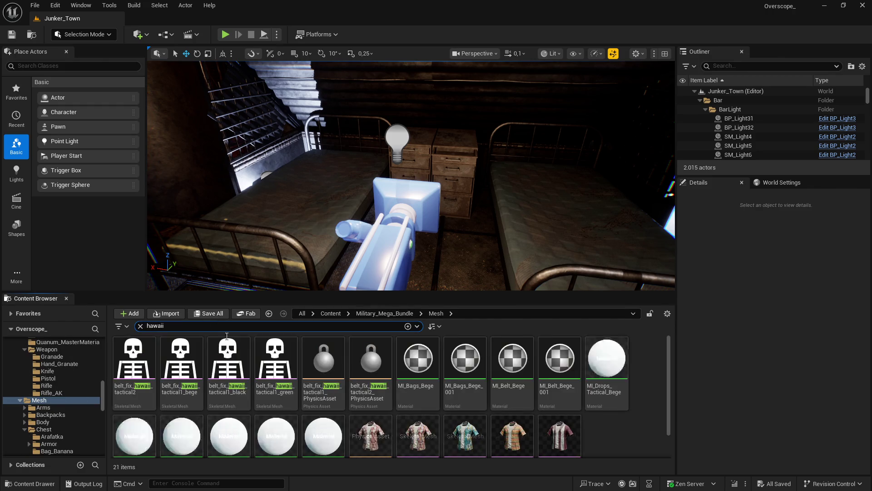
{"action": "right_click", "coordinate": [183, 360]}
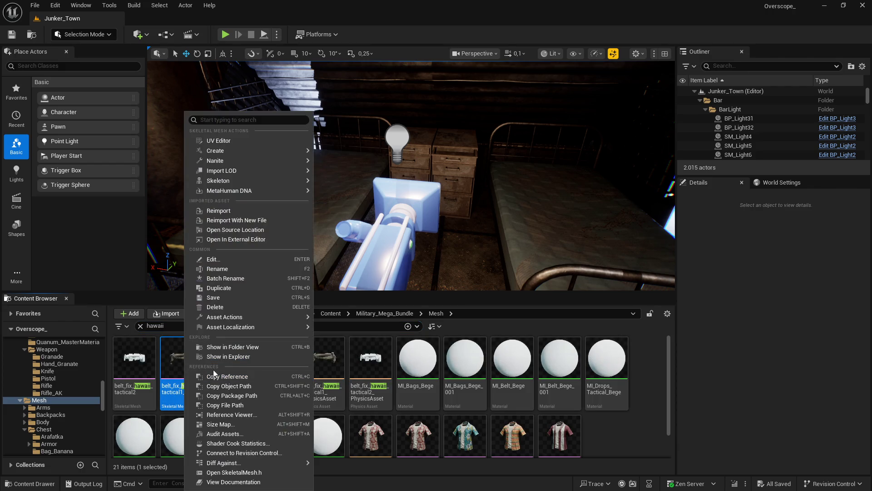
{"action": "left_click", "coordinate": [224, 344]}
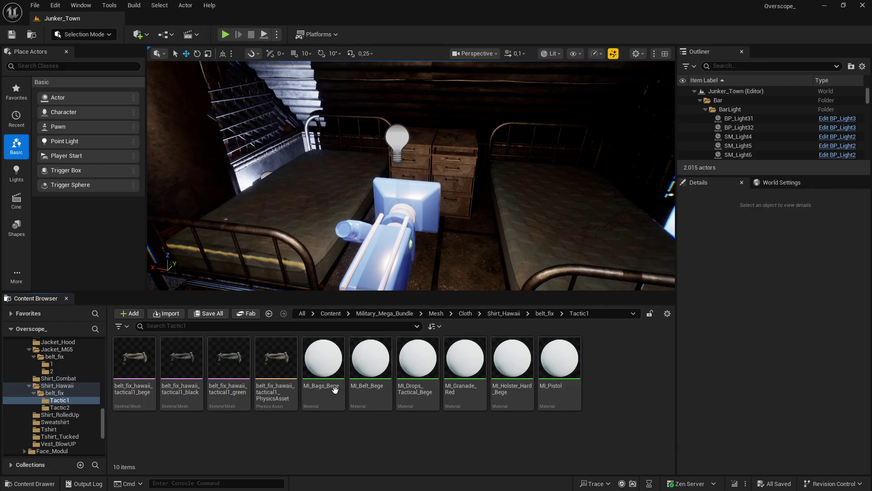
Delete the six leftover bege material instances from the Tactic1 folder
{"action": "left_click", "coordinate": [323, 363]}
{"action": "left_click", "coordinate": [556, 371], "text": "shift"}
{"action": "key", "text": "Delete"}
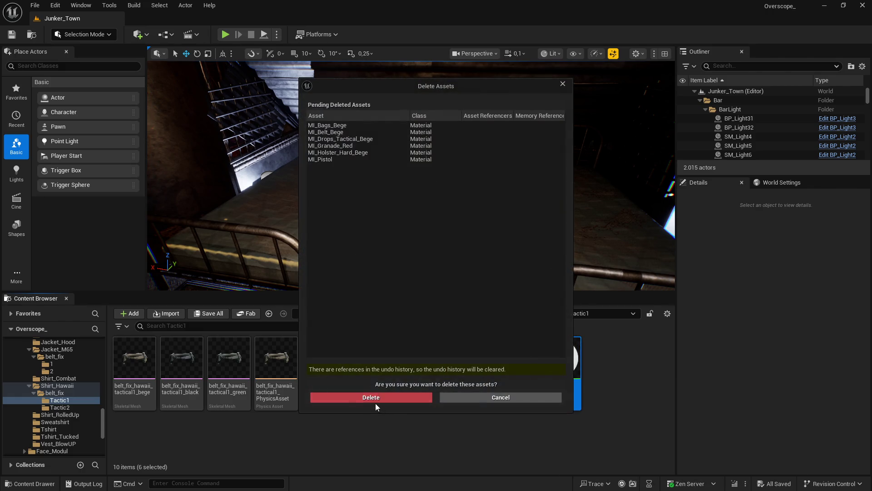
{"action": "left_click", "coordinate": [377, 396]}
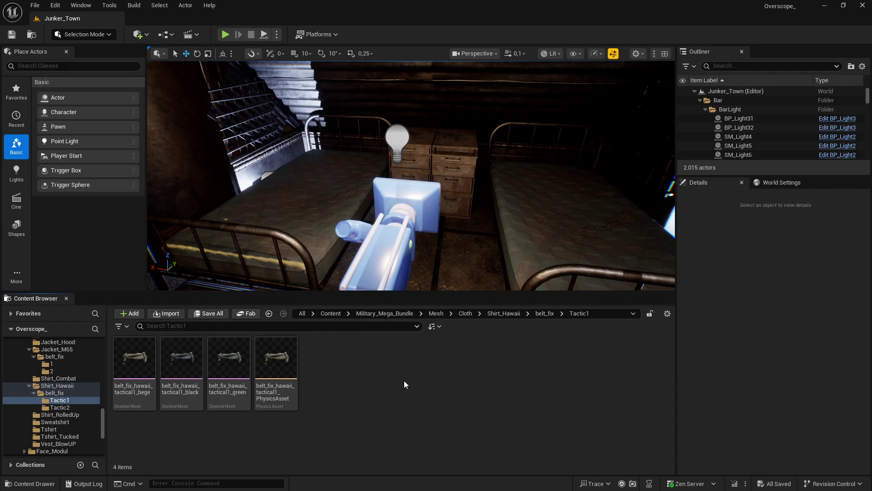
{"action": "left_click", "coordinate": [553, 317]}
In Tactic2, rename the belt mesh to belt_fix_hawaii_tactical2_bege
{"action": "double_click", "coordinate": [181, 359]}
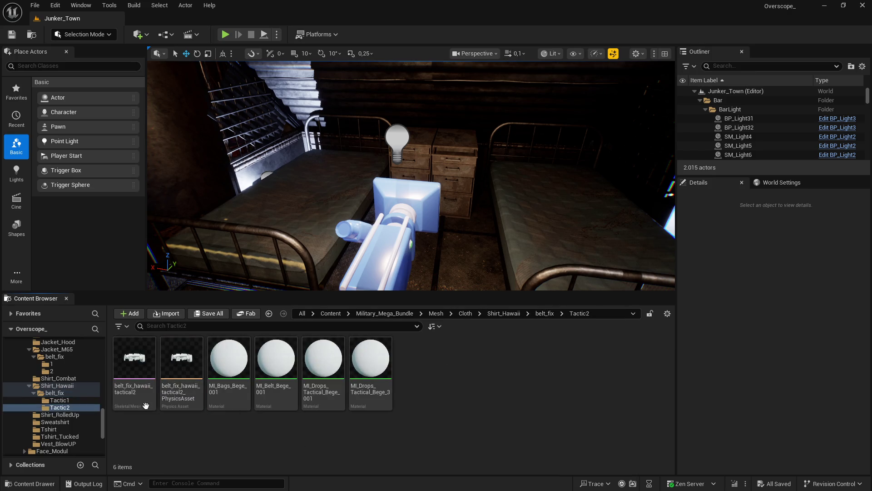
{"action": "key", "text": "BackSpace"}
{"action": "double_click", "coordinate": [135, 359]}
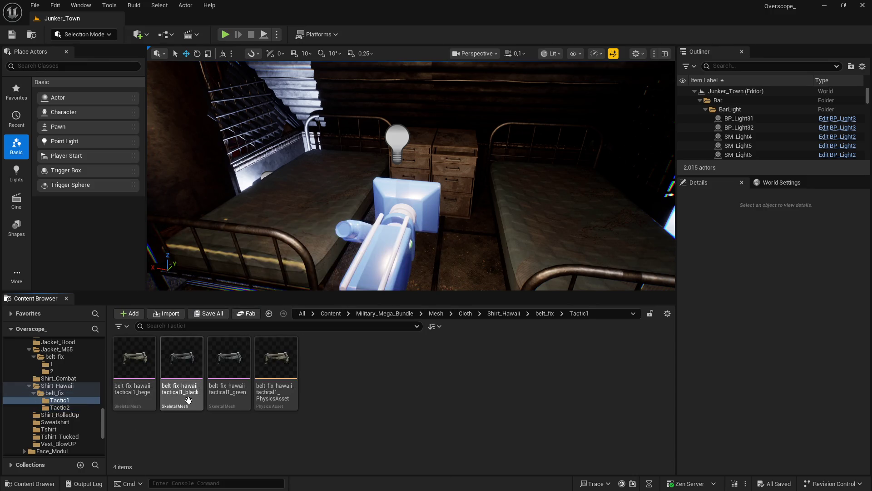
{"action": "key", "text": "BackSpace"}
{"action": "double_click", "coordinate": [178, 363]}
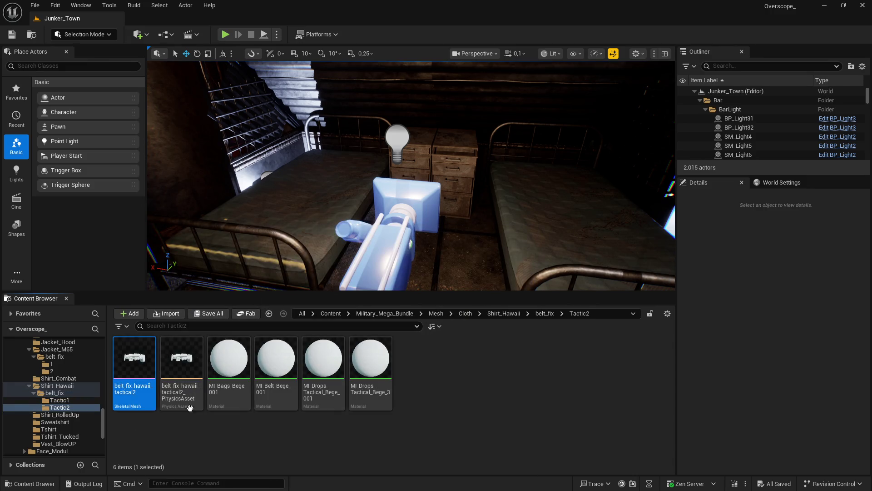
{"action": "right_click", "coordinate": [155, 367]}
{"action": "left_click", "coordinate": [234, 277]}
{"action": "key", "text": "End"}
{"action": "type", "text": "ege"}
{"action": "key", "text": "Return"}
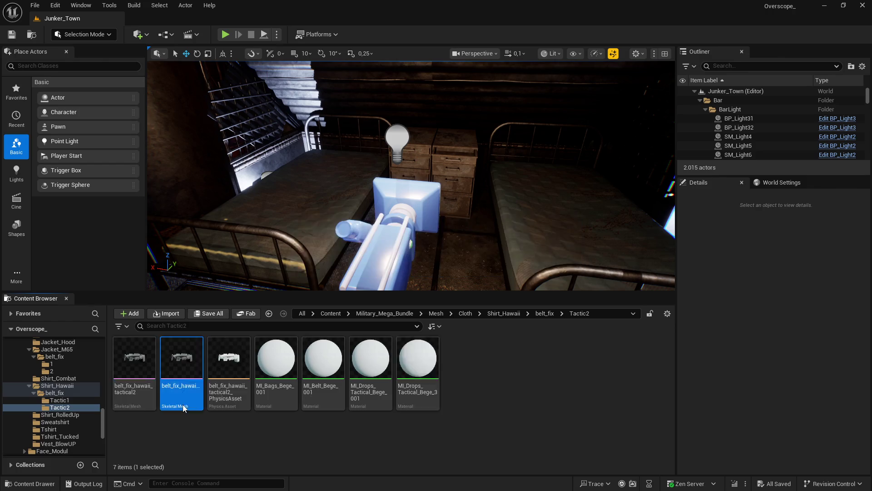
Duplicate the bege mesh and rename the copy belt_fix_hawaii_tactical2_black
{"action": "key", "text": "ctrl+v"}
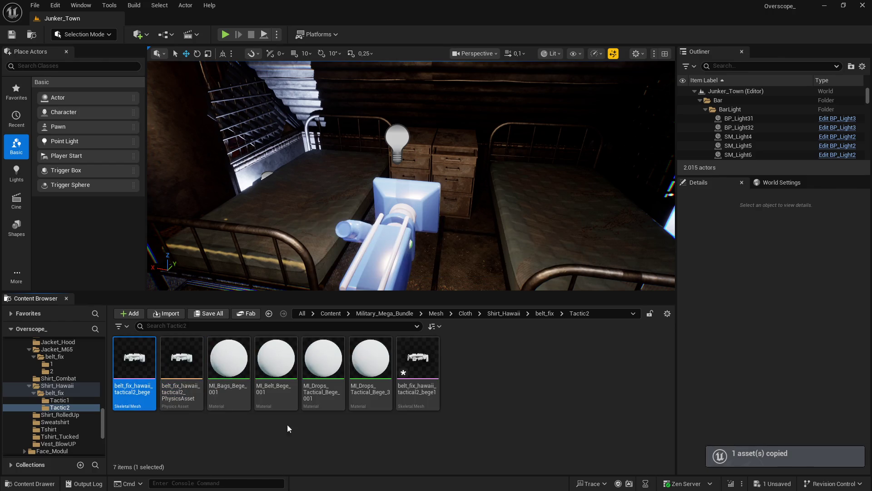
{"action": "right_click", "coordinate": [437, 365]}
{"action": "left_click", "coordinate": [481, 268]}
{"action": "key", "text": "End"}
{"action": "key", "text": "BackSpace"}
{"action": "key", "text": "BackSpace"}
{"action": "key", "text": "BackSpace"}
{"action": "key", "text": "BackSpace"}
{"action": "type", "text": "lac"}
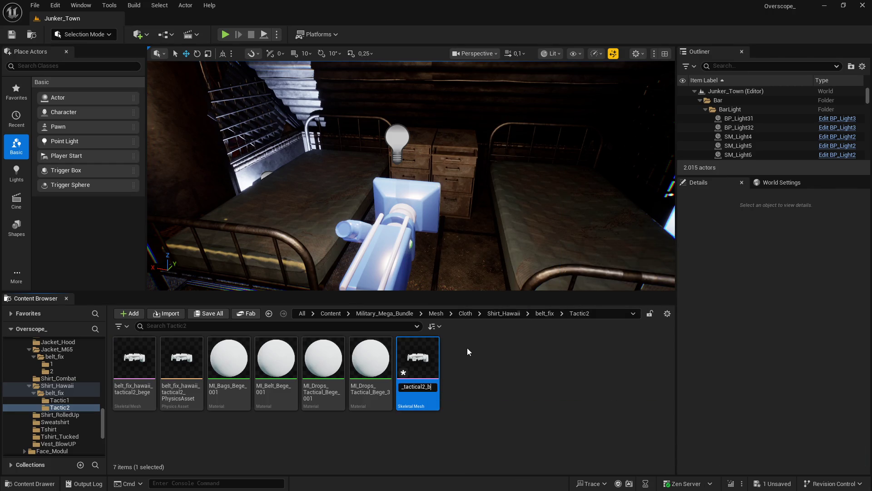
{"action": "type", "text": "k"}
{"action": "key", "text": "Return"}
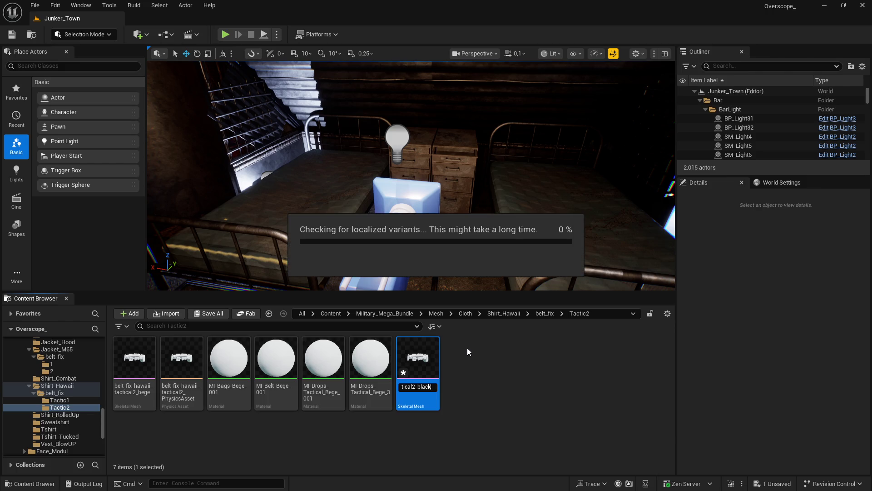
Make another copy and rename it belt_fix_hawaii_tactical2_green
{"action": "left_click_drag", "start_coordinate": [182, 358], "coordinate": [475, 356]}
{"action": "right_click", "coordinate": [475, 356]}
{"action": "left_click", "coordinate": [509, 268]}
{"action": "key", "text": "BackSpace"}
{"action": "key", "text": "BackSpace"}
{"action": "key", "text": "BackSpace"}
{"action": "key", "text": "BackSpace"}
{"action": "type", "text": "gre"}
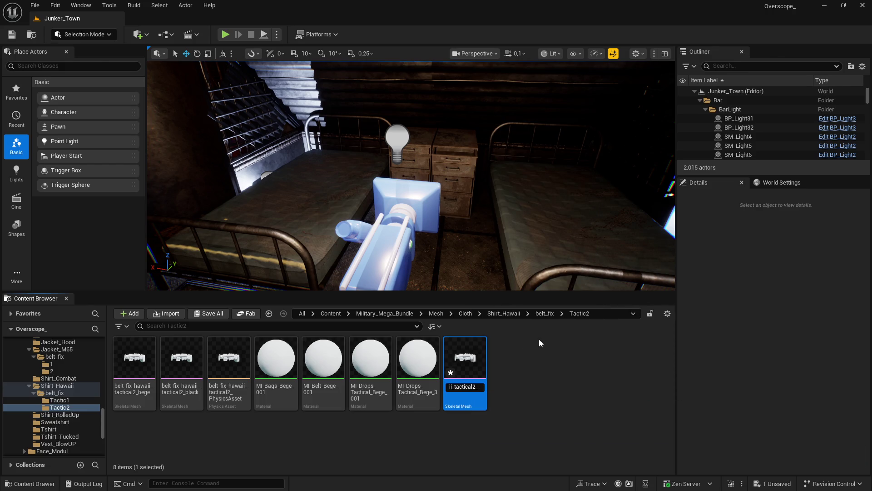
{"action": "type", "text": "en"}
{"action": "key", "text": "Return"}
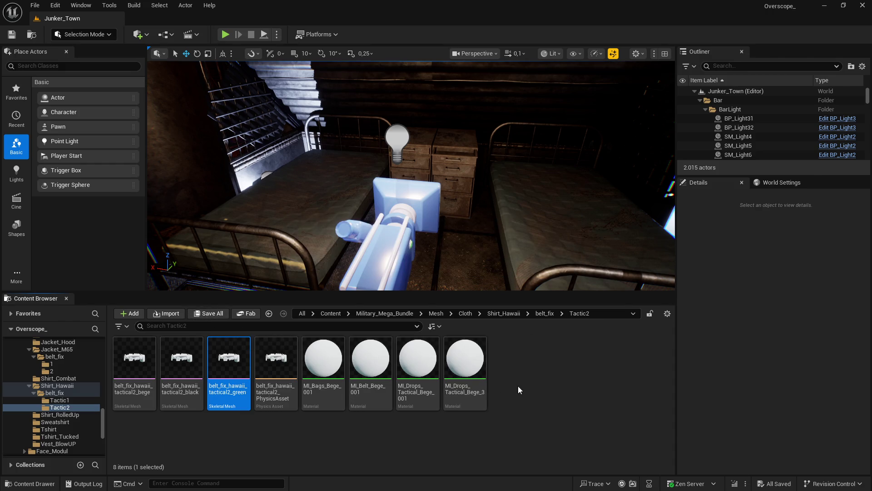
{"action": "left_click", "coordinate": [554, 381]}
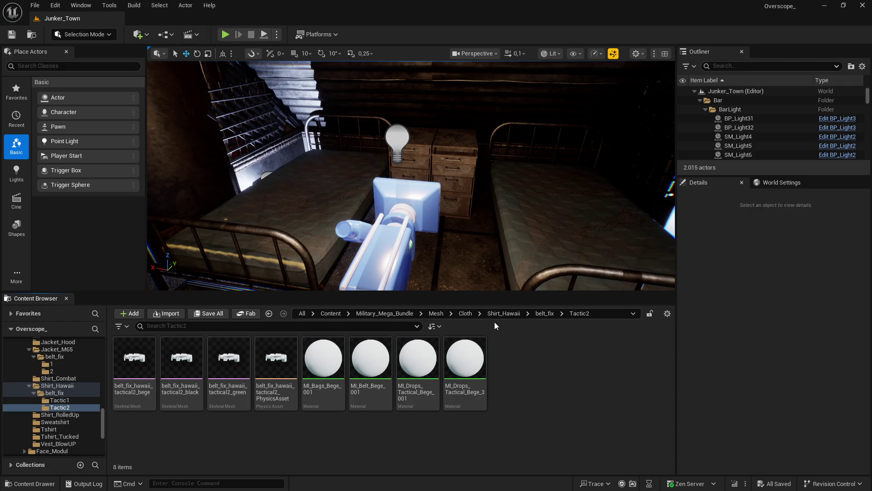
Search the whole Content folder for 'belt'
{"action": "left_click", "coordinate": [330, 313]}
{"action": "left_click", "coordinate": [317, 325]}
{"action": "type", "text": "belt"}
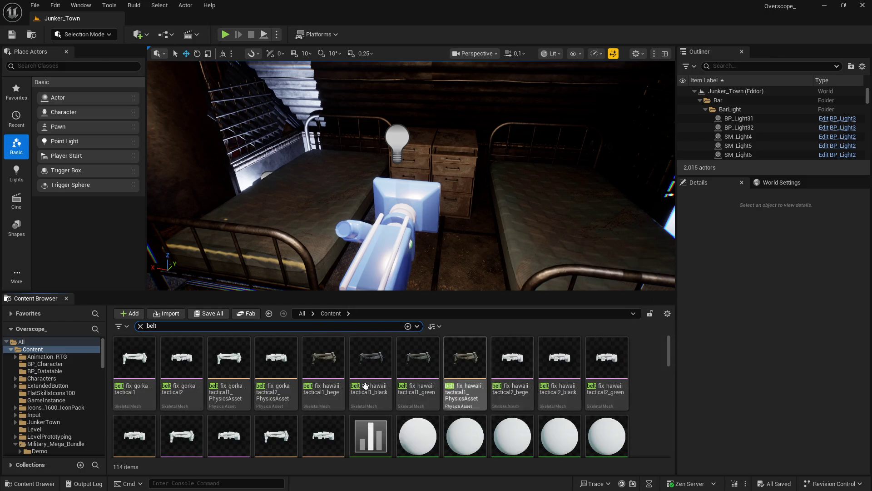
Locate the M65 tactical1 belt mesh in its folder and rename it belt_fix_m65_tactical1_bege
{"action": "scroll", "coordinate": [357, 384], "scroll_direction": "down", "scroll_amount": 1}
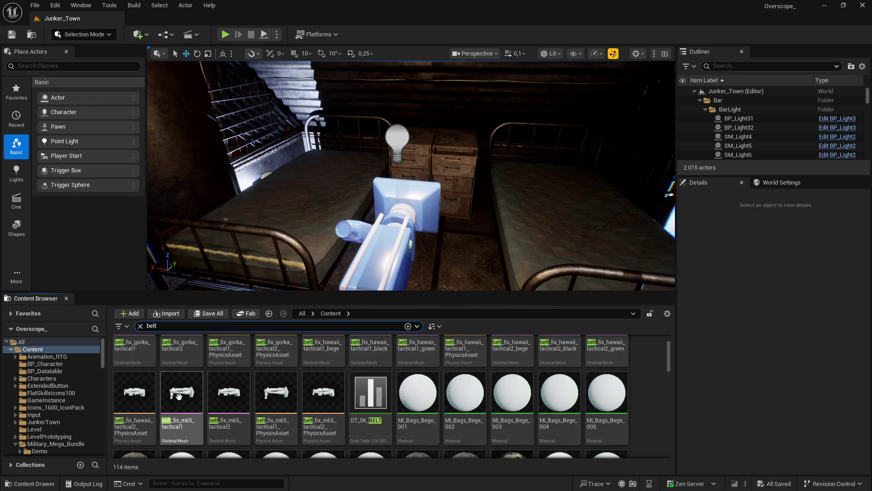
{"action": "right_click", "coordinate": [182, 397]}
{"action": "left_click", "coordinate": [229, 248]}
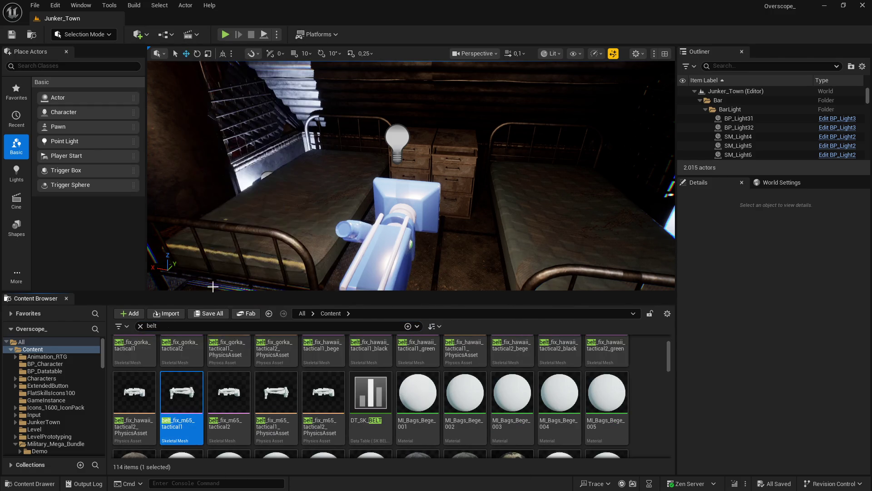
{"action": "left_click", "coordinate": [136, 365]}
{"action": "right_click", "coordinate": [143, 366]}
{"action": "left_click", "coordinate": [184, 270]}
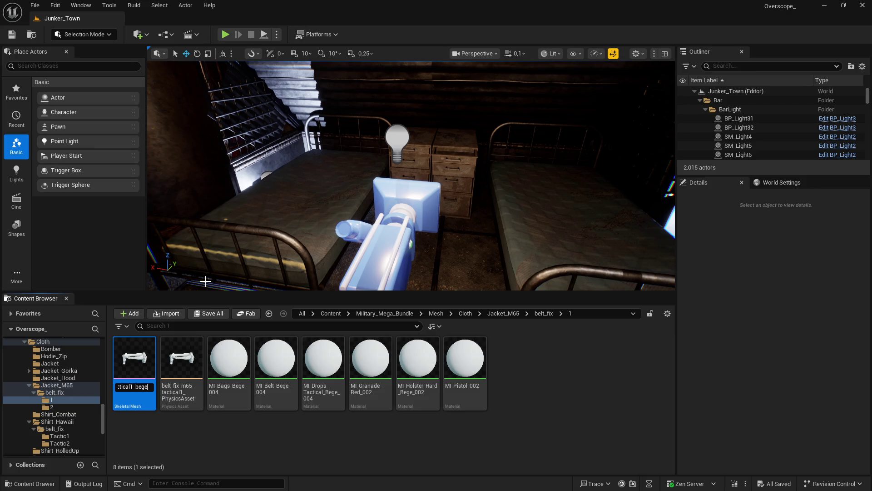
{"action": "key", "text": "Return"}
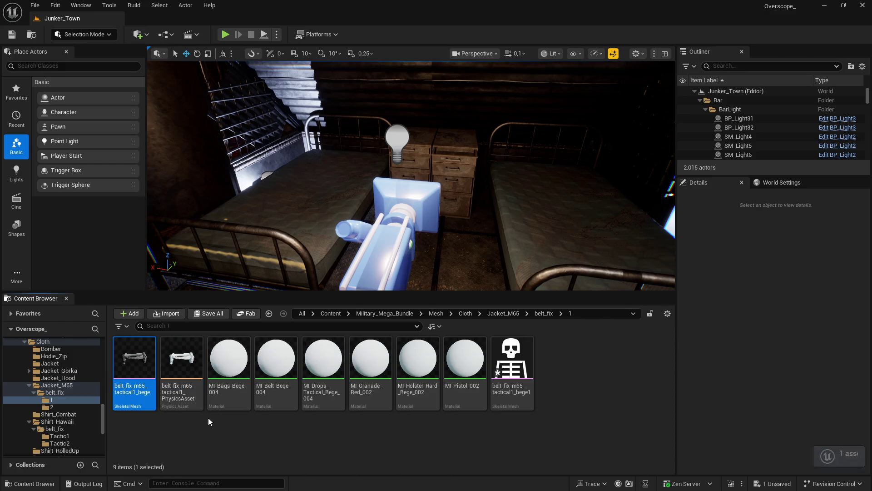
Rename the bege1 copy to belt_fix_m65_tactical1_black
{"action": "right_click", "coordinate": [517, 359]}
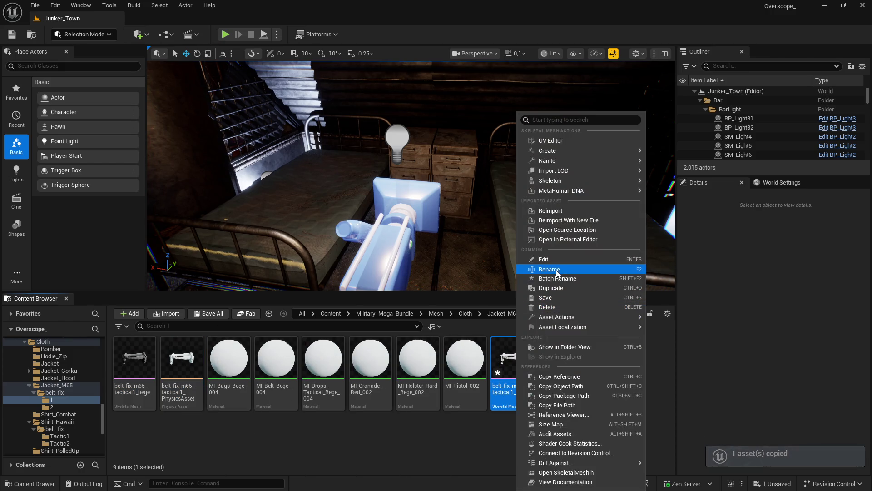
{"action": "left_click", "coordinate": [557, 269]}
{"action": "key", "text": "BackSpace"}
{"action": "key", "text": "BackSpace"}
{"action": "key", "text": "BackSpace"}
{"action": "type", "text": "black"}
{"action": "key", "text": "Return"}
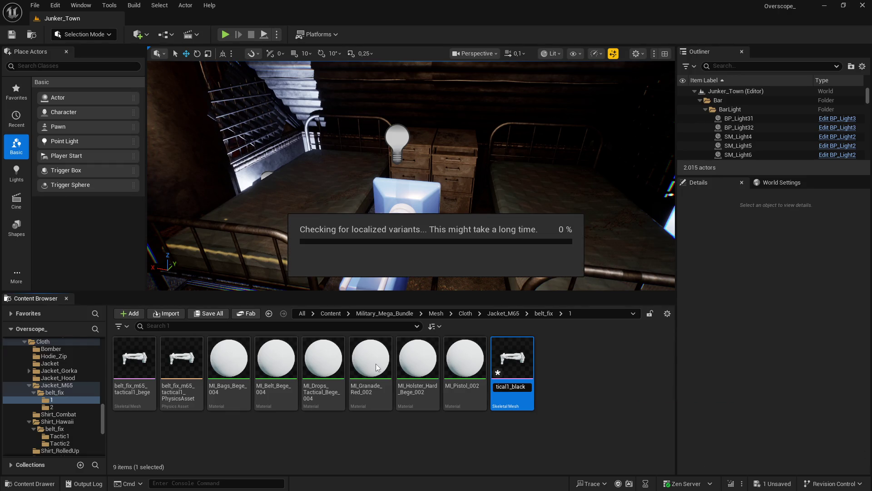
Duplicate the black mesh and begin renaming the resulting black1 copy
{"action": "key", "text": "ctrl+c"}
{"action": "key", "text": "ctrl+v"}
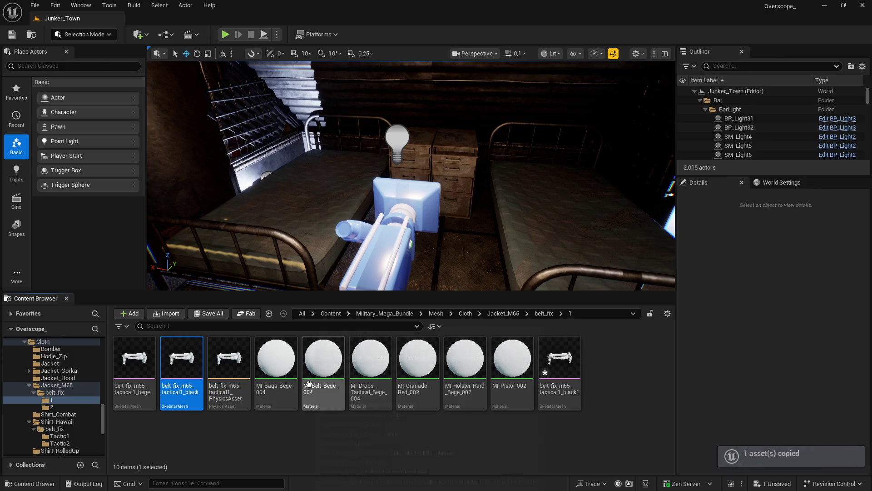
{"action": "right_click", "coordinate": [564, 359]}
{"action": "left_click", "coordinate": [590, 275]}
{"action": "key", "text": "BackSpace"}
{"action": "key", "text": "BackSpace"}
{"action": "key", "text": "BackSpace"}
{"action": "key", "text": "BackSpace"}
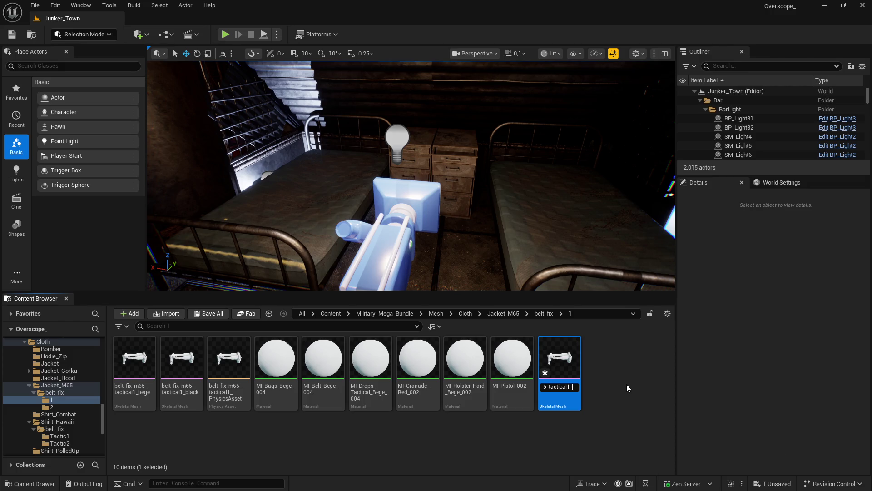
Name the copy belt_fix_m65_tactical1_green and open the bege, black and green meshes in the mesh editor
{"action": "type", "text": "green"}
{"action": "key", "text": "Return"}
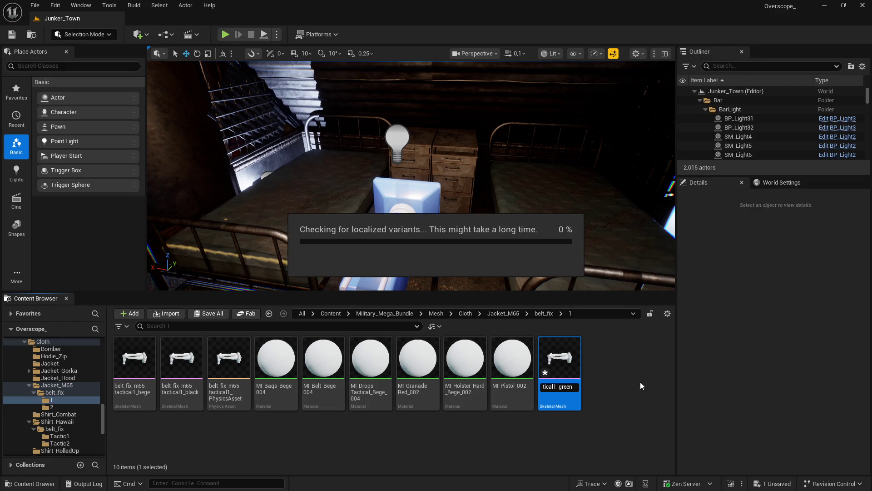
{"action": "left_click", "coordinate": [135, 359]}
{"action": "double_click", "coordinate": [136, 359]}
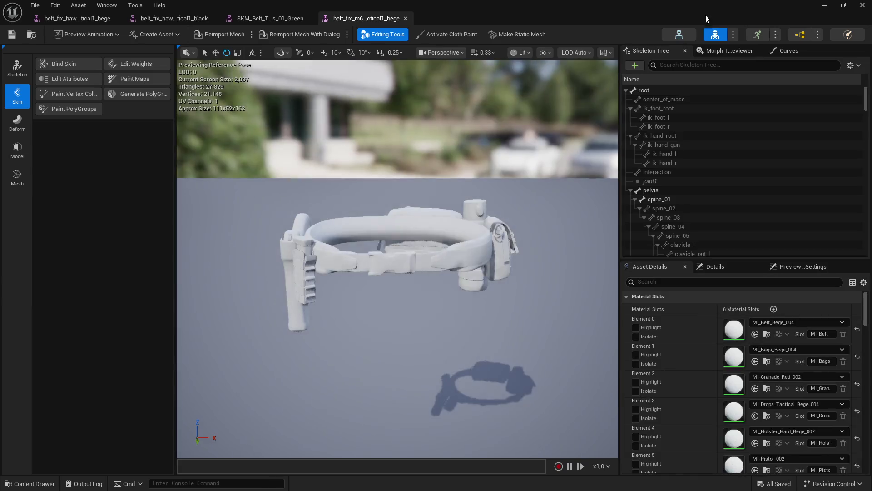
{"action": "double_click", "coordinate": [700, 17]}
{"action": "left_click", "coordinate": [181, 359]}
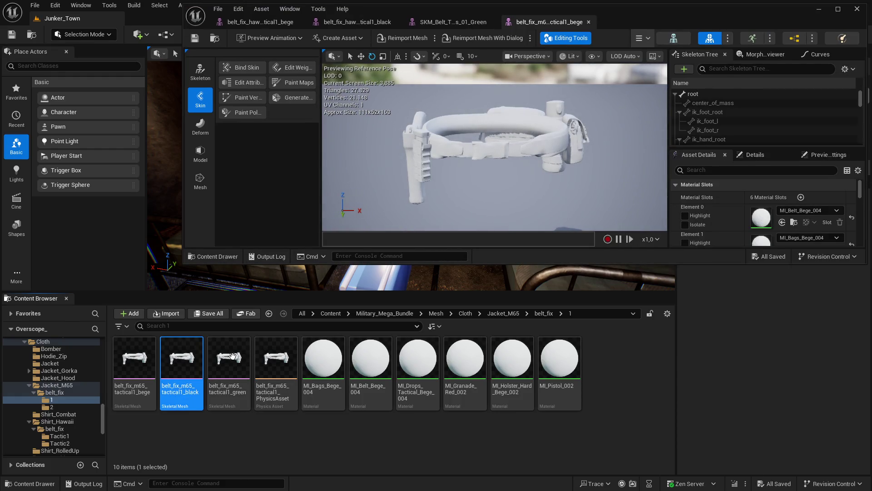
{"action": "left_click", "coordinate": [229, 362]}
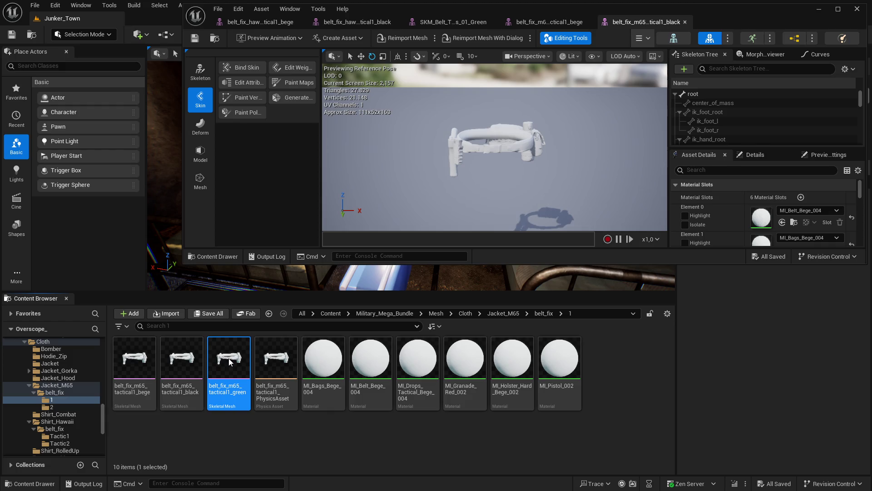
{"action": "double_click", "coordinate": [230, 362]}
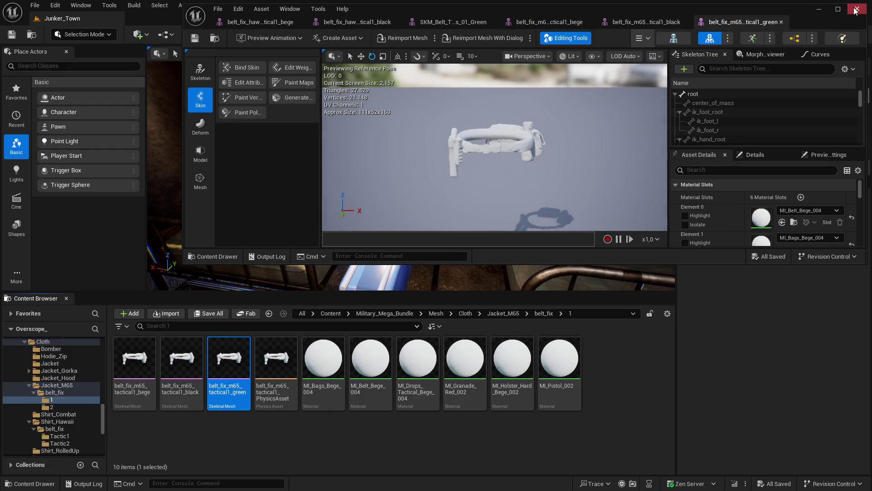
{"action": "left_click", "coordinate": [839, 9]}
Place the M65 tabs beside their Hawaii references and match the bege belt material
{"action": "left_click_drag", "start_coordinate": [380, 20], "coordinate": [185, 20]}
{"action": "mouse_move", "coordinate": [468, 19]}
{"action": "left_mouse_down"}
{"action": "mouse_move", "coordinate": [473, 25]}
{"action": "mouse_move", "coordinate": [373, 19]}
{"action": "left_mouse_up"}
{"action": "left_click", "coordinate": [93, 17]}
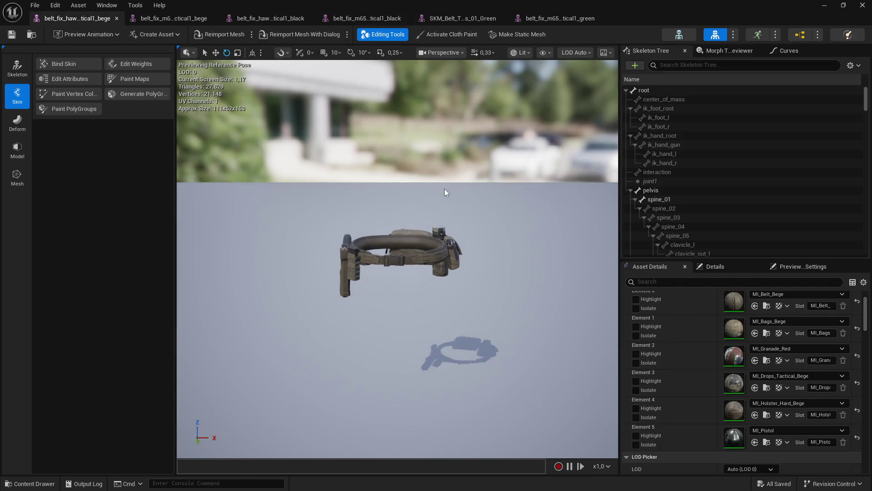
{"action": "left_click", "coordinate": [173, 18]}
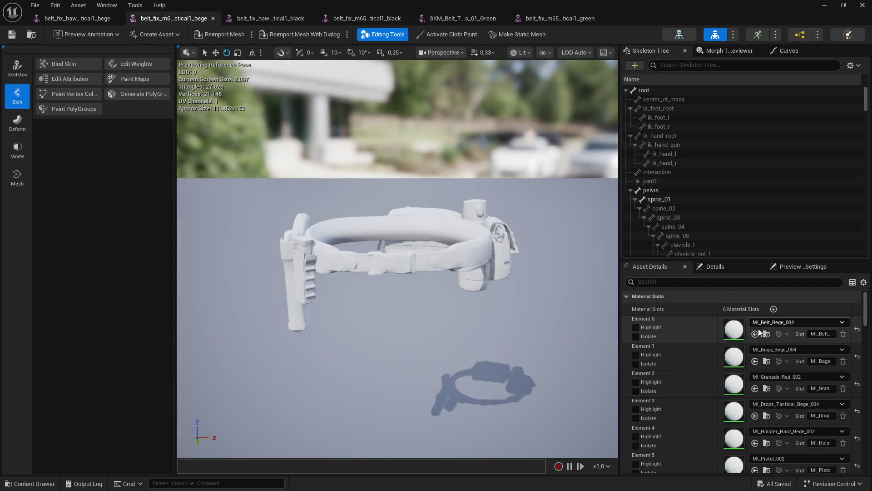
{"action": "left_click", "coordinate": [87, 24]}
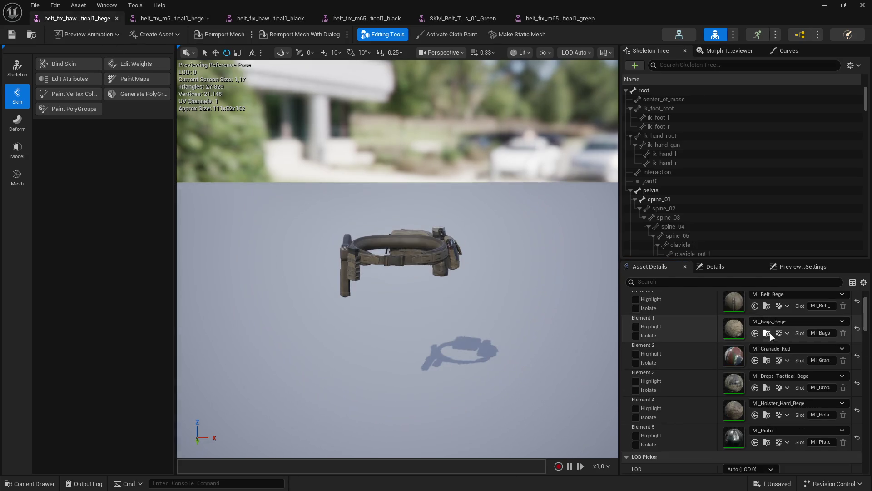
{"action": "left_click", "coordinate": [179, 17]}
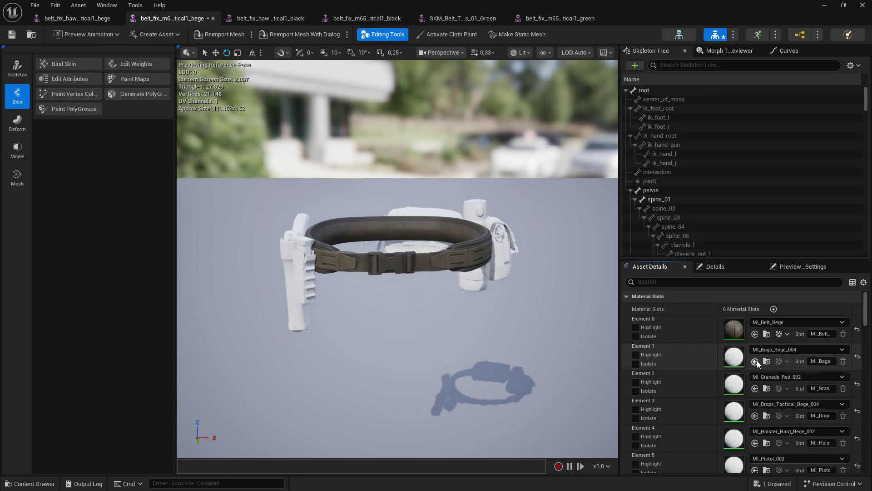
Give the M65 bege mesh MI_Bags_Bege, MI_Granade_Red and MI_Drops_Tactical_Bege
{"action": "left_click", "coordinate": [70, 22]}
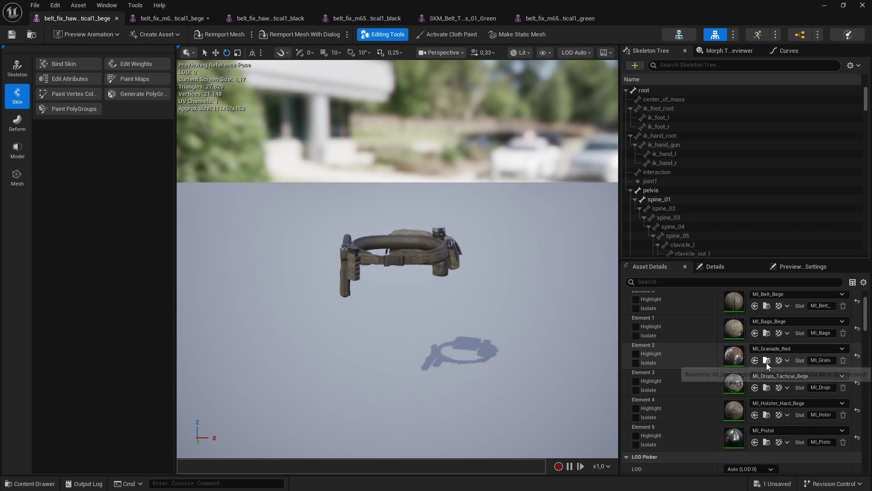
{"action": "left_click", "coordinate": [195, 19]}
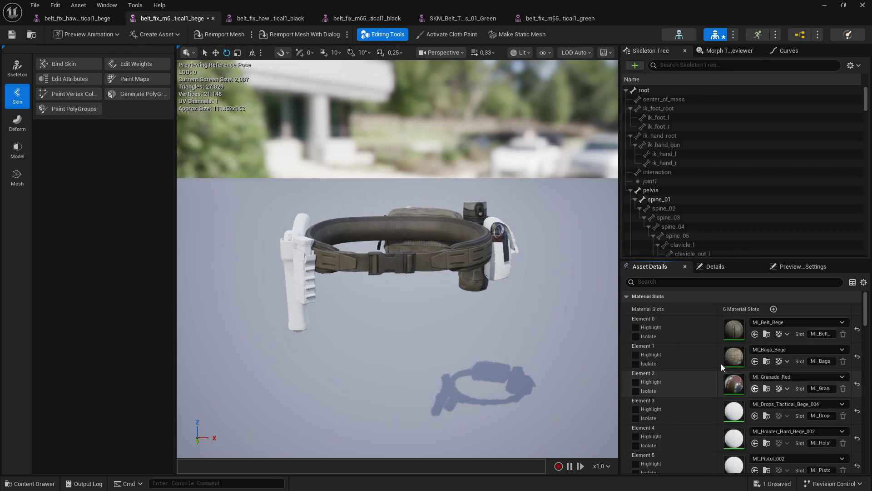
{"action": "left_click", "coordinate": [98, 26]}
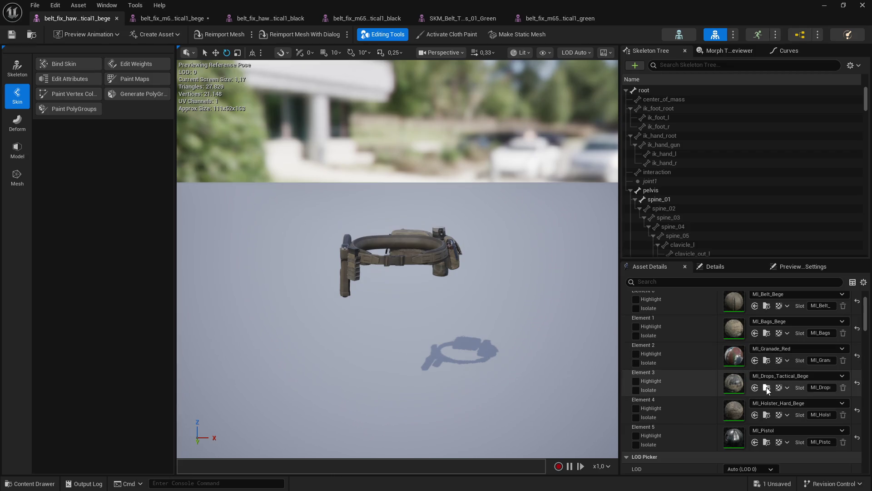
{"action": "key", "text": "ctrl+Tab"}
{"action": "left_click", "coordinate": [754, 416]}
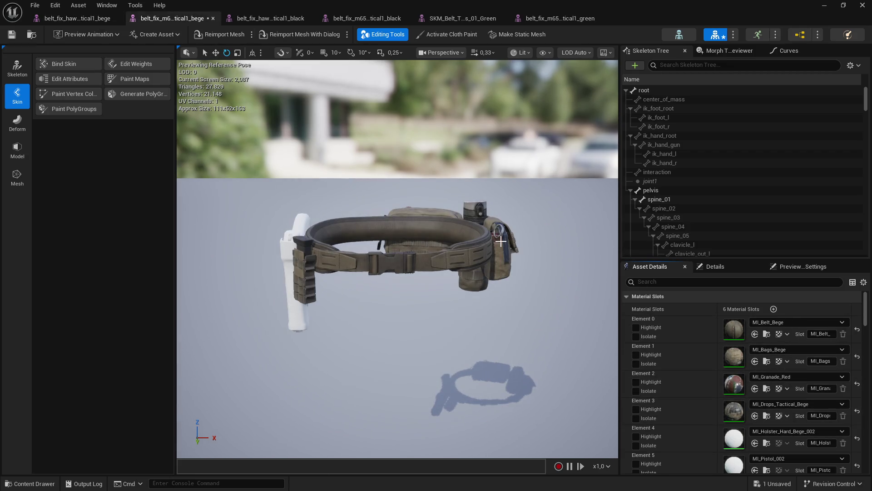
Assign MI_Holster_Hard_Bege and MI_Pistol, then save and close the M65 bege mesh
{"action": "left_click", "coordinate": [78, 18]}
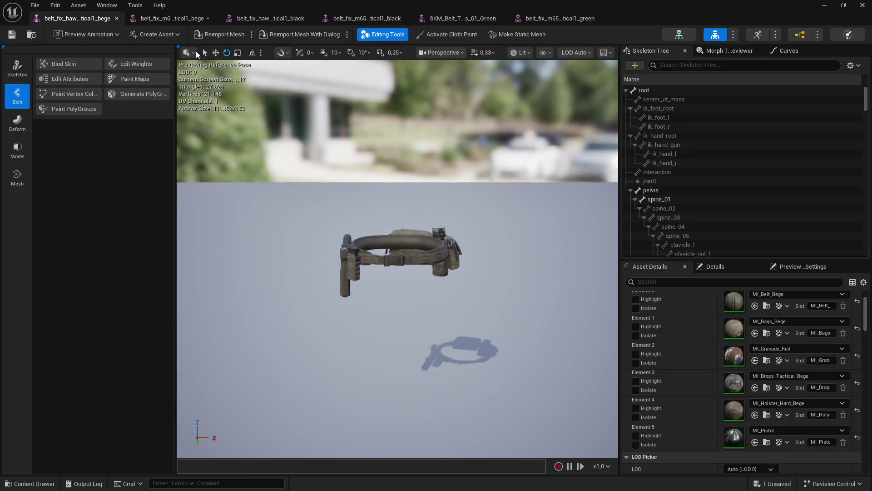
{"action": "left_click", "coordinate": [173, 18]}
{"action": "left_click", "coordinate": [755, 443]}
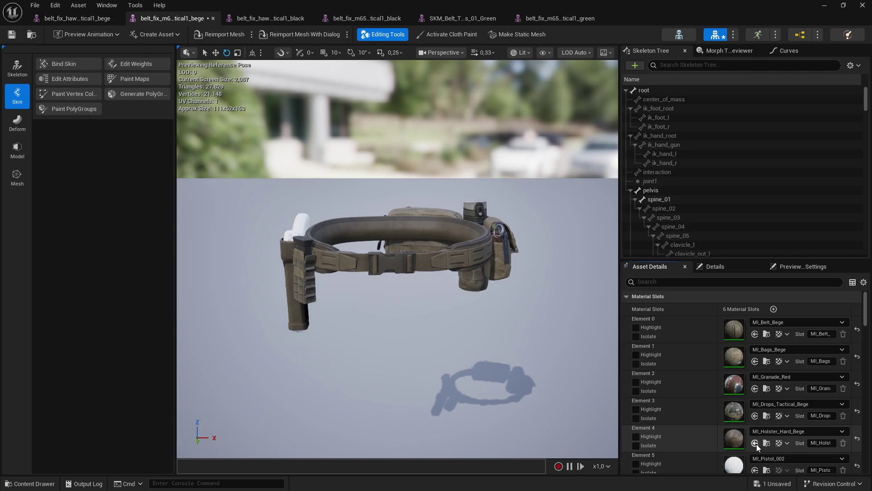
{"action": "scroll", "coordinate": [702, 410], "scroll_direction": "down", "scroll_amount": 1}
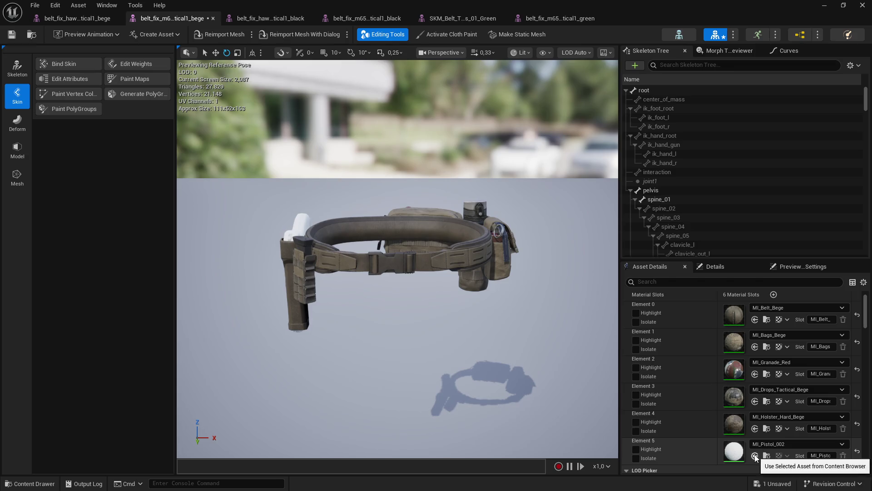
{"action": "left_click", "coordinate": [754, 455]}
{"action": "key", "text": "ctrl+s"}
{"action": "left_click", "coordinate": [214, 18]}
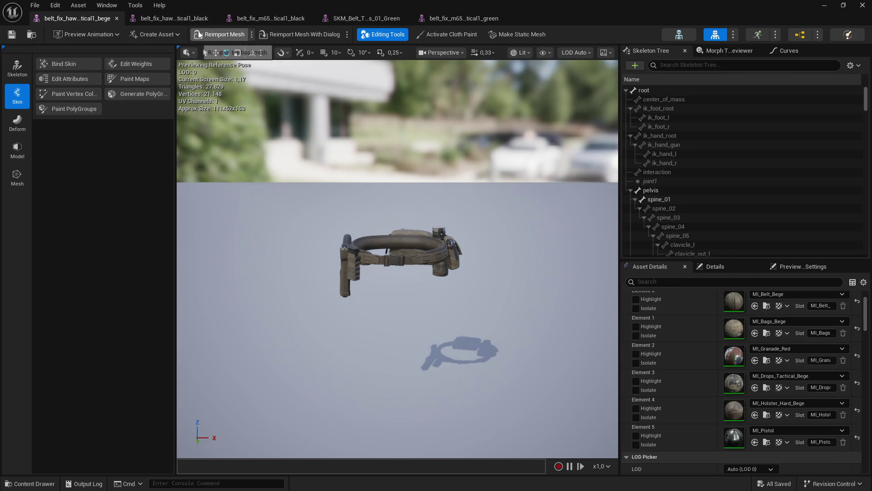
Match the M65 black mesh's material slots to the Hawaii black belt's materials
{"action": "left_click", "coordinate": [192, 19]}
{"action": "left_click", "coordinate": [252, 19]}
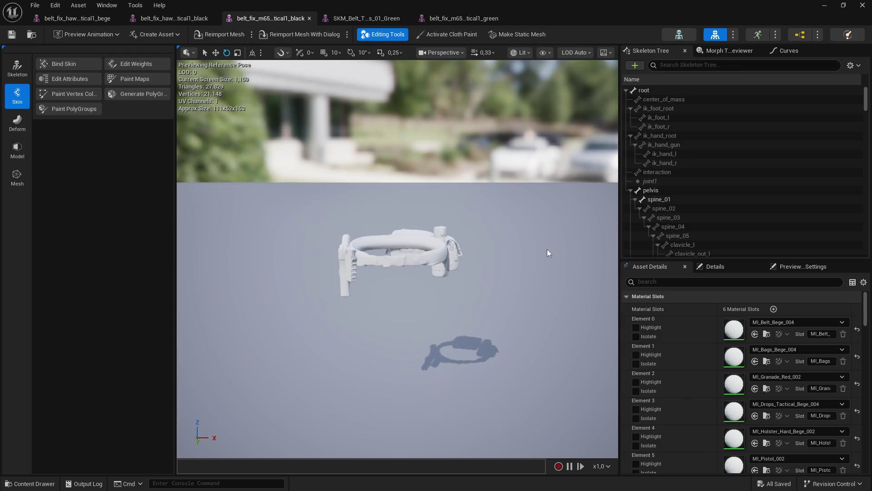
{"action": "left_click", "coordinate": [174, 18]}
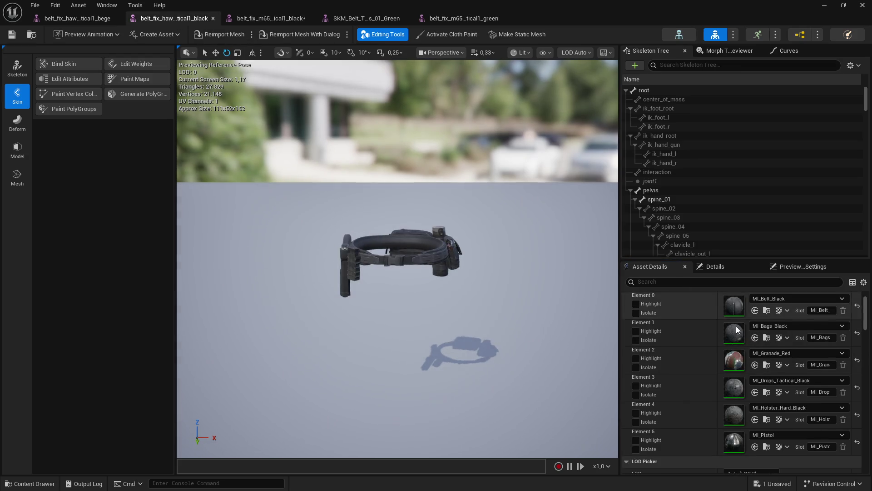
{"action": "left_click", "coordinate": [268, 18]}
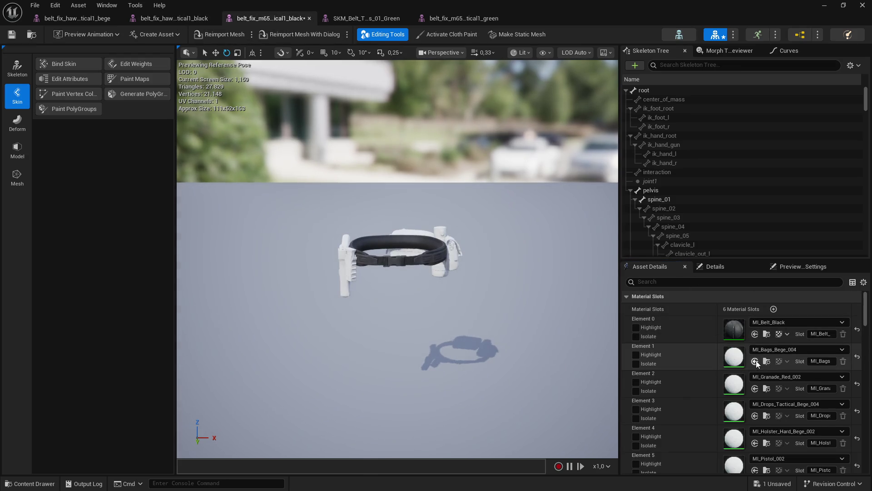
{"action": "left_click", "coordinate": [174, 19]}
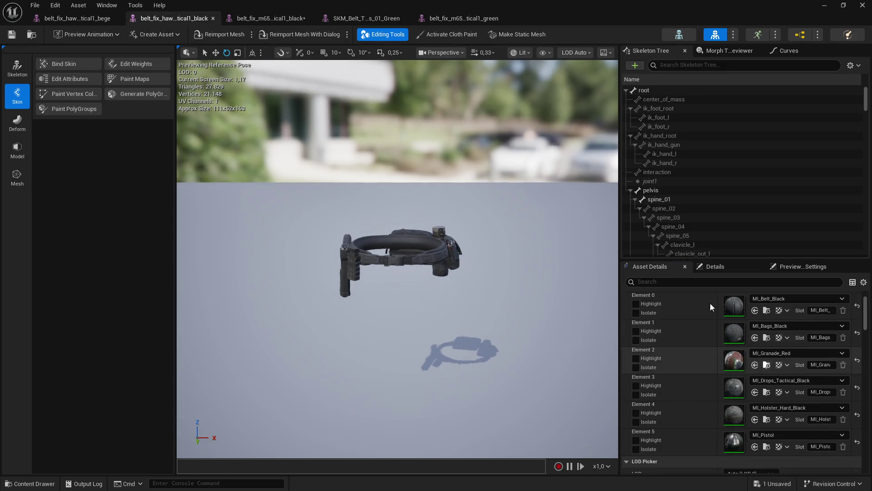
{"action": "key", "text": "ctrl+Tab"}
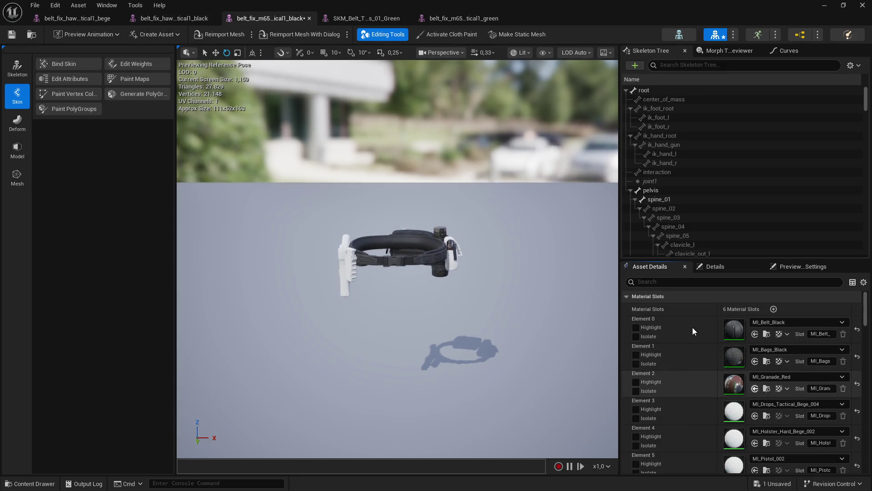
{"action": "left_click", "coordinate": [174, 18]}
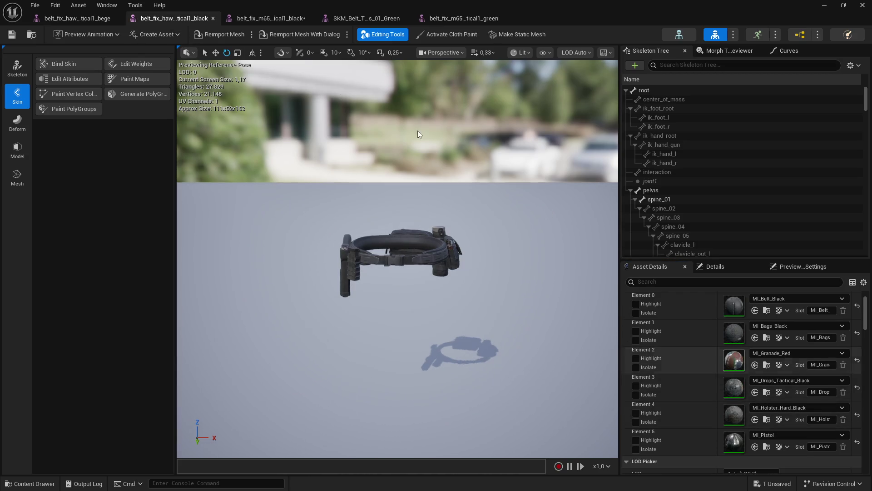
{"action": "key", "text": "ctrl+Tab"}
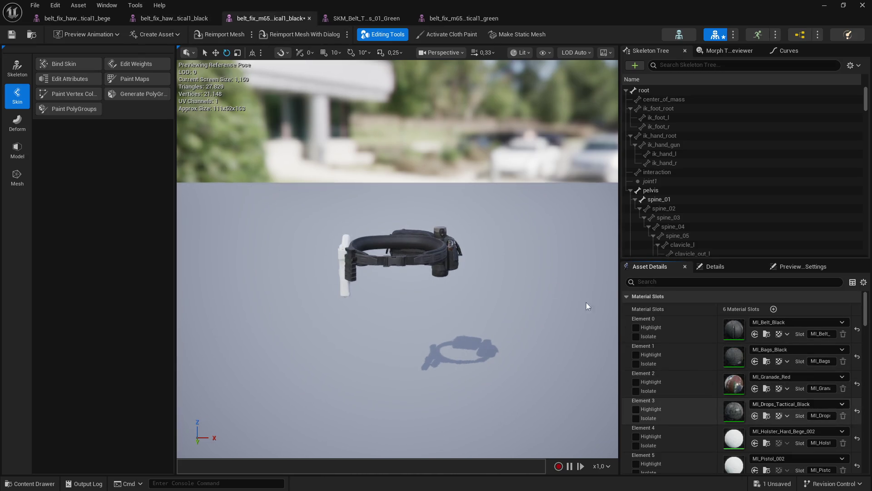
Restore MI_Pistol on the pistol slot, then save and close the M65 black mesh
{"action": "left_click", "coordinate": [177, 18]}
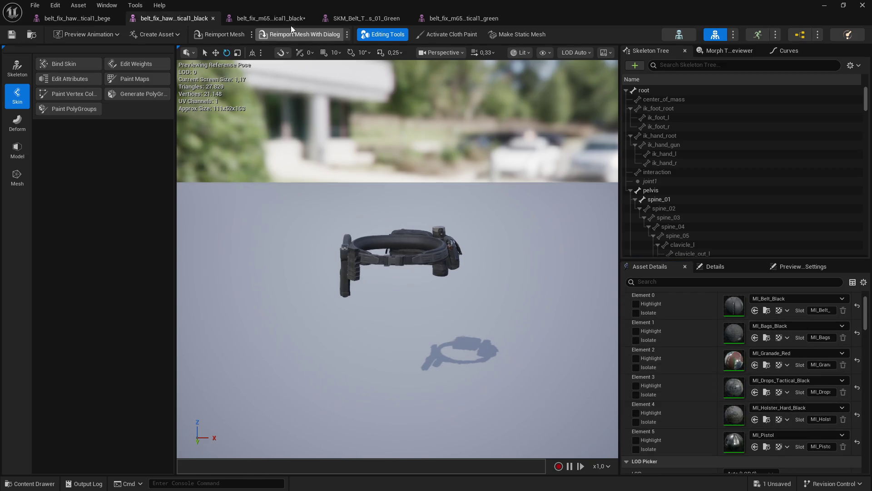
{"action": "left_click", "coordinate": [290, 19]}
{"action": "left_click", "coordinate": [175, 18]}
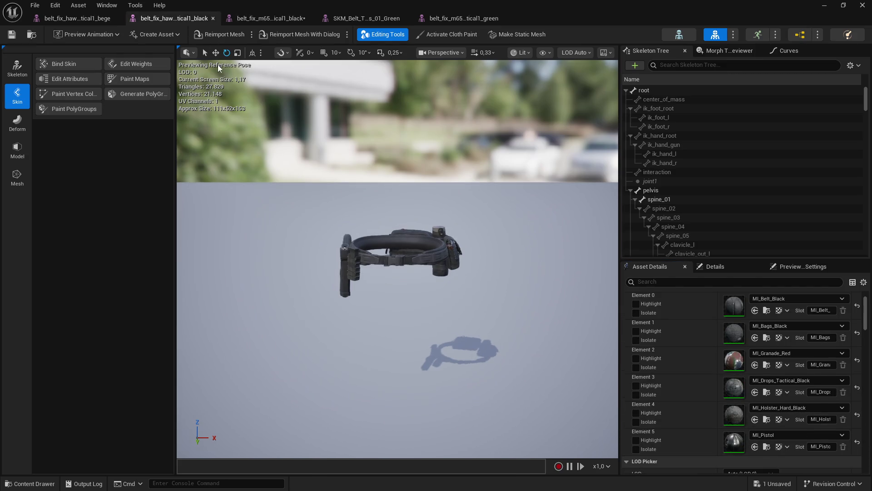
{"action": "left_click", "coordinate": [270, 18]}
{"action": "key", "text": "ctrl+z"}
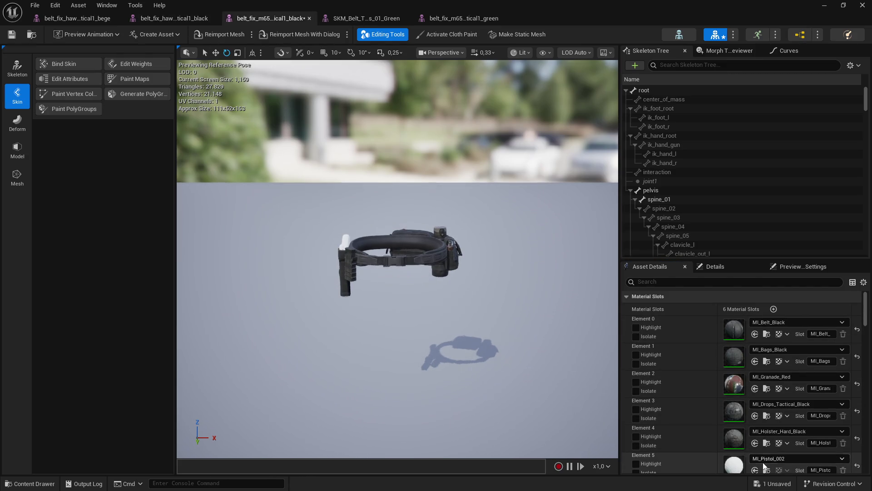
{"action": "left_click", "coordinate": [11, 35]}
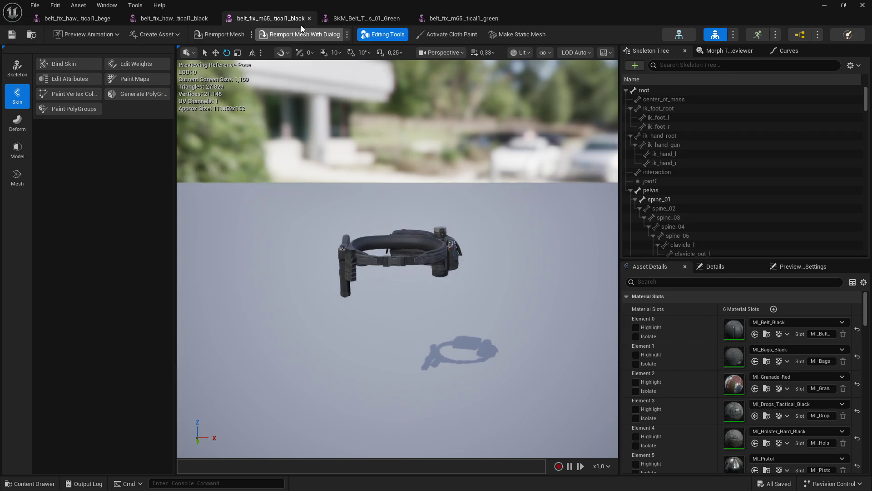
{"action": "left_click", "coordinate": [309, 19]}
{"action": "left_click", "coordinate": [301, 21]}
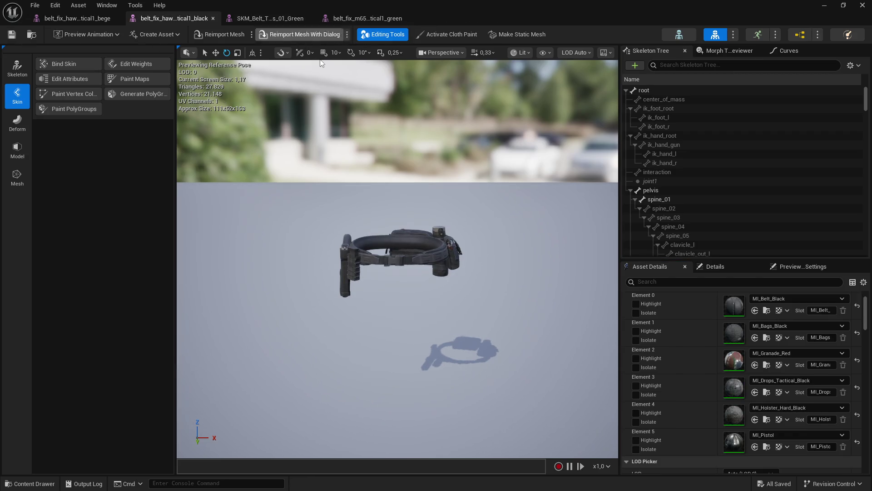
Assign MI_Belt_Green and the green bags material to the M65 green mesh
{"action": "left_click", "coordinate": [358, 18]}
{"action": "left_click", "coordinate": [292, 16]}
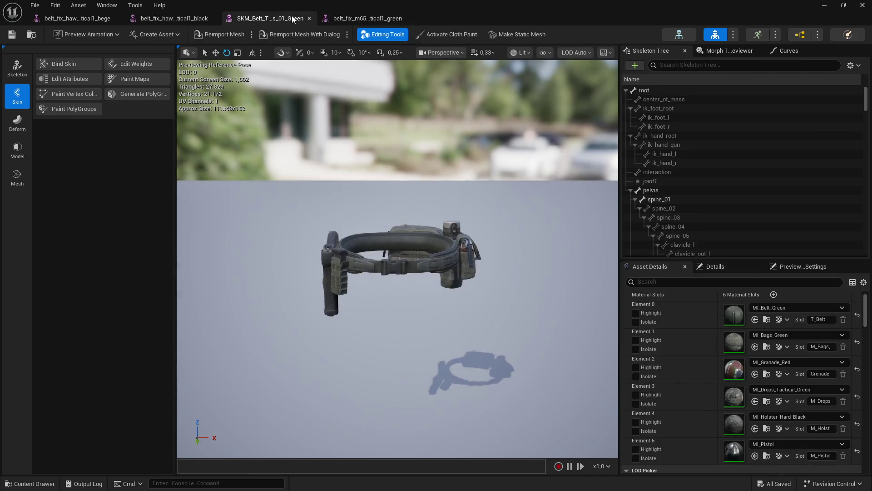
{"action": "left_click", "coordinate": [364, 18]}
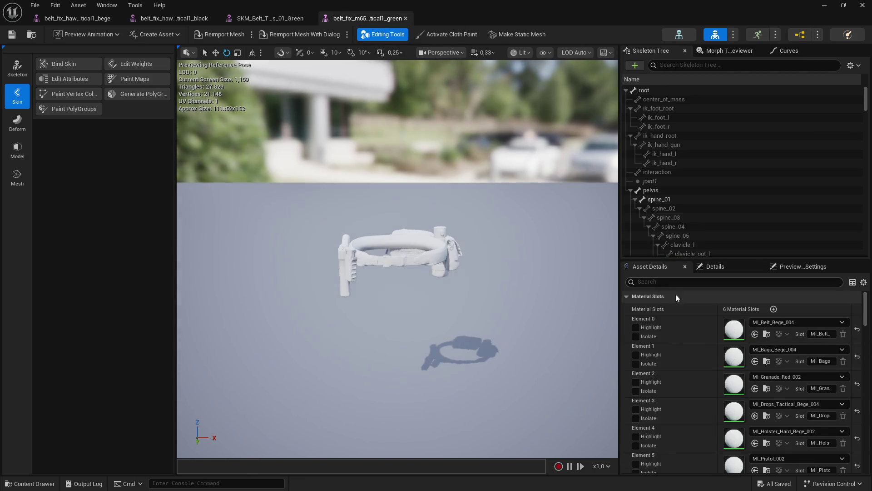
{"action": "left_click", "coordinate": [755, 333]}
{"action": "left_click", "coordinate": [268, 18]}
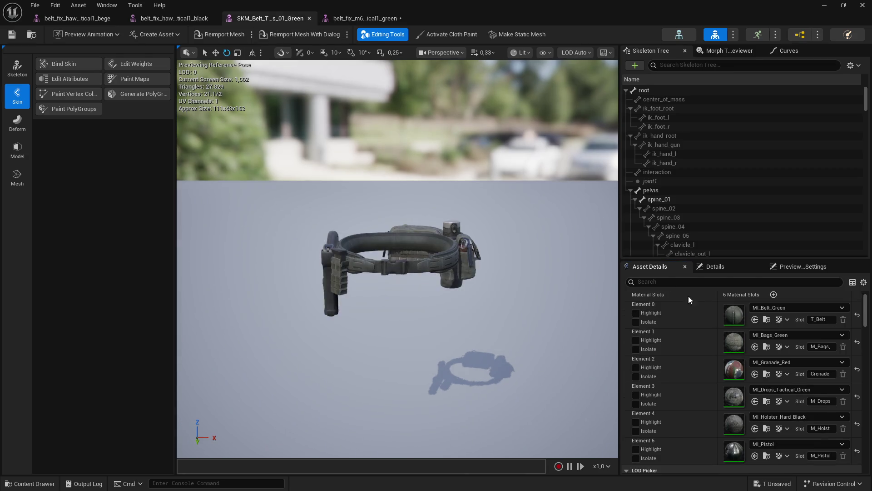
{"action": "left_click", "coordinate": [364, 18]}
{"action": "left_click", "coordinate": [755, 361]}
Apply the green drops material from the reference belt, save the mesh, and return to the level
{"action": "left_click", "coordinate": [268, 18]}
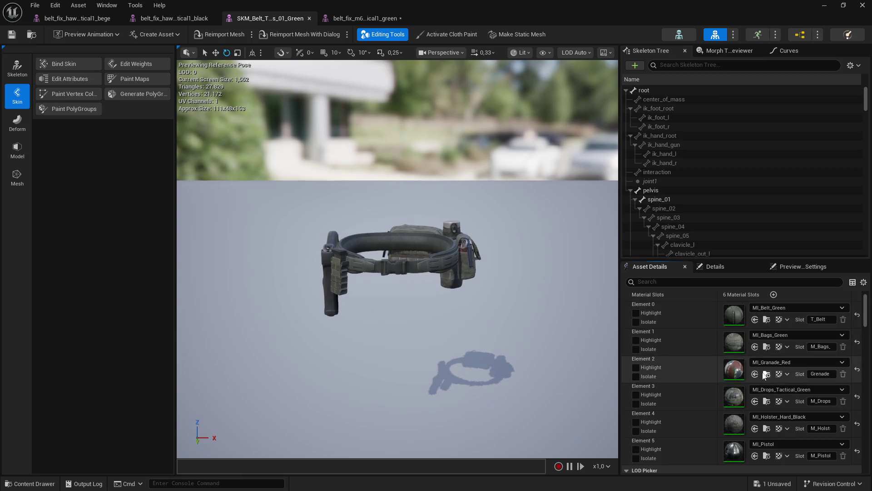
{"action": "left_click", "coordinate": [364, 18]}
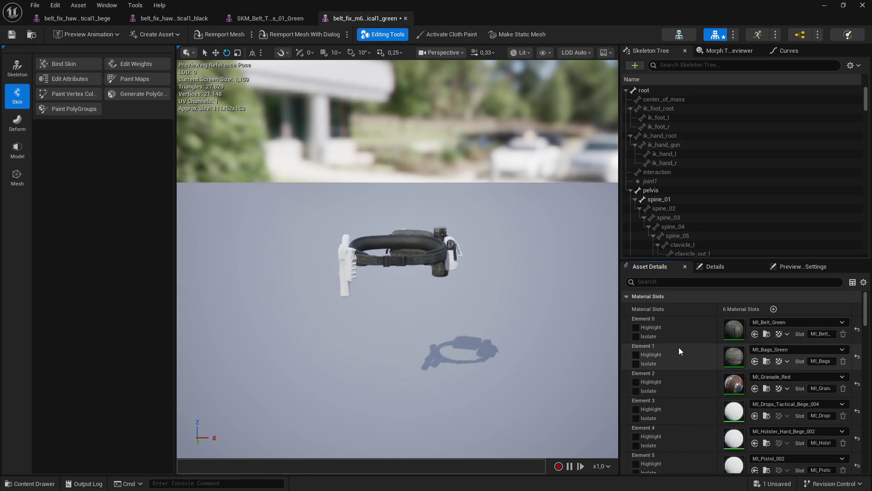
{"action": "left_click", "coordinate": [268, 18]}
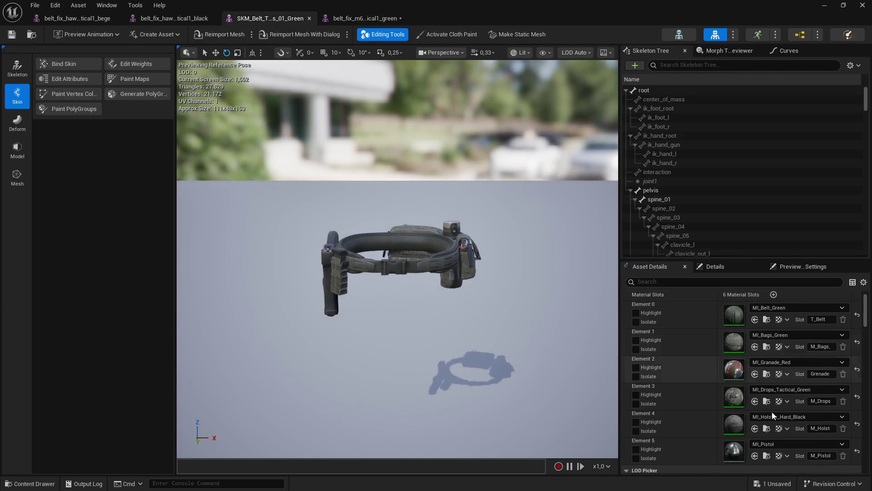
{"action": "left_click", "coordinate": [364, 18]}
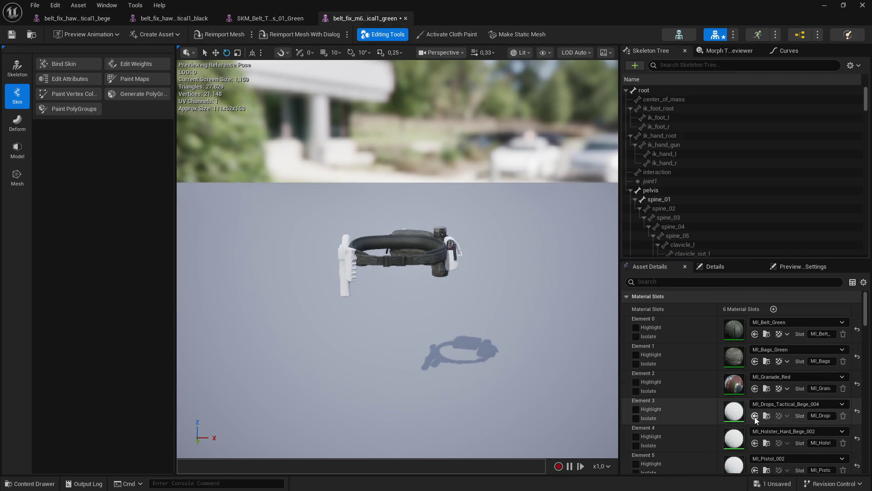
{"action": "left_click", "coordinate": [268, 17]}
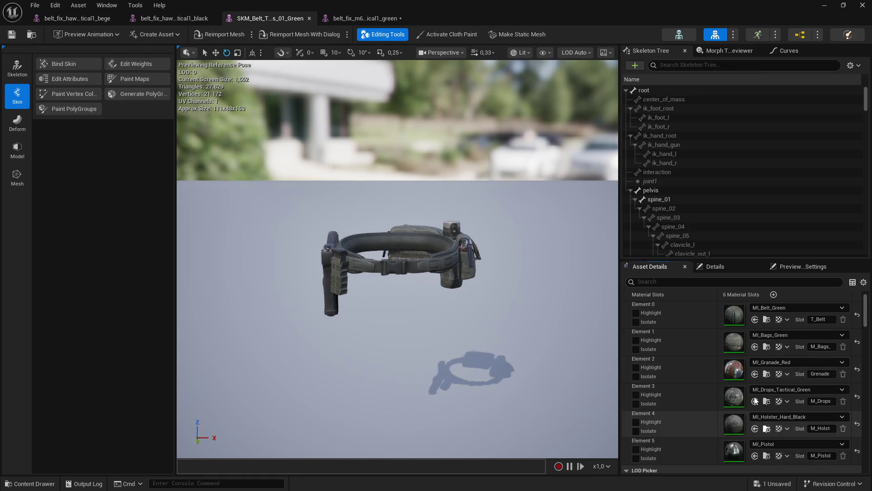
{"action": "left_click", "coordinate": [363, 18]}
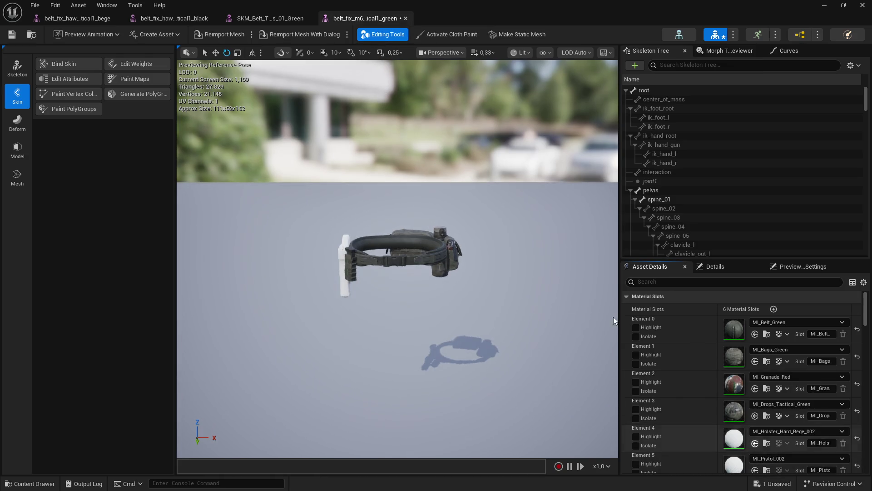
{"action": "left_click", "coordinate": [269, 18]}
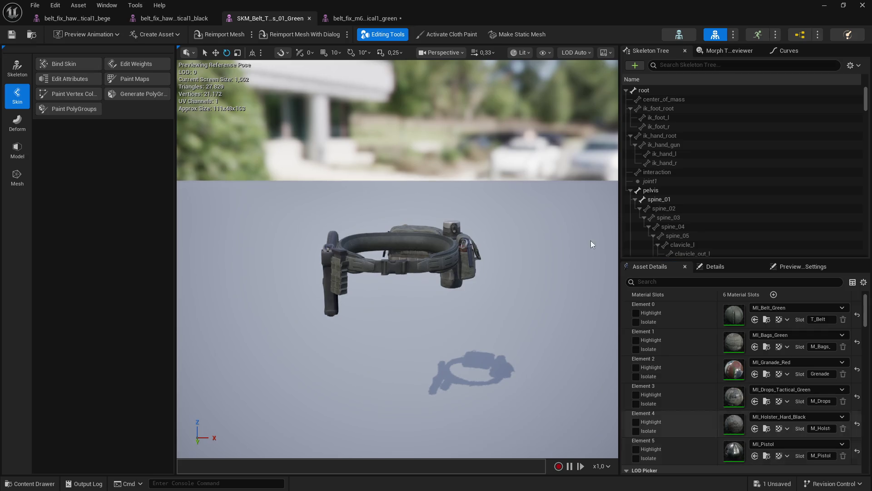
{"action": "left_click", "coordinate": [363, 18]}
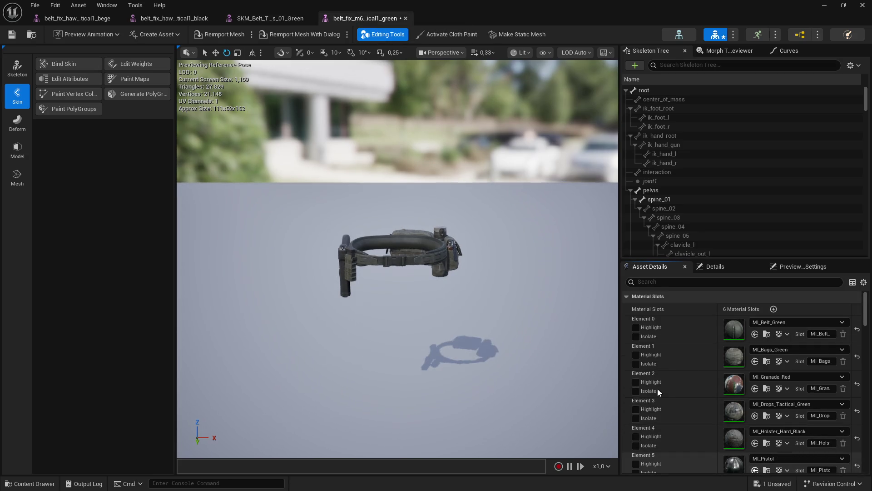
{"action": "left_click", "coordinate": [12, 34]}
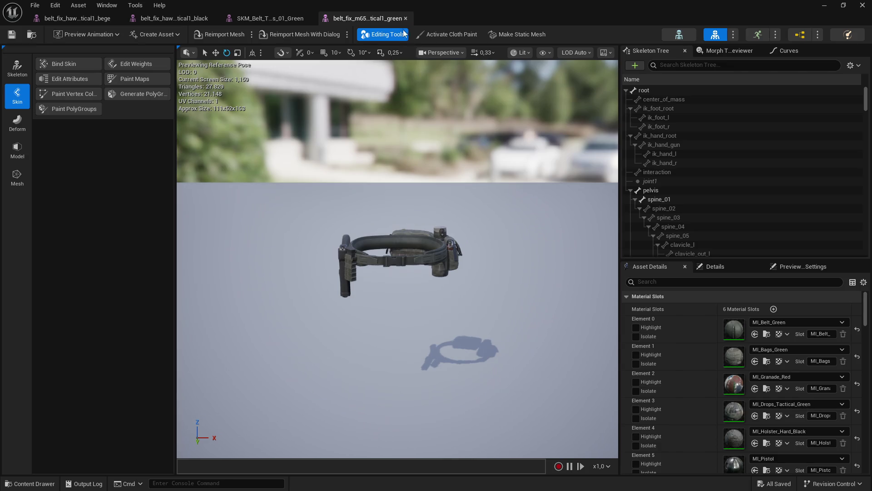
{"action": "key", "text": "alt+Tab"}
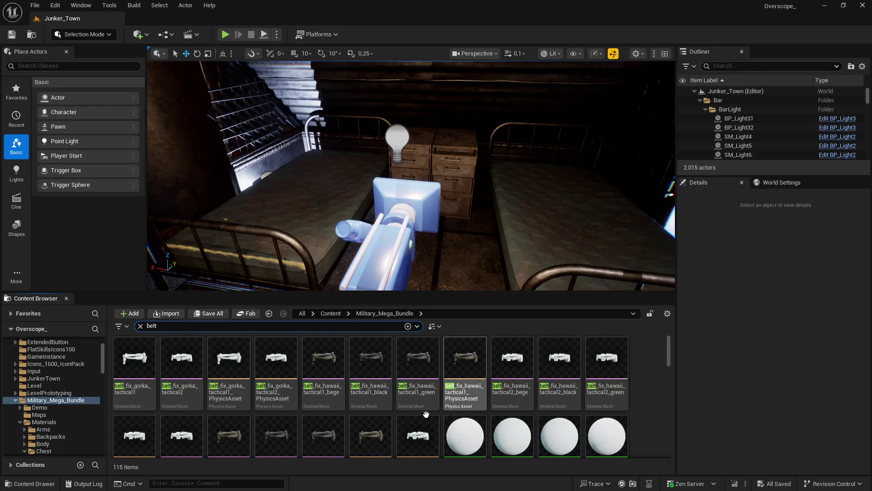
Delete the six leftover bege materials beside the M65 tactical1 bege mesh
{"action": "scroll", "coordinate": [437, 411], "scroll_direction": "down", "scroll_amount": 2}
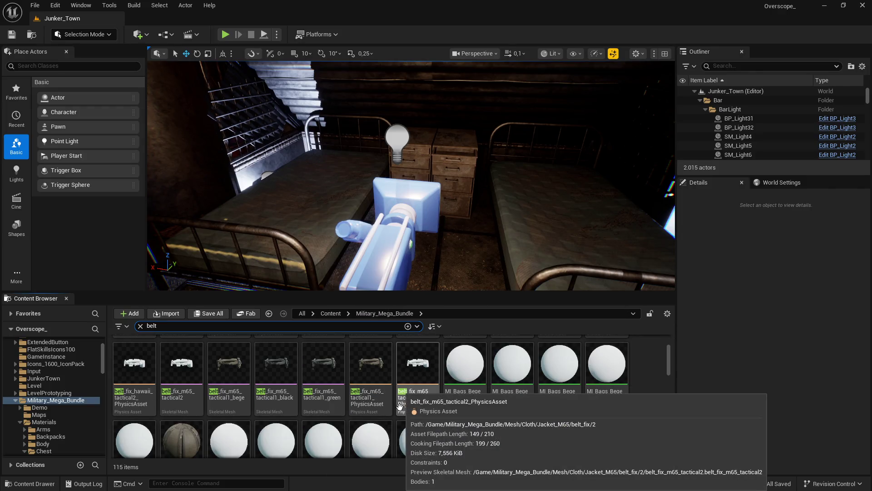
{"action": "left_click", "coordinate": [228, 368]}
{"action": "right_click", "coordinate": [227, 368]}
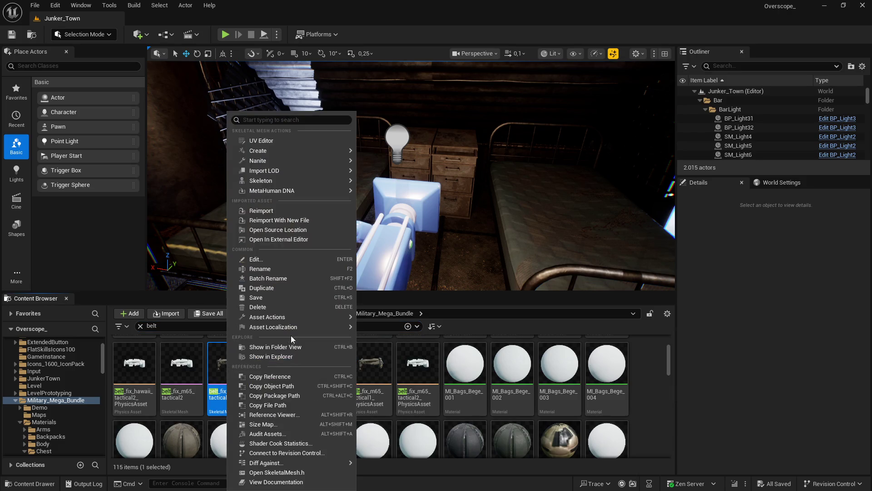
{"action": "left_click", "coordinate": [278, 347]}
{"action": "left_click", "coordinate": [324, 364]}
{"action": "left_click", "coordinate": [574, 386], "text": "shift"}
{"action": "key", "text": "Delete"}
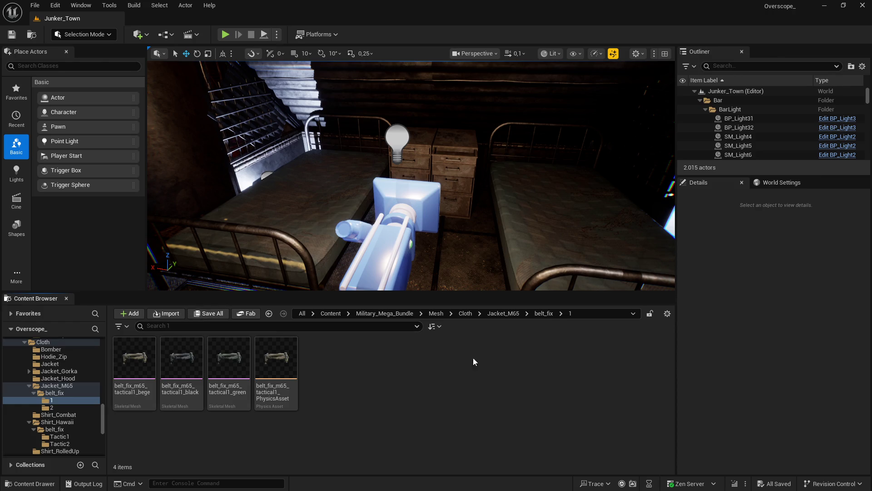
Filter the Cloth folder and jump to the M65 tactical2 belt mesh's folder
{"action": "left_click", "coordinate": [465, 313]}
{"action": "left_click", "coordinate": [383, 325]}
{"action": "type", "text": "belt"}
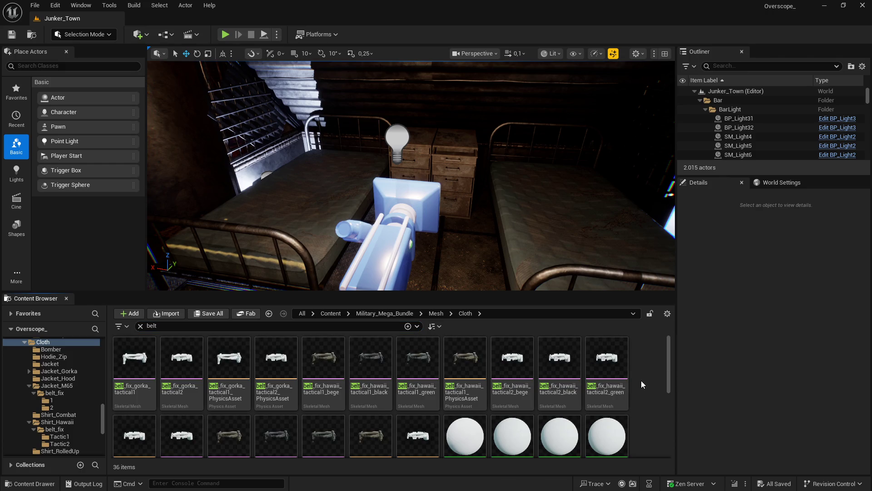
{"action": "scroll", "coordinate": [402, 387], "scroll_direction": "down", "scroll_amount": 2}
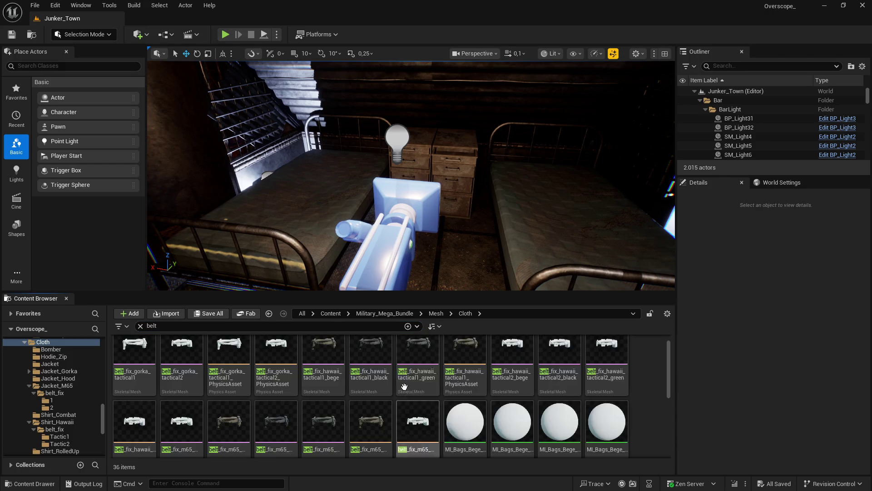
{"action": "left_click", "coordinate": [181, 395]}
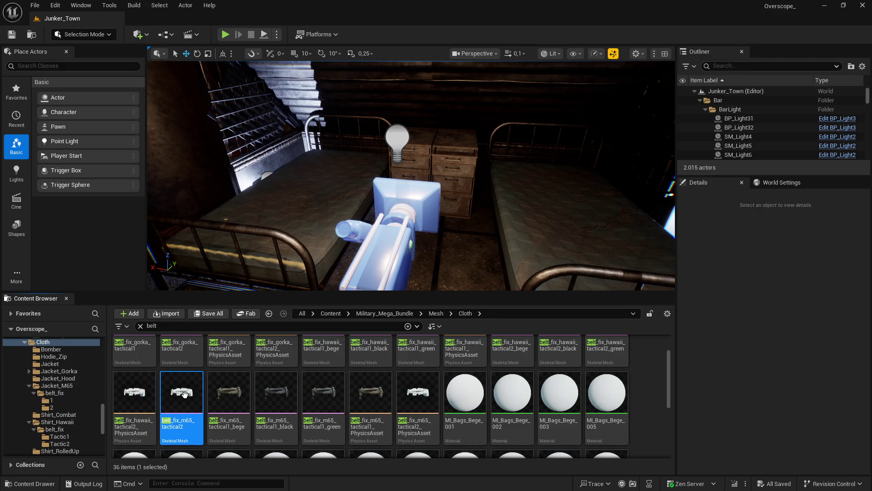
{"action": "right_click", "coordinate": [185, 394]}
{"action": "left_click", "coordinate": [224, 252]}
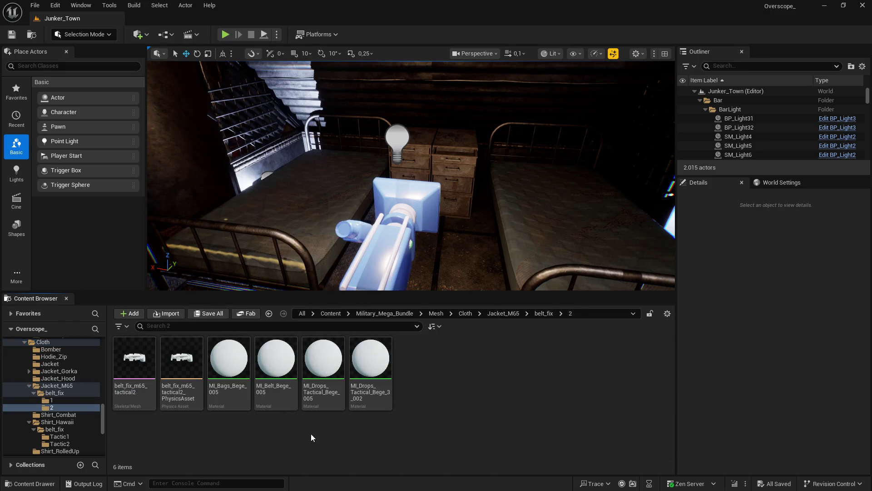
Rename the M65 tactical2 belt mesh with a bege suffix
{"action": "right_click", "coordinate": [141, 372]}
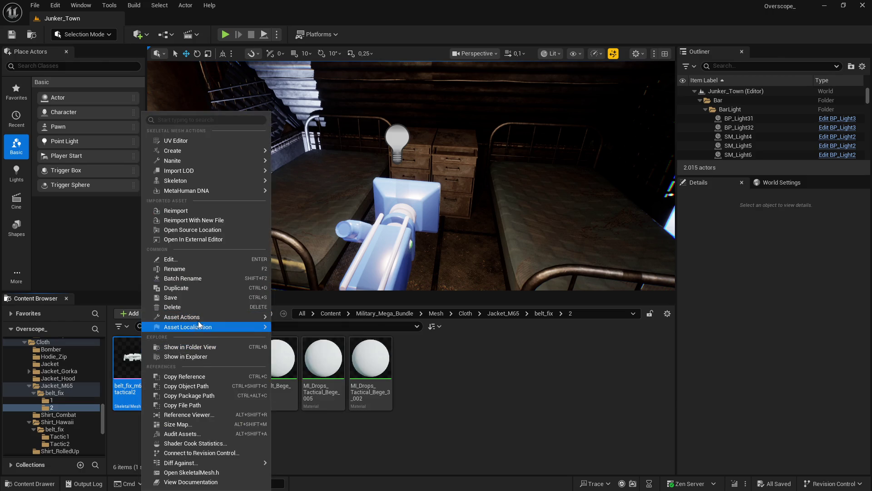
{"action": "mouse_move", "coordinate": [192, 318]}
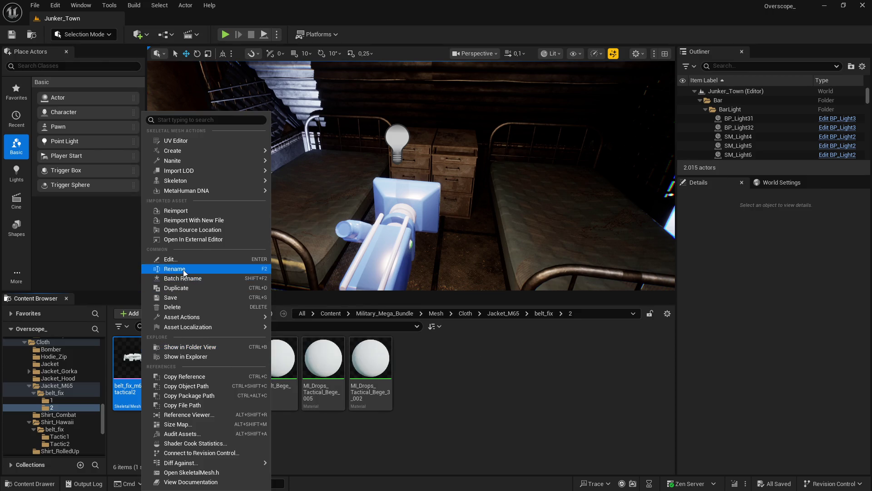
{"action": "left_click", "coordinate": [214, 269]}
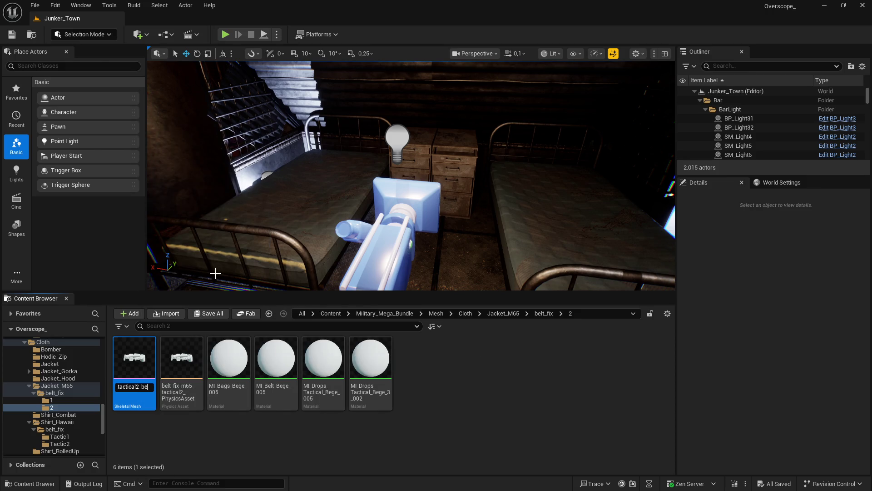
{"action": "type", "text": "ge"}
{"action": "key", "text": "Return"}
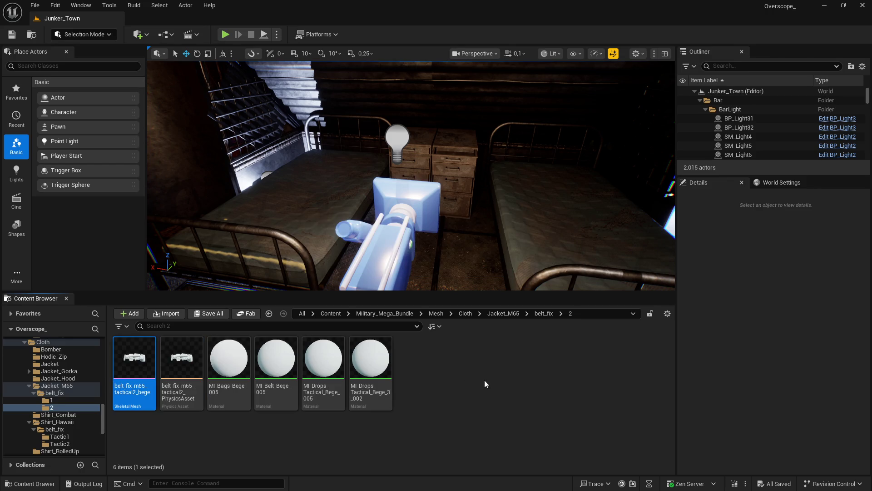
{"action": "left_click", "coordinate": [436, 372]}
Paste a duplicate and rename it belt_fix_m65_tactical2_black
{"action": "key", "text": "ctrl+v"}
{"action": "right_click", "coordinate": [418, 364]}
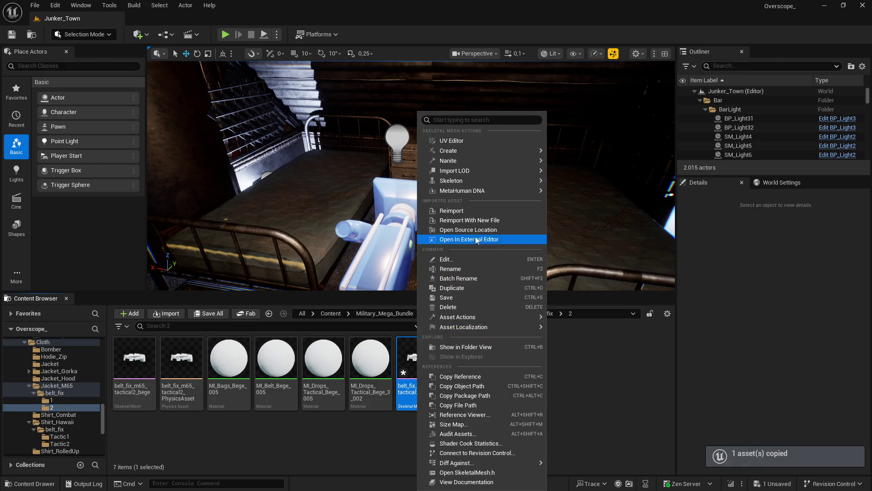
{"action": "left_click", "coordinate": [449, 266]}
{"action": "key", "text": "BackSpace"}
{"action": "key", "text": "BackSpace"}
{"action": "key", "text": "BackSpace"}
{"action": "type", "text": "black"}
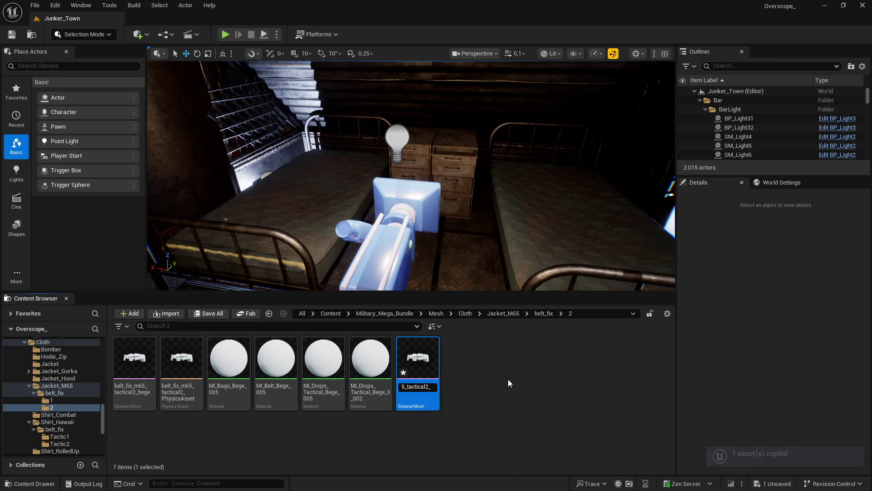
{"action": "key", "text": "Return"}
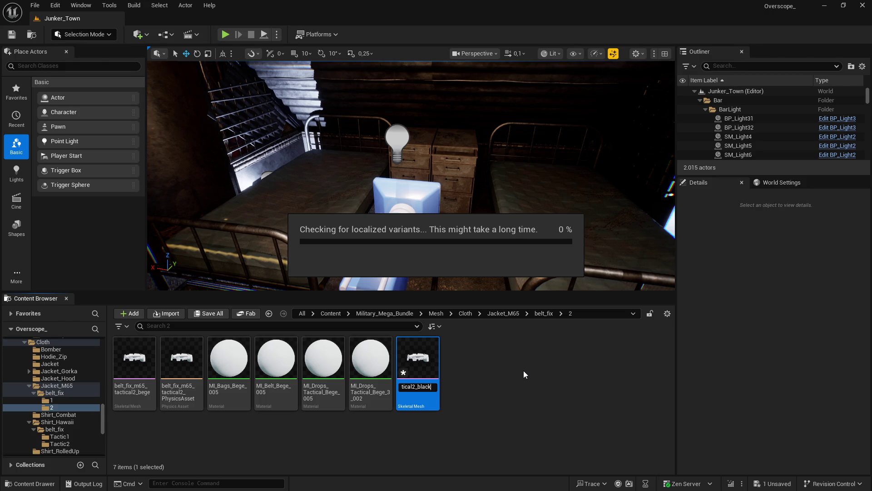
{"action": "left_click", "coordinate": [482, 389]}
Duplicate the black mesh and rename the copy belt_fix_m65_tactical2_green
{"action": "left_click", "coordinate": [191, 362]}
{"action": "key", "text": "ctrl+c"}
{"action": "key", "text": "ctrl+v"}
{"action": "right_click", "coordinate": [466, 364]}
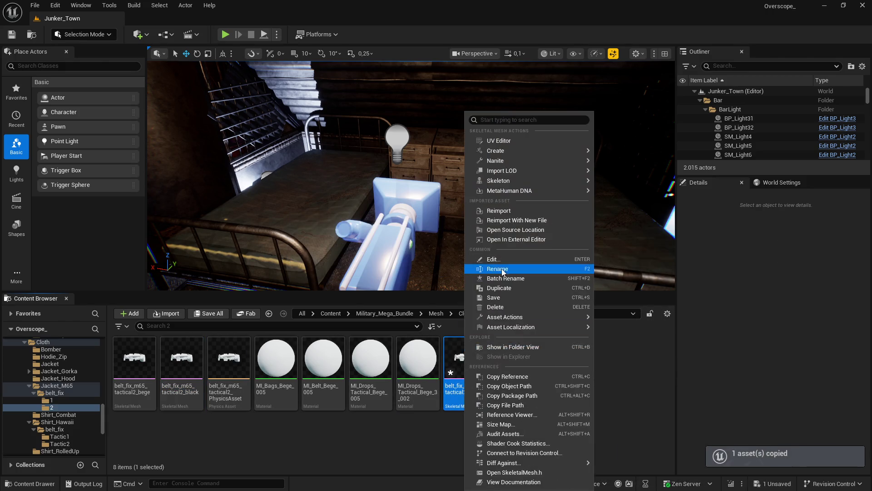
{"action": "left_click", "coordinate": [503, 277]}
{"action": "key", "text": "BackSpace"}
{"action": "key", "text": "BackSpace"}
{"action": "key", "text": "BackSpace"}
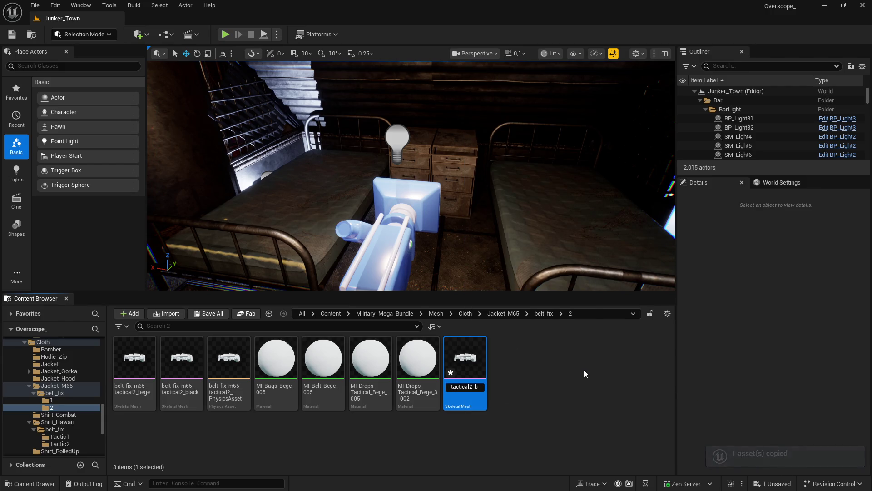
{"action": "type", "text": "green"}
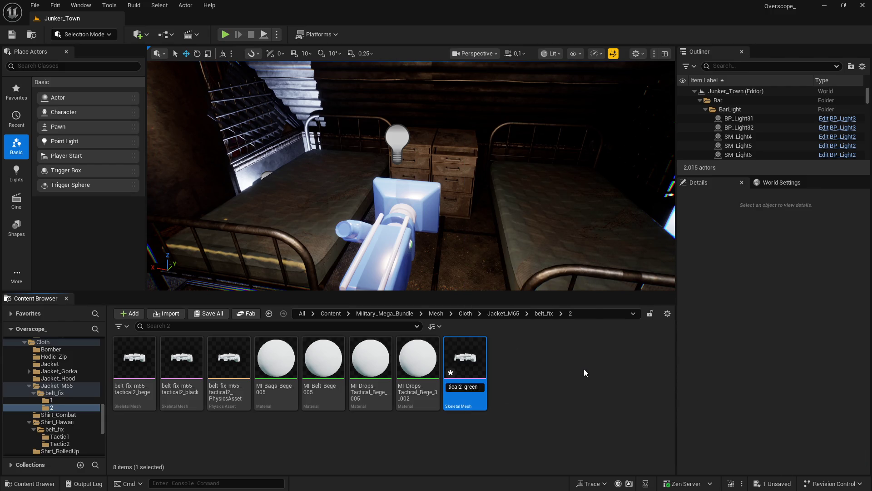
{"action": "key", "text": "Return"}
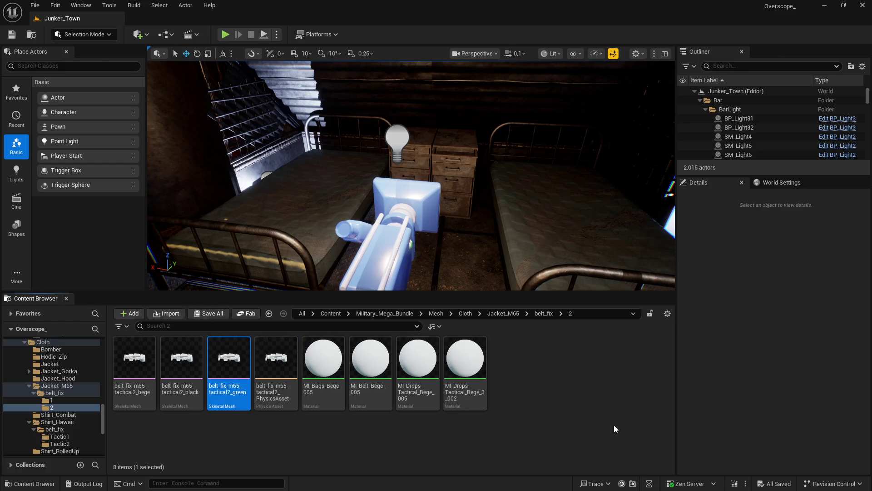
Go back up to the Cloth folder and focus the asset search field
{"action": "left_click", "coordinate": [541, 314]}
{"action": "left_click", "coordinate": [466, 313]}
{"action": "left_click", "coordinate": [326, 326]}
Search Cloth for 'belt' and jump to the belt_fix_gorka_tactical1 mesh's folder
{"action": "type", "text": "belt"}
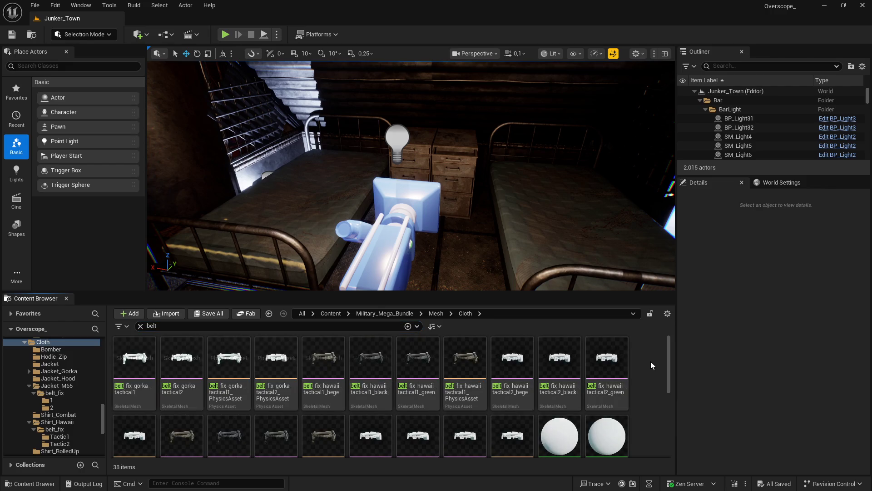
{"action": "scroll", "coordinate": [654, 368], "scroll_direction": "down", "scroll_amount": 1}
{"action": "scroll", "coordinate": [648, 372], "scroll_direction": "up", "scroll_amount": 1}
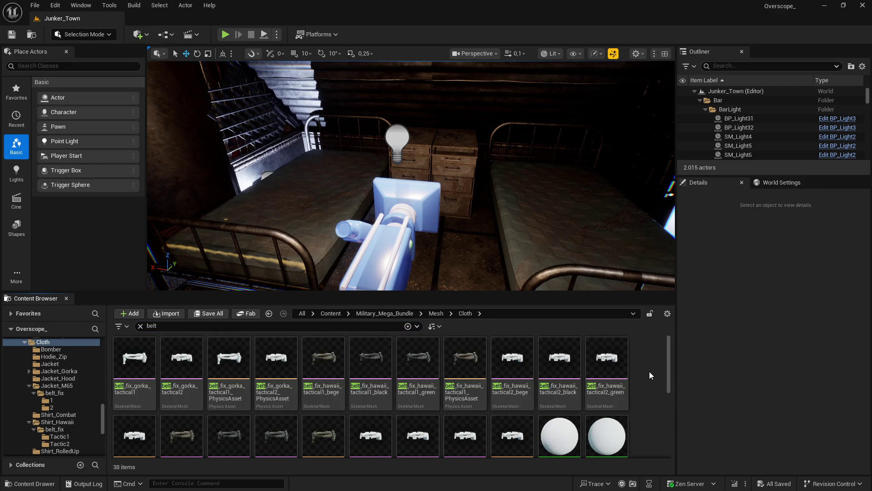
{"action": "left_click", "coordinate": [144, 362]}
{"action": "right_click", "coordinate": [144, 362]}
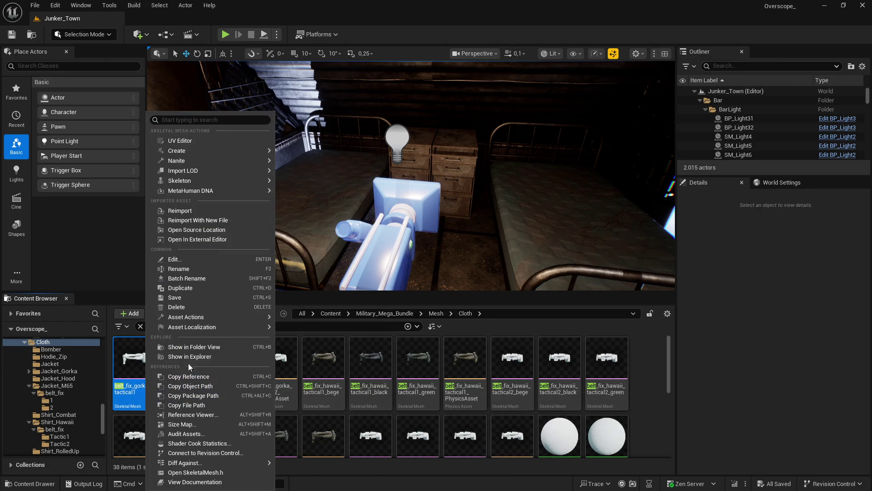
{"action": "left_click", "coordinate": [188, 349]}
{"action": "left_click", "coordinate": [349, 440]}
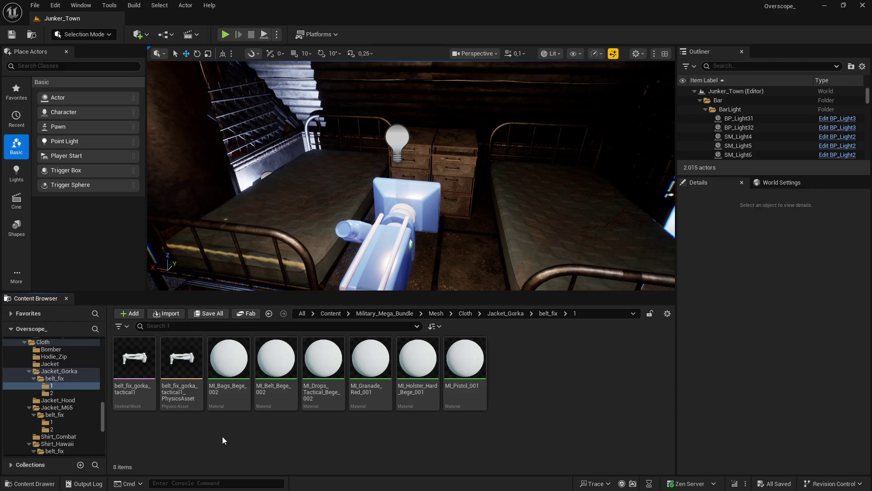
Rename the Gorka mesh to belt_fix_gorka_tactical1_bege
{"action": "left_click", "coordinate": [135, 363]}
{"action": "right_click", "coordinate": [136, 364]}
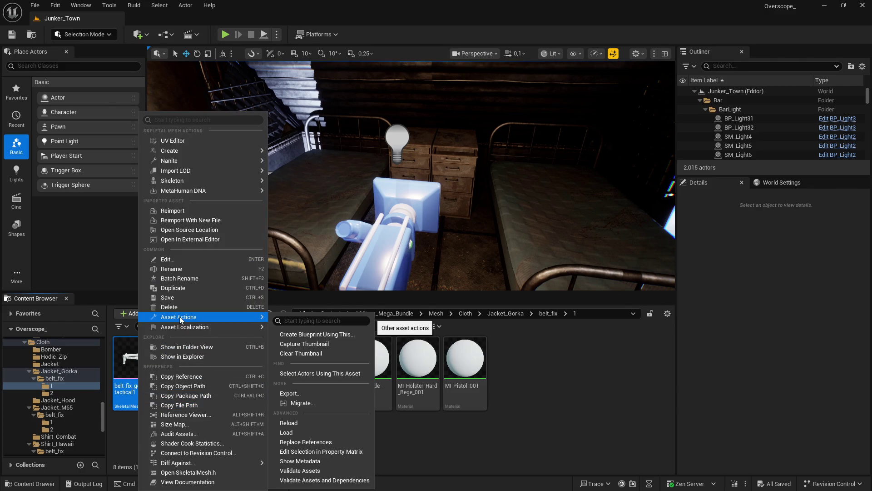
{"action": "left_click", "coordinate": [177, 269]}
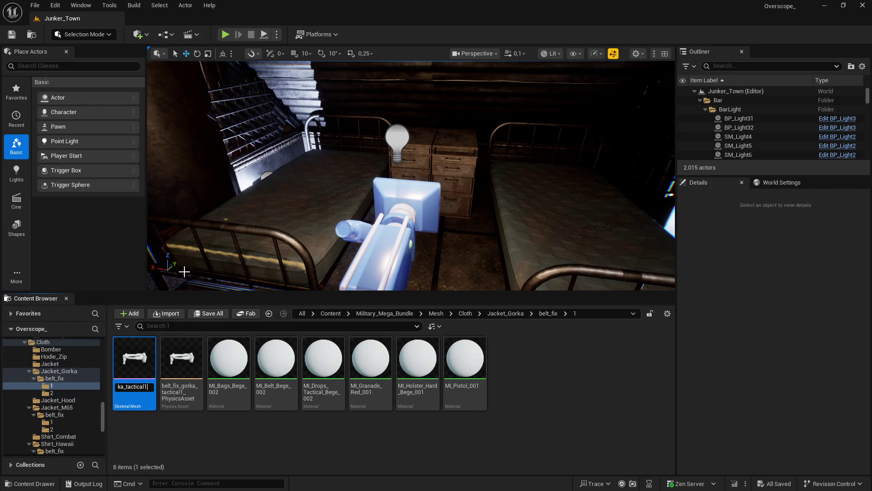
{"action": "left_click", "coordinate": [135, 386]}
{"action": "type", "text": "_bege"}
{"action": "key", "text": "Return"}
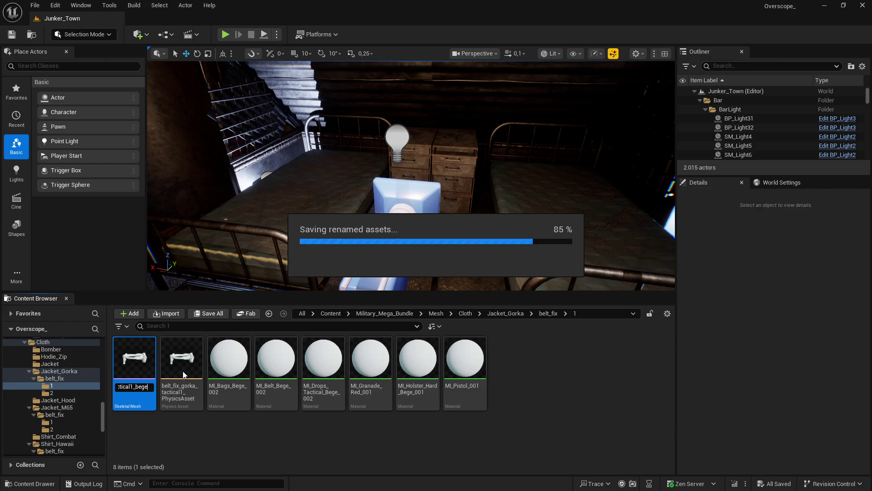
Duplicate it and name the copy belt_fix_gorka_tactical1_black
{"action": "key", "text": "ctrl+d"}
{"action": "right_click", "coordinate": [513, 372]}
{"action": "left_click", "coordinate": [548, 269]}
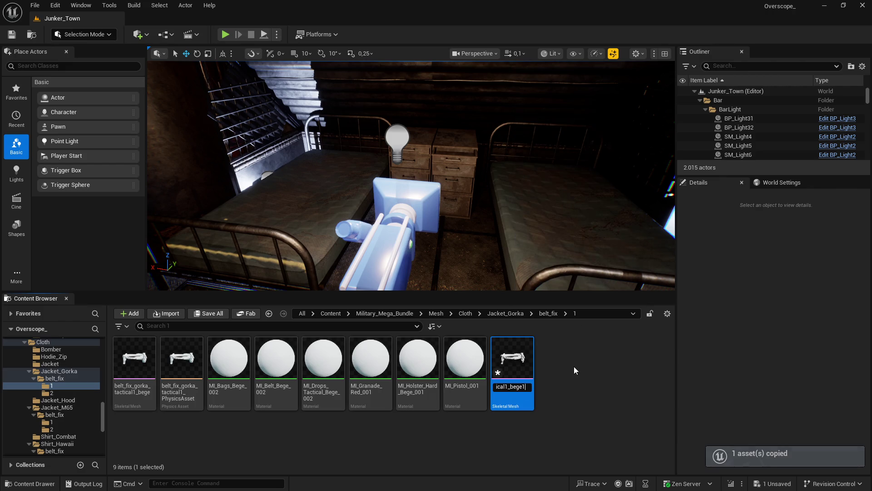
{"action": "key", "text": "BackSpace"}
{"action": "type", "text": "lack"}
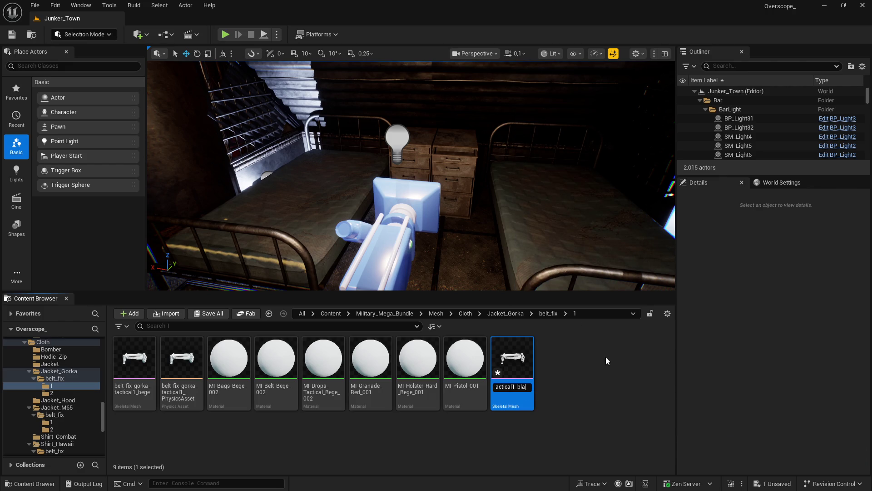
{"action": "key", "text": "Return"}
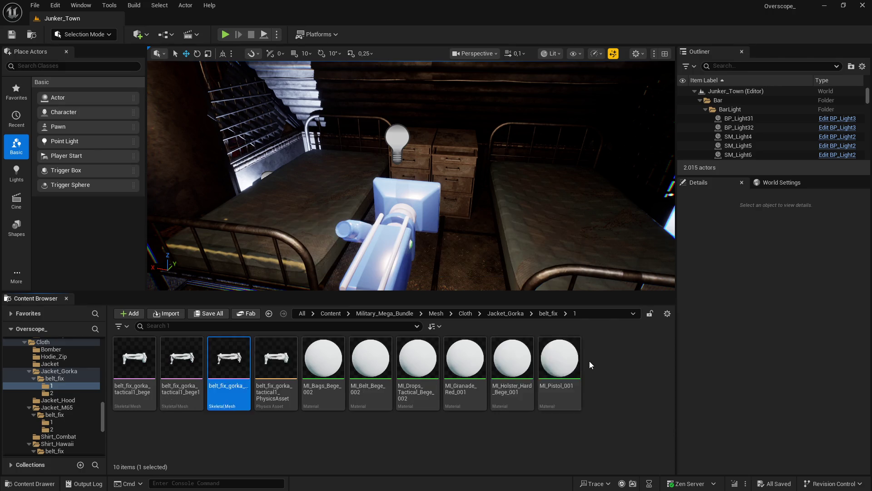
Duplicate the black mesh and name the new copy belt_fix_gorka_tactical1_green
{"action": "key", "text": "ctrl+v"}
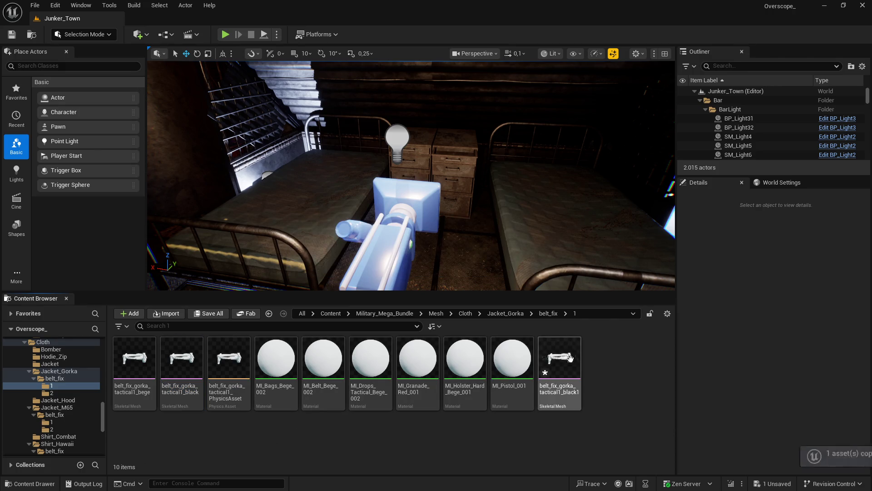
{"action": "right_click", "coordinate": [566, 359]}
{"action": "left_click", "coordinate": [609, 269]}
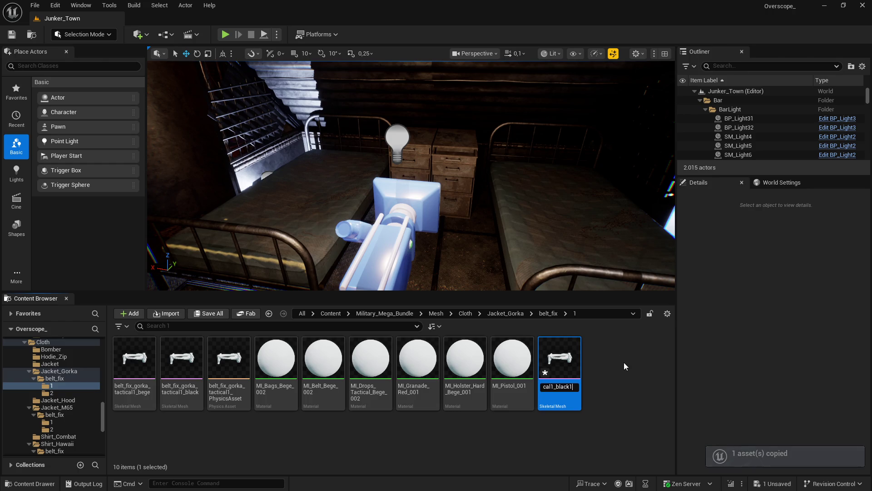
{"action": "key", "text": "End"}
{"action": "key", "text": "BackSpace"}
{"action": "key", "text": "BackSpace"}
{"action": "key", "text": "BackSpace"}
{"action": "key", "text": "BackSpace"}
{"action": "type", "text": "green"}
{"action": "key", "text": "Return"}
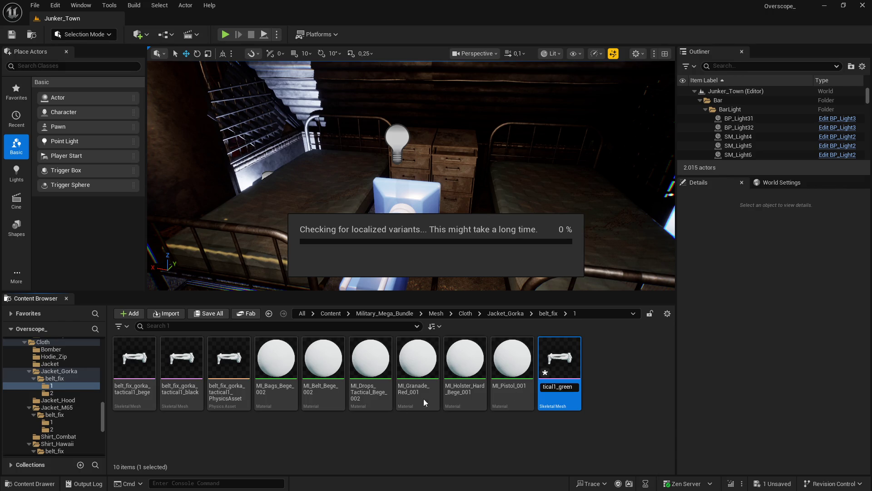
{"action": "left_click", "coordinate": [313, 441]}
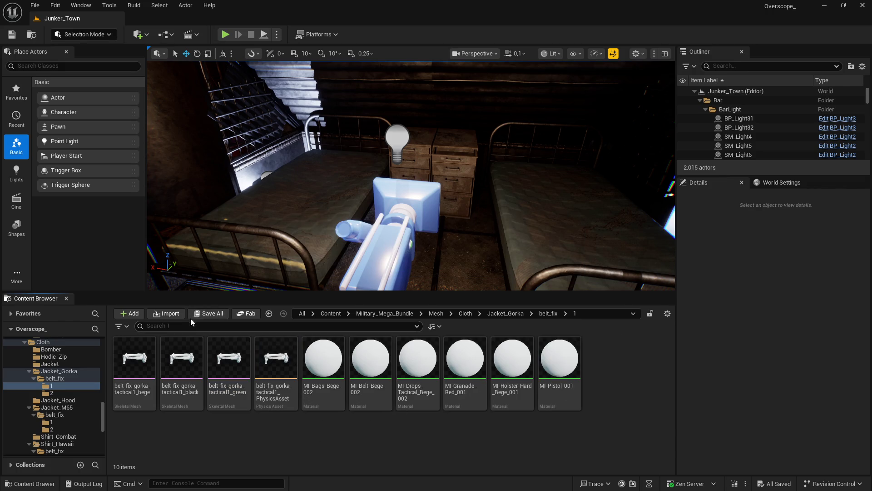
Open the bege, black and green Gorka belt meshes in the Skeletal Mesh Editor
{"action": "double_click", "coordinate": [135, 358]}
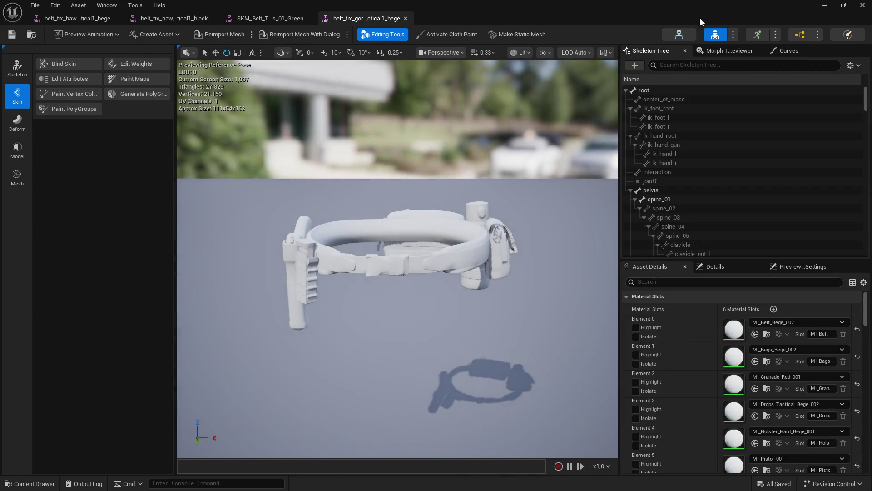
{"action": "double_click", "coordinate": [699, 18]}
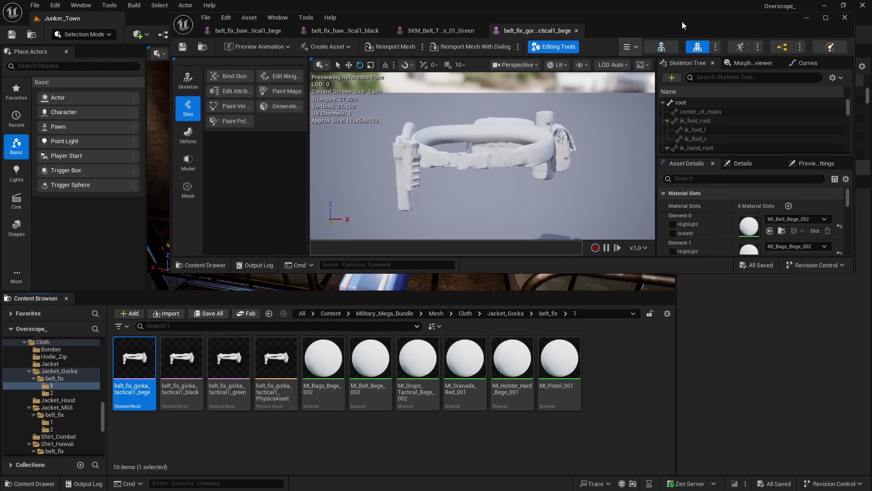
{"action": "left_click", "coordinate": [184, 356]}
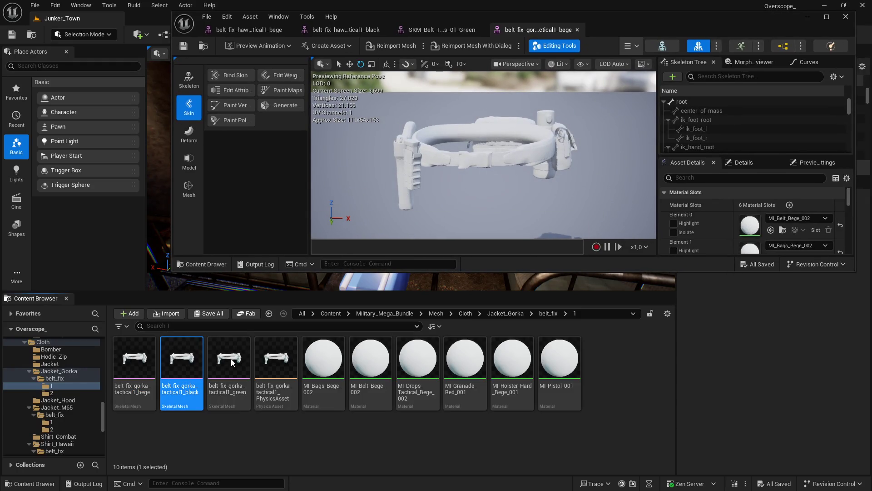
{"action": "left_click", "coordinate": [231, 359]}
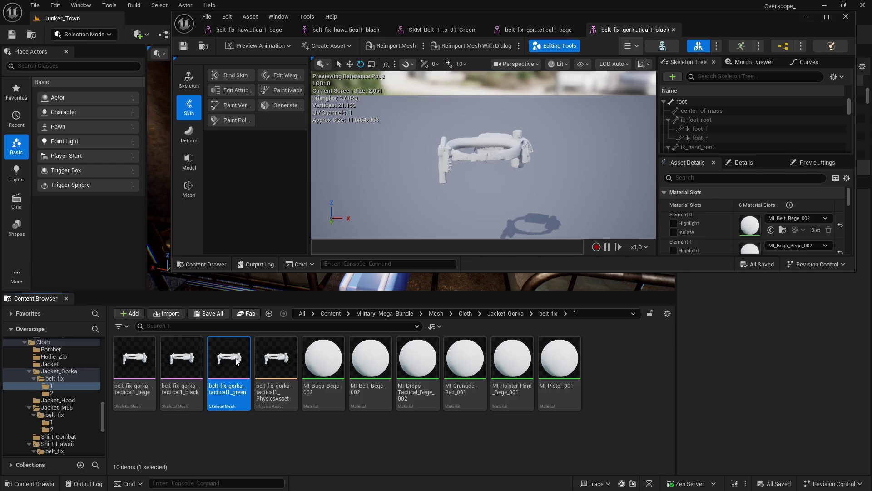
Maximize the mesh editor, moving the bege Gorka tab second and black Gorka before SKM_Belt
{"action": "left_click", "coordinate": [827, 19]}
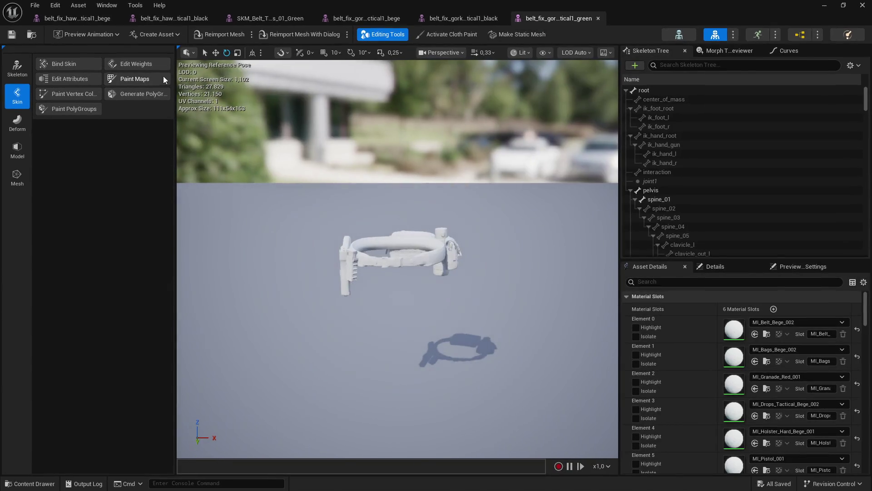
{"action": "left_click_drag", "start_coordinate": [336, 19], "coordinate": [181, 20]}
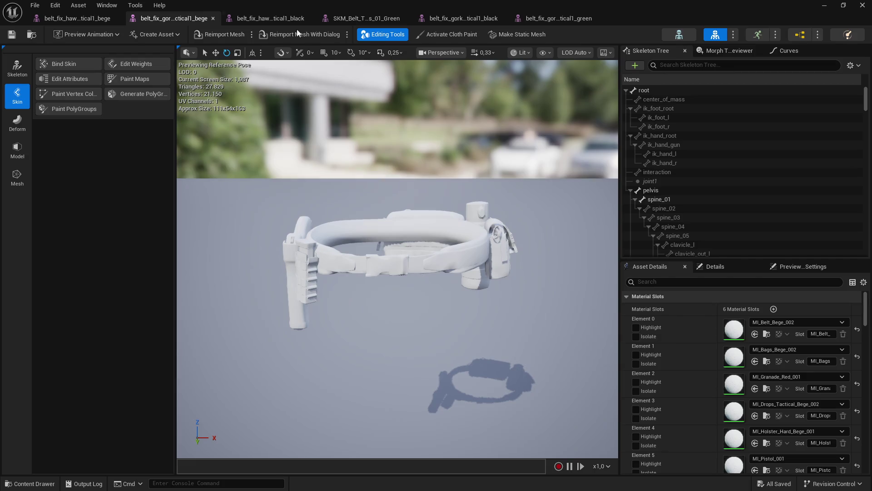
{"action": "left_click_drag", "start_coordinate": [489, 18], "coordinate": [480, 23]}
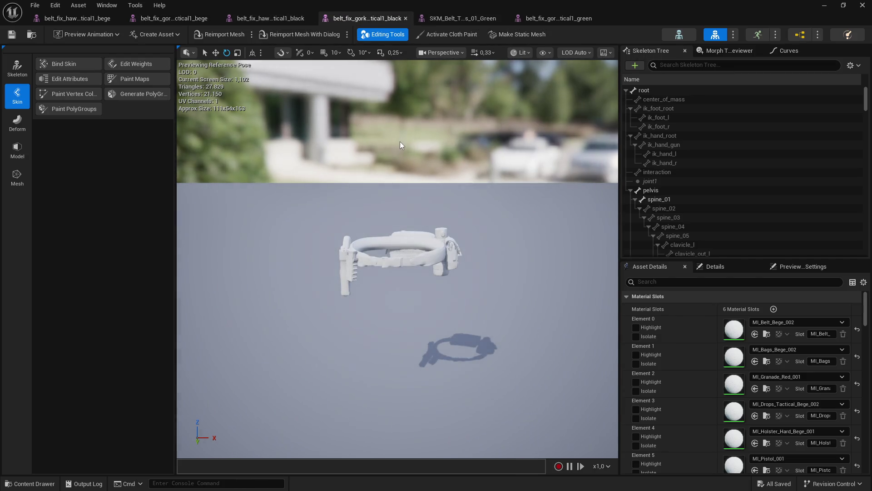
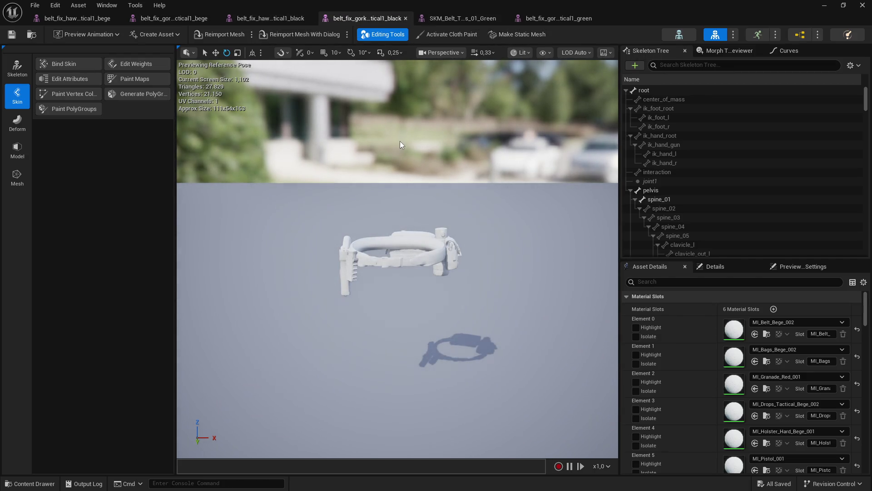
Copy the Hawaii bege belt's bege, grenade and holster materials onto the gork bege belt's slots
{"action": "left_click", "coordinate": [100, 21]}
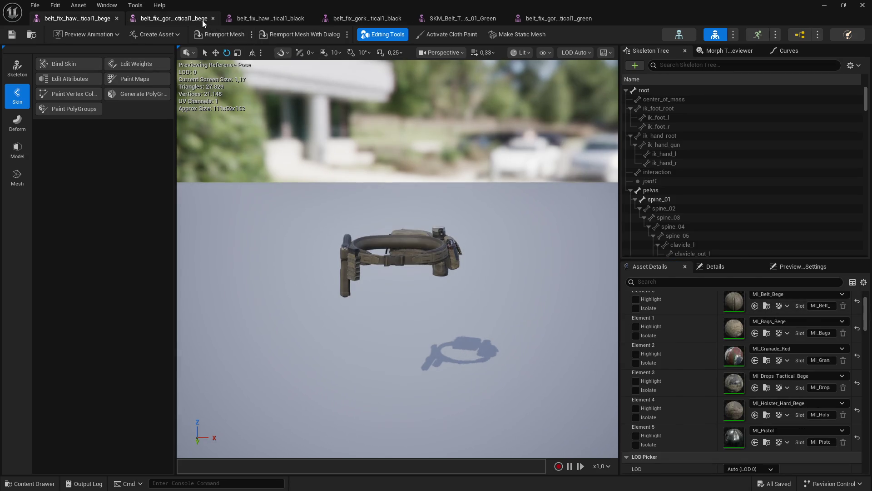
{"action": "left_click", "coordinate": [203, 20]}
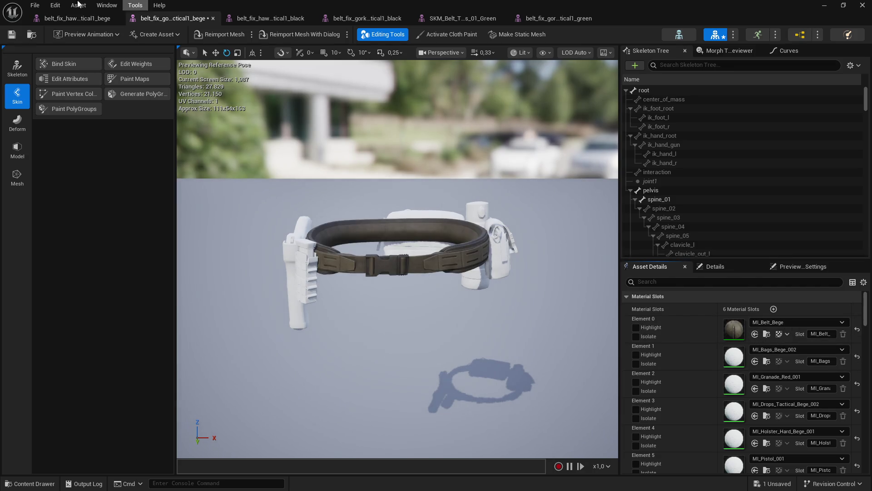
{"action": "left_click", "coordinate": [84, 19]}
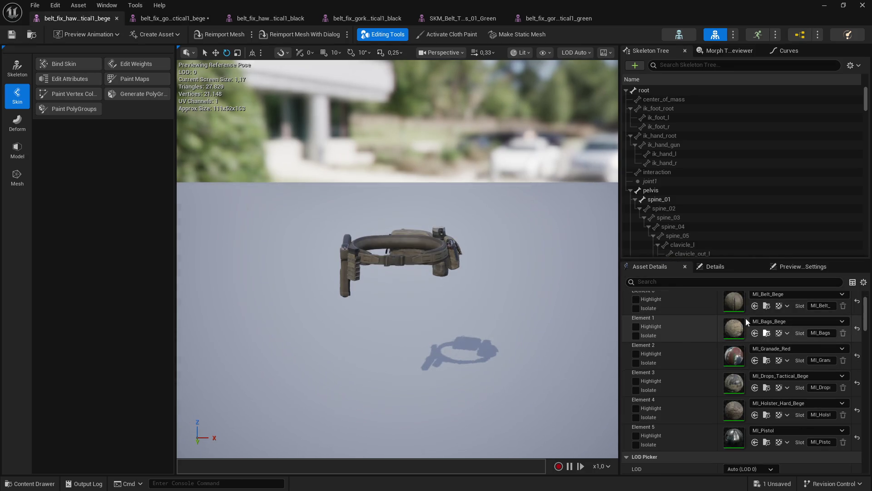
{"action": "left_click", "coordinate": [172, 19]}
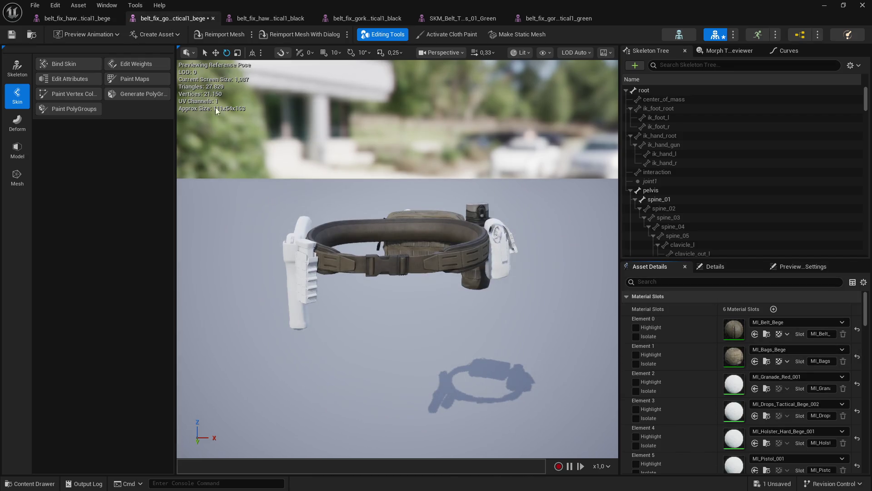
{"action": "left_click", "coordinate": [77, 18]}
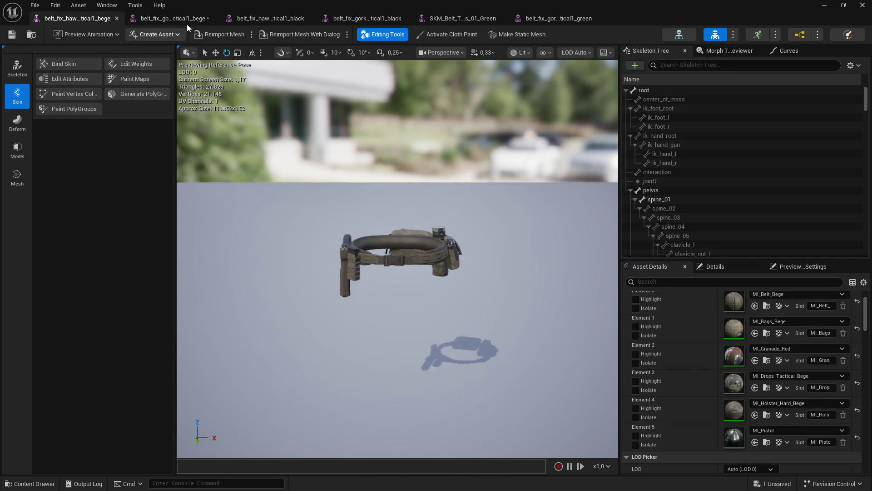
{"action": "left_click", "coordinate": [177, 19]}
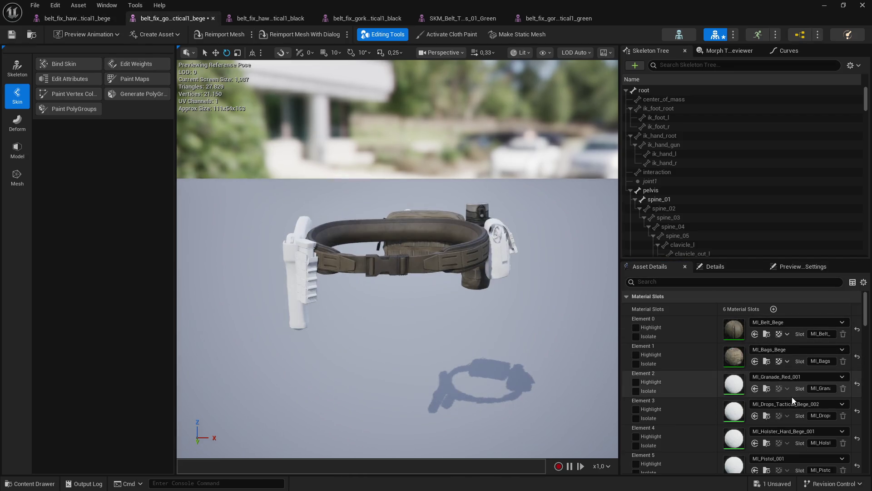
{"action": "left_click", "coordinate": [102, 20]}
{"action": "left_click", "coordinate": [175, 18]}
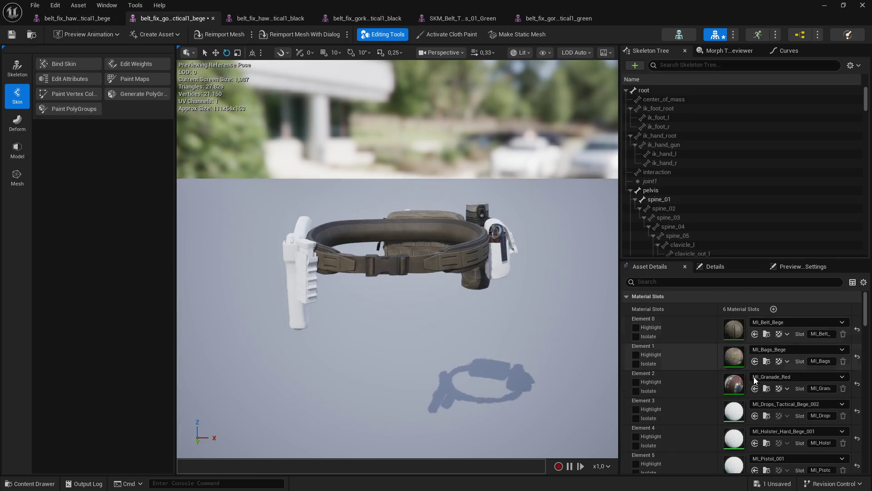
{"action": "left_click", "coordinate": [69, 20]}
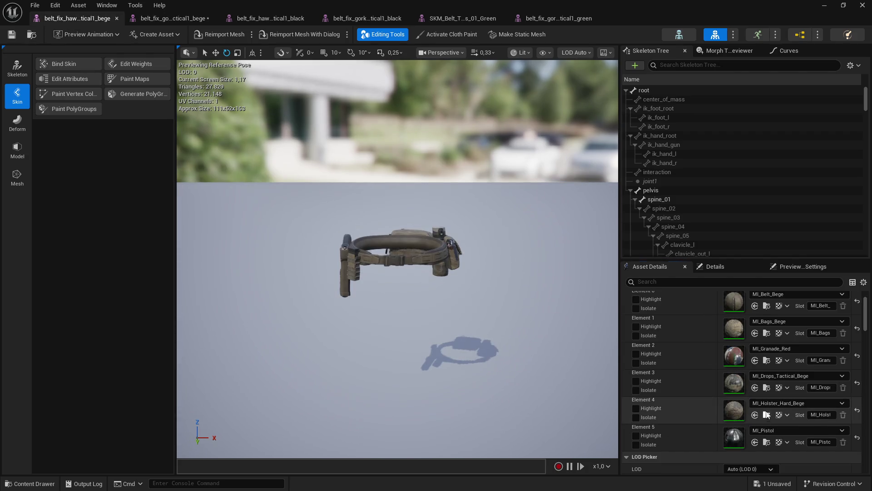
{"action": "left_click", "coordinate": [174, 19]}
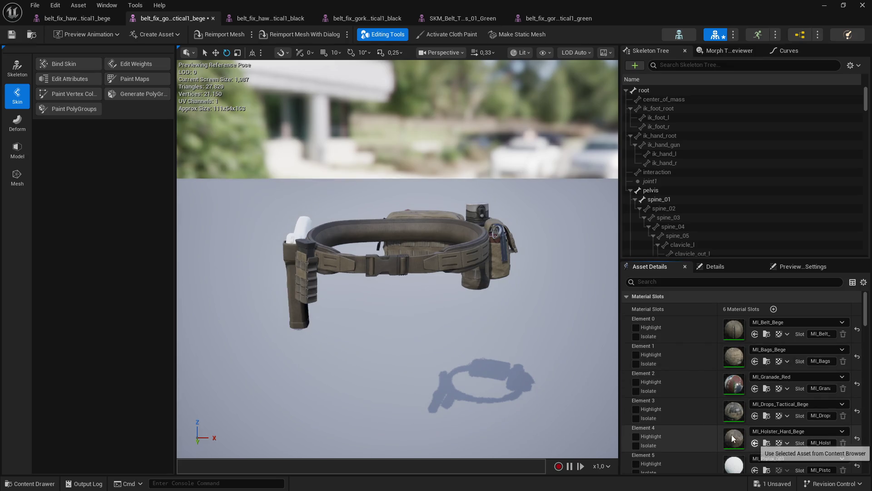
{"action": "left_click", "coordinate": [77, 18]}
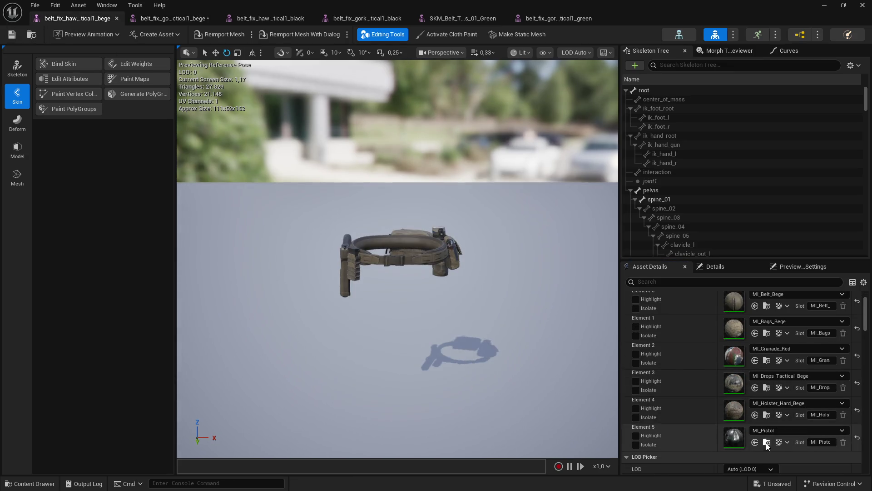
{"action": "left_click", "coordinate": [195, 18]}
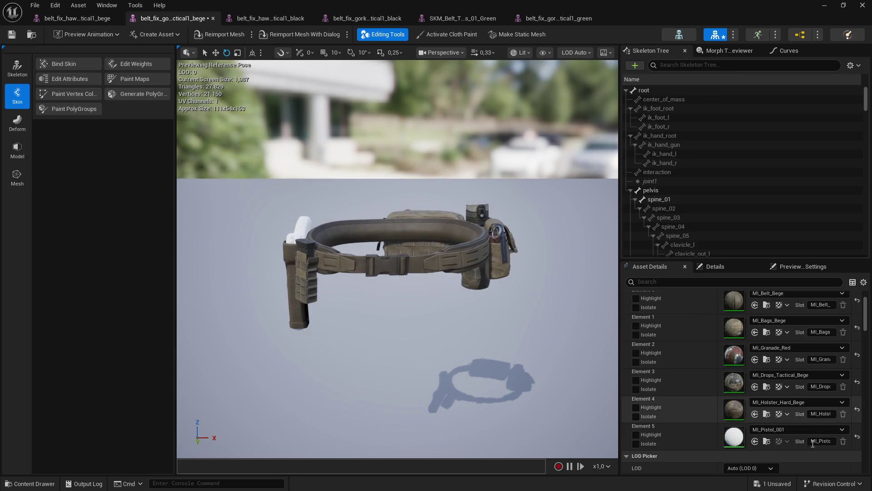
Set the gork bege belt's Element 5 to MI_Pistol, save it and close its tab
{"action": "left_click", "coordinate": [755, 441]}
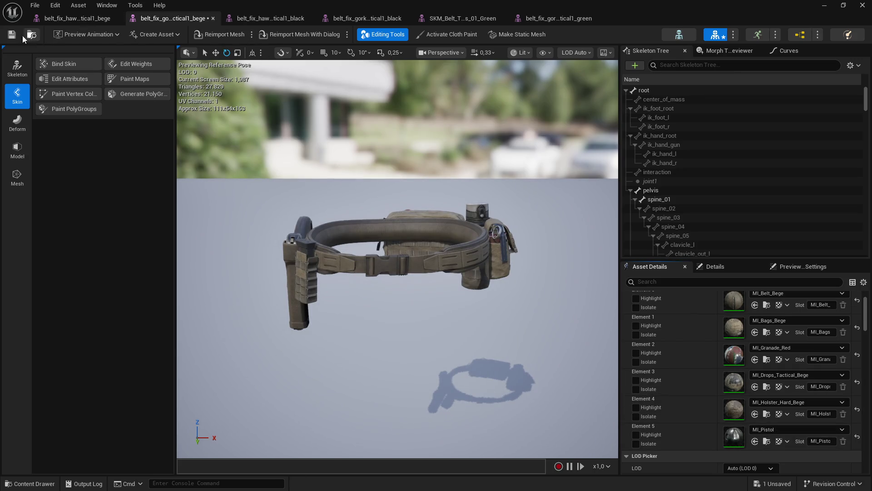
{"action": "key", "text": "ctrl+s"}
{"action": "left_click", "coordinate": [212, 19]}
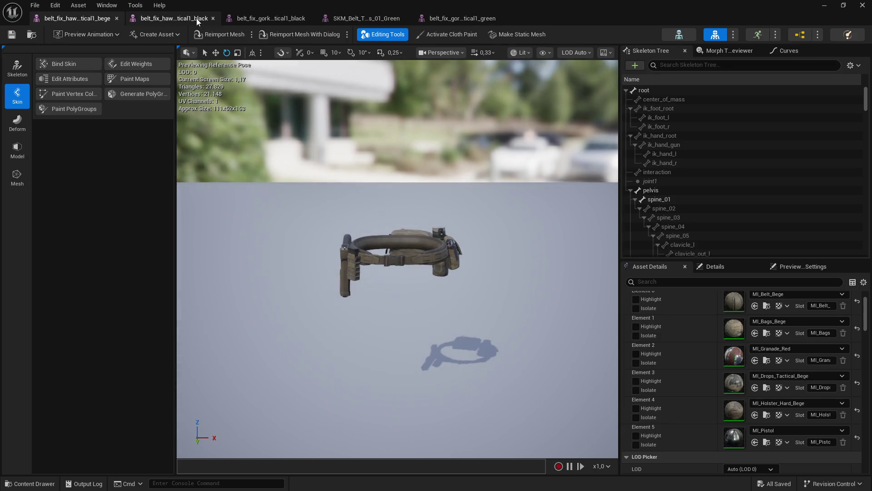
Paste MI_Belt_Black into the gork black belt's belt slot
{"action": "left_click", "coordinate": [229, 35]}
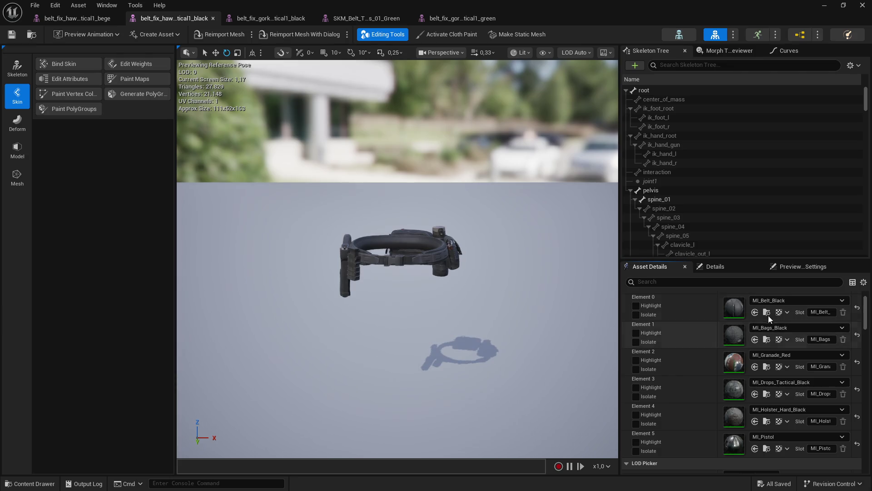
{"action": "left_click", "coordinate": [271, 18]}
{"action": "key", "text": "ctrl+v"}
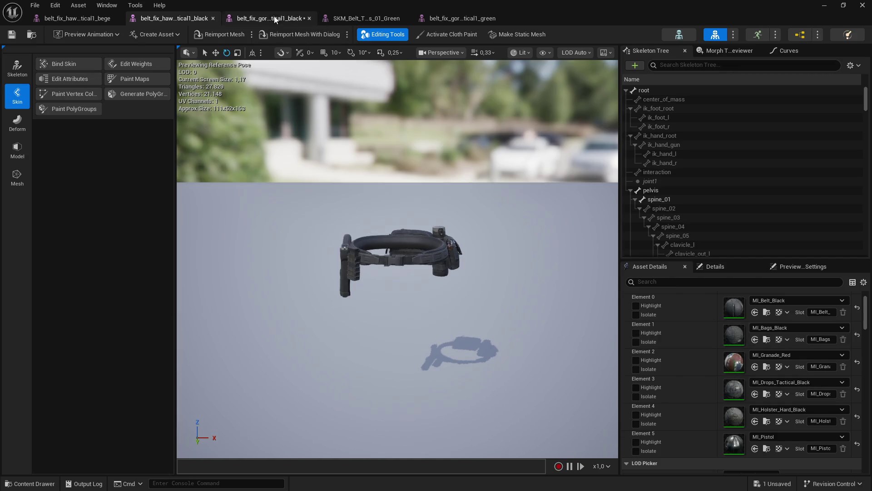
{"action": "left_click", "coordinate": [174, 18]}
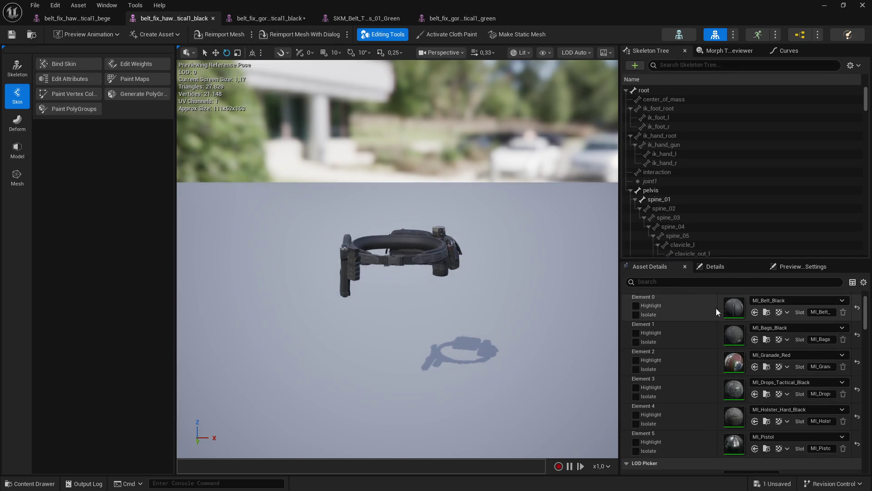
{"action": "left_click", "coordinate": [270, 18]}
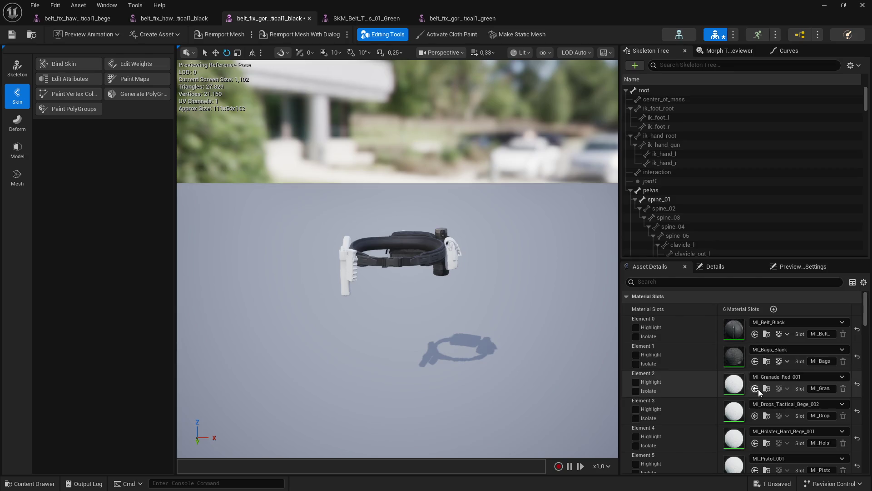
Apply MI_Drops_Tactical_Black and the black holster material to the gork black belt's Elements
{"action": "left_click", "coordinate": [208, 18]}
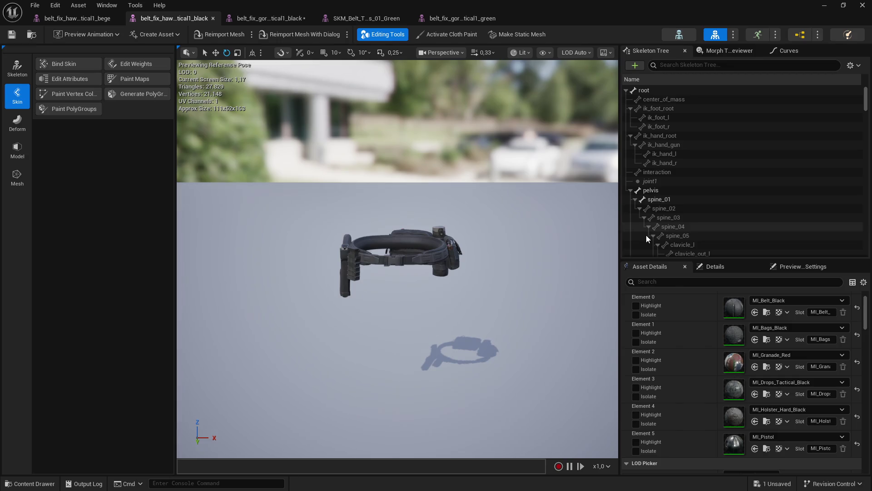
{"action": "left_click", "coordinate": [270, 18]}
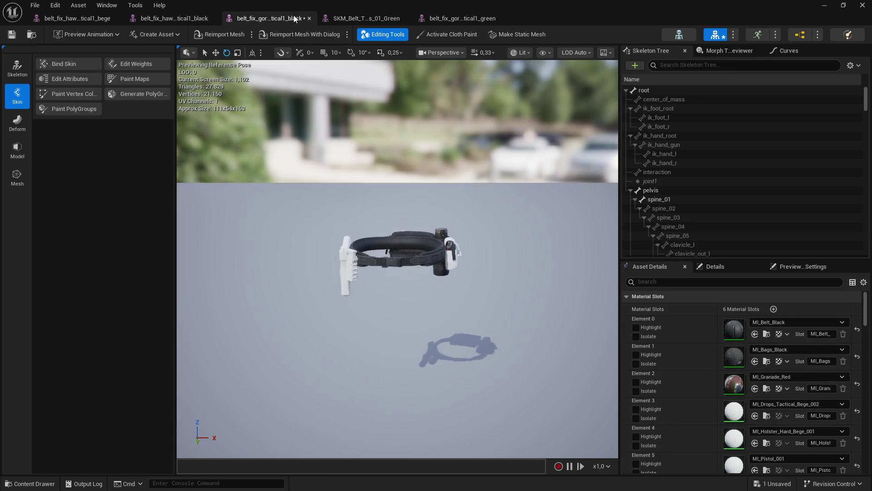
{"action": "left_click", "coordinate": [755, 419]}
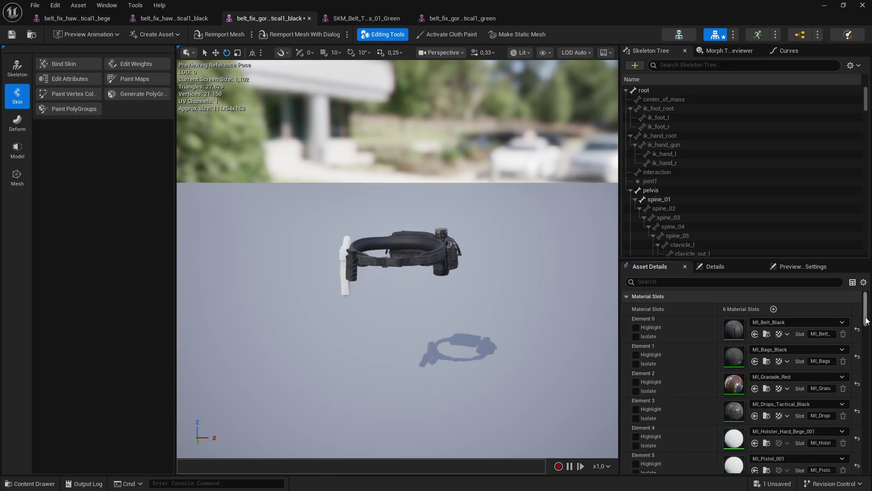
{"action": "left_click", "coordinate": [194, 18]}
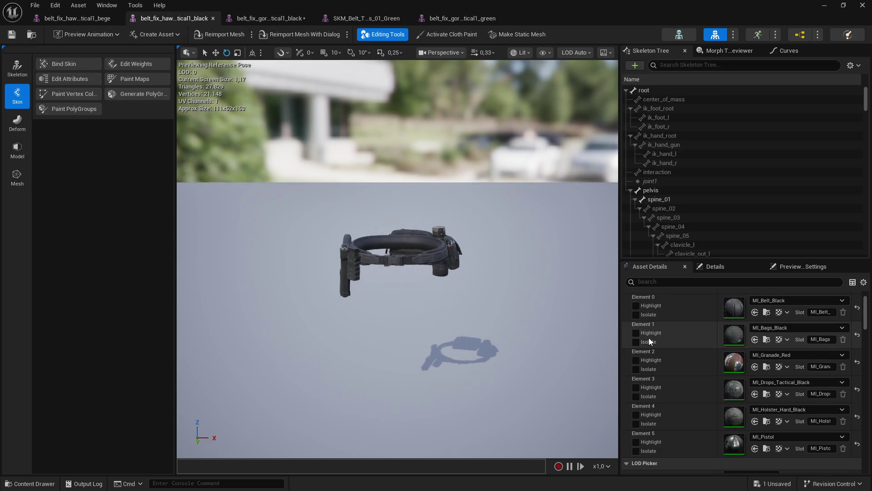
{"action": "key", "text": "ctrl+Tab"}
{"action": "left_click", "coordinate": [755, 424]}
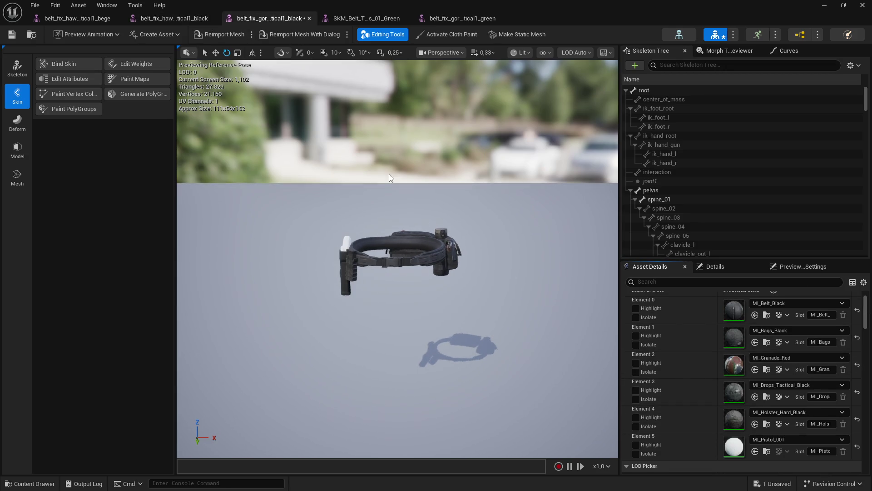
Set the gork black belt's pistol slot to MI_Pistol and save it
{"action": "left_click", "coordinate": [182, 18]}
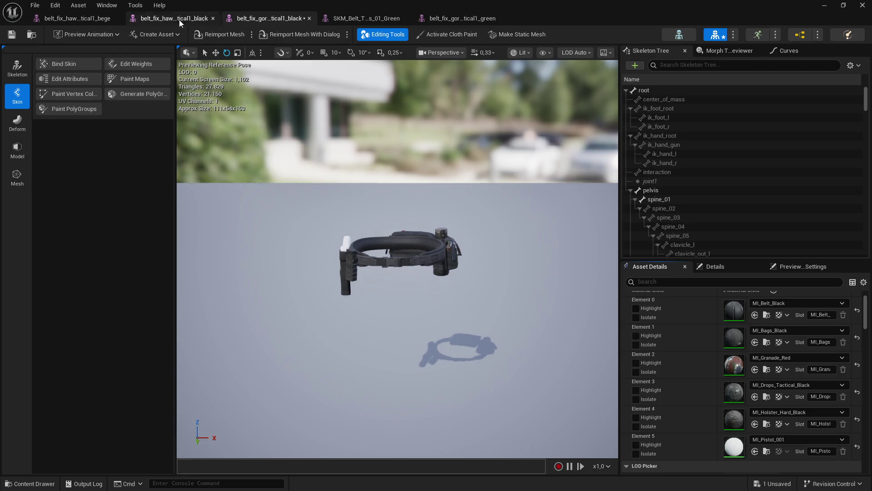
{"action": "left_click", "coordinate": [264, 18]}
{"action": "left_click", "coordinate": [755, 451]}
{"action": "key", "text": "ctrl+z"}
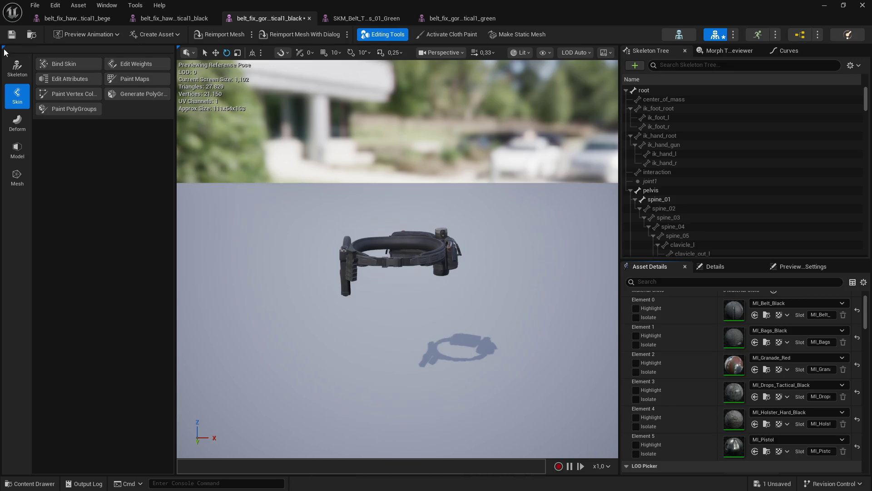
{"action": "left_click", "coordinate": [12, 34]}
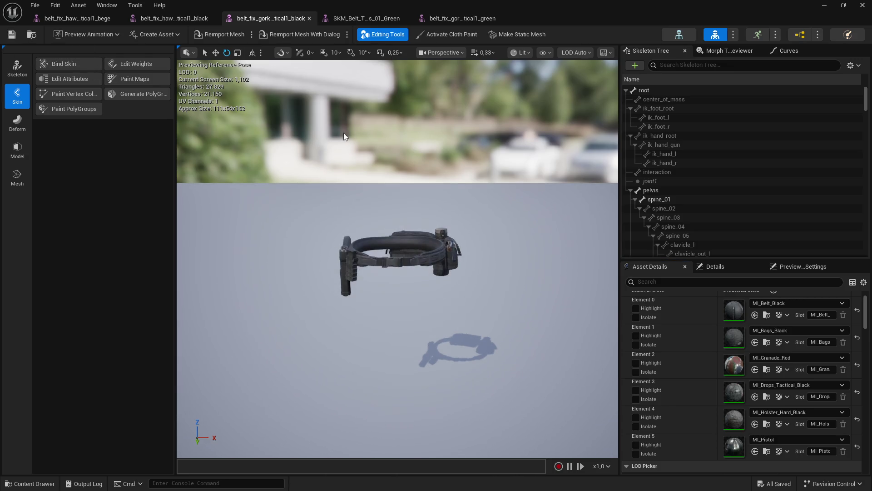
{"action": "left_click", "coordinate": [355, 19]}
{"action": "left_click", "coordinate": [459, 18]}
Assign MI_Belt_Green and MI_Bags_Green to the green gorka belt fix's belt and bags slots
{"action": "left_click", "coordinate": [364, 19]}
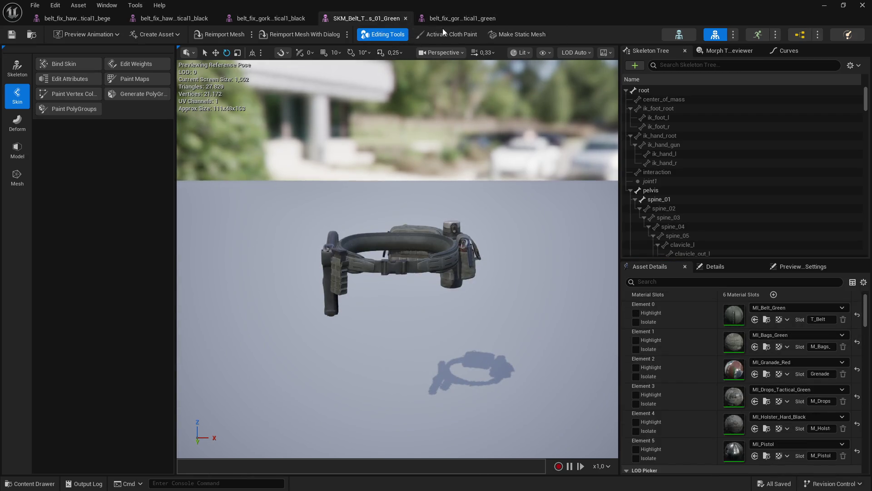
{"action": "left_click", "coordinate": [454, 19]}
{"action": "left_click", "coordinate": [755, 334]}
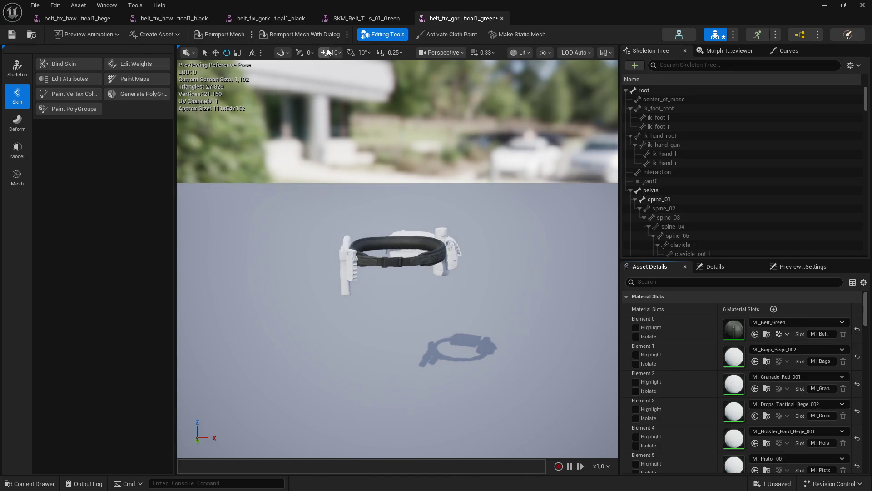
{"action": "left_click", "coordinate": [363, 18]}
{"action": "left_click", "coordinate": [467, 18]}
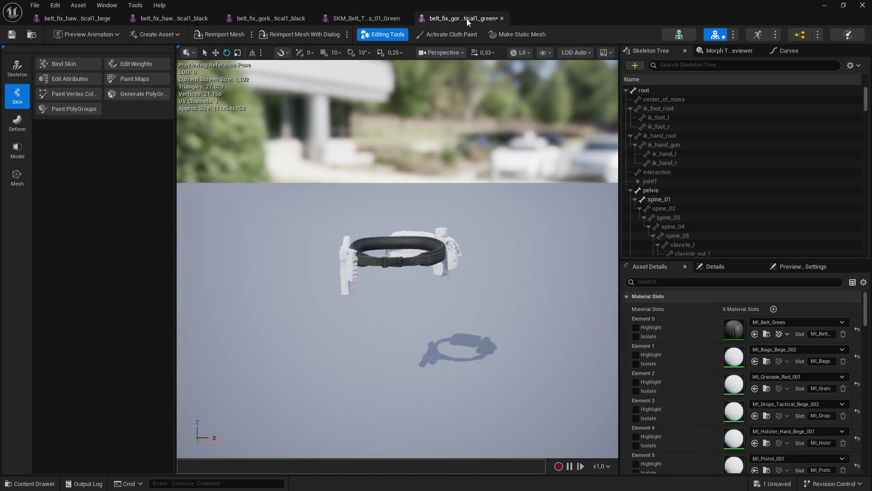
{"action": "left_click", "coordinate": [756, 360]}
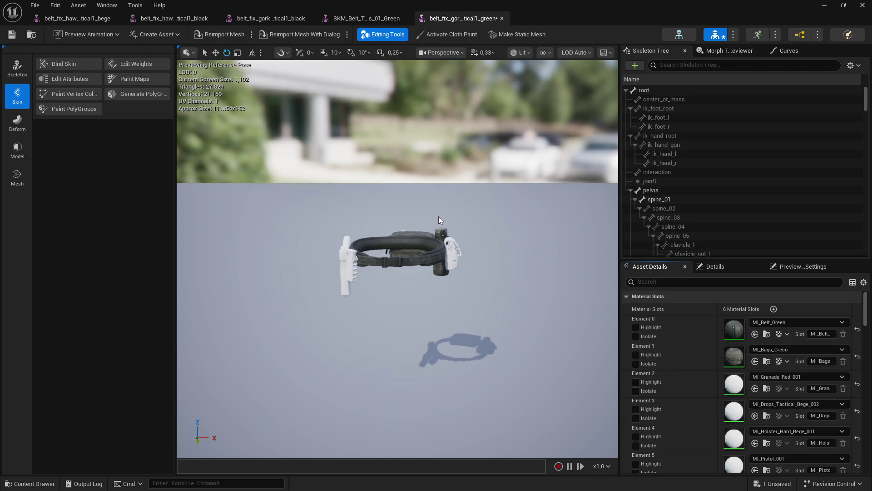
Compare the remaining slots with SKM_Belt_Tactic_Drops_01_Green, save the gorka belt fix, and minimize the editor
{"action": "left_click", "coordinate": [366, 18]}
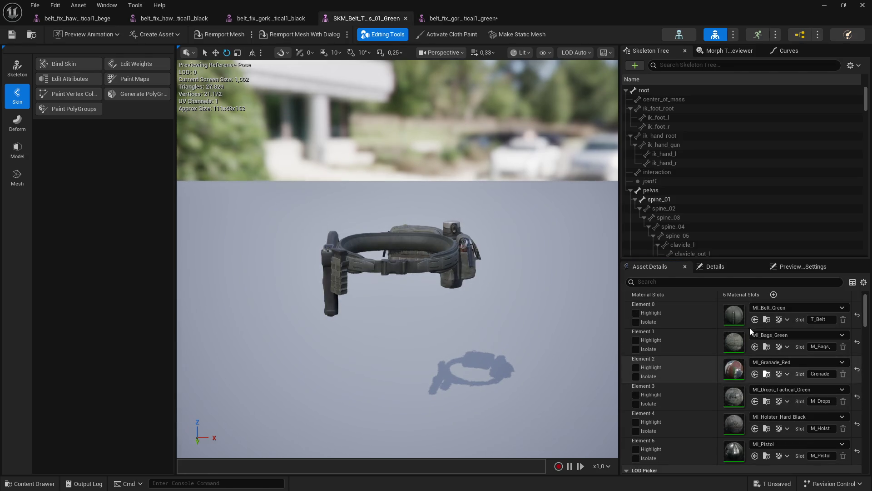
{"action": "left_click", "coordinate": [463, 18]}
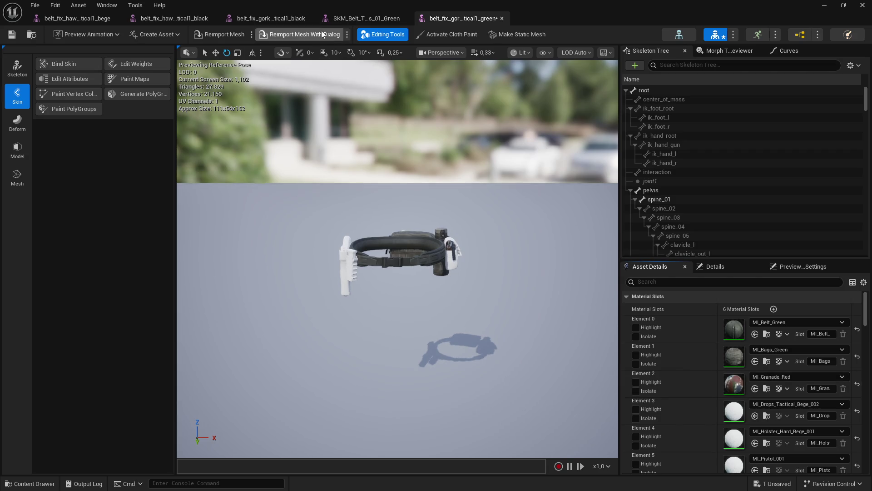
{"action": "left_click", "coordinate": [363, 19]}
{"action": "left_click", "coordinate": [463, 18]}
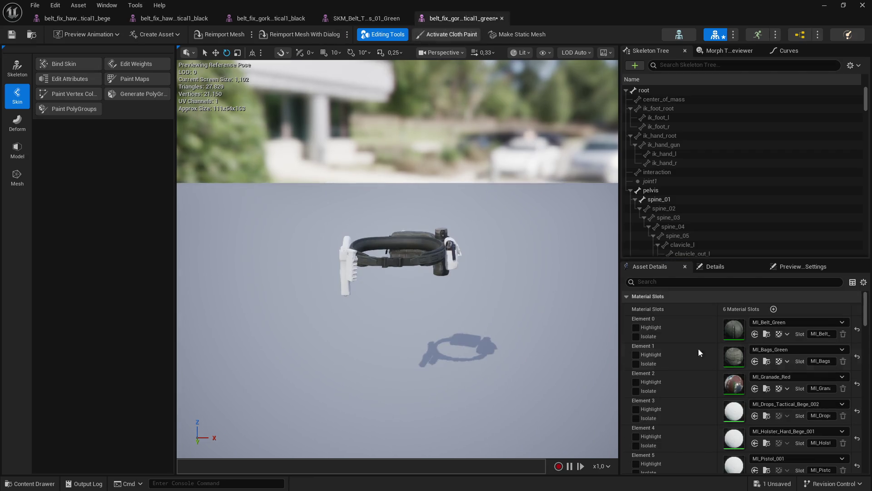
{"action": "left_click", "coordinate": [366, 19]}
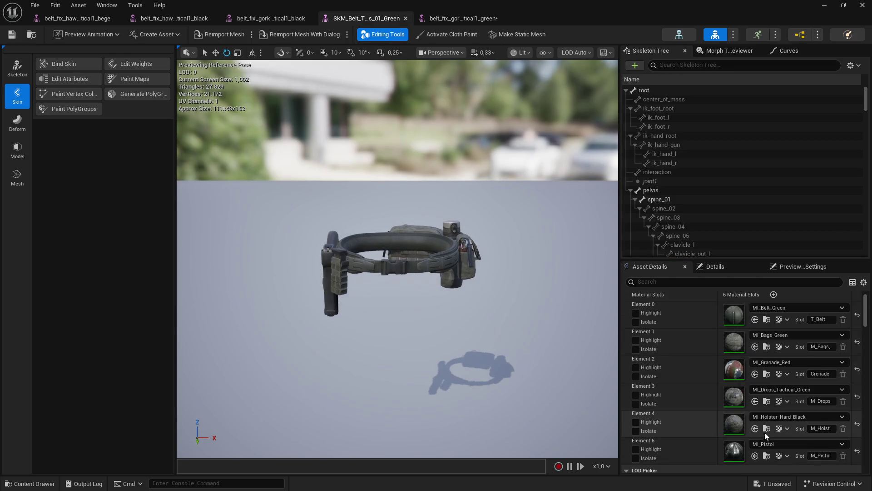
{"action": "left_click", "coordinate": [449, 18]}
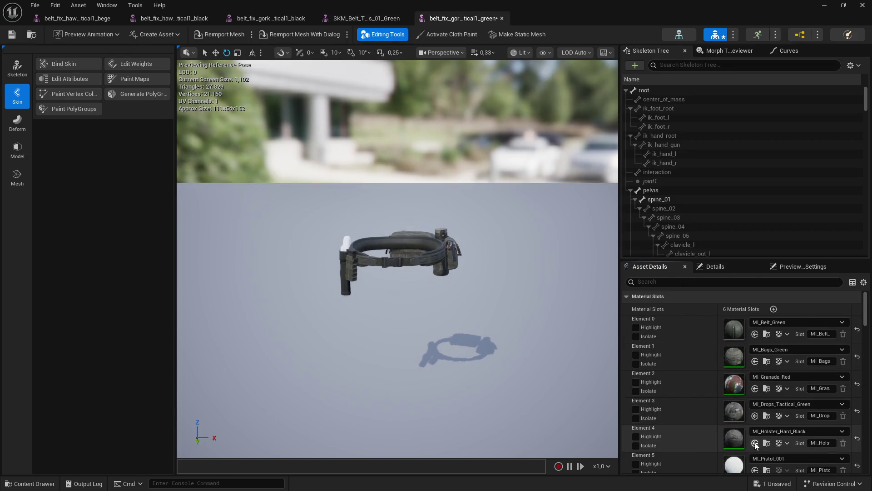
{"action": "left_click", "coordinate": [365, 19]}
{"action": "left_click", "coordinate": [458, 18]}
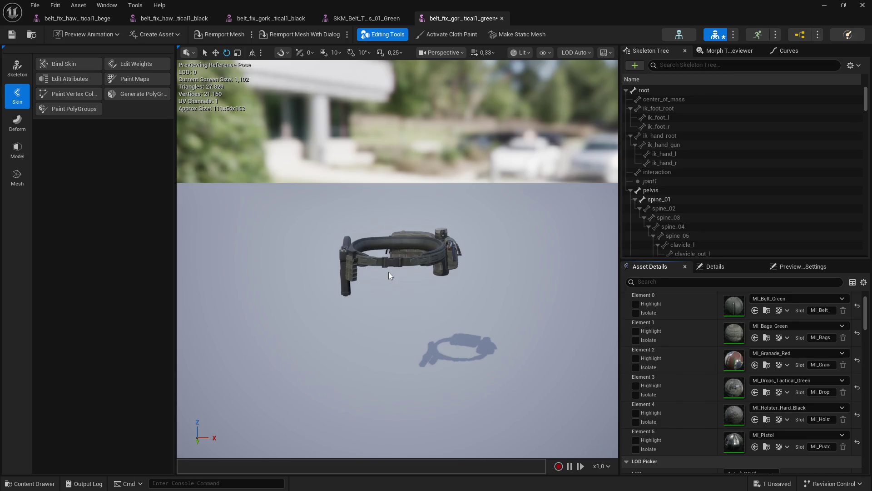
{"action": "left_click", "coordinate": [12, 34]}
{"action": "left_click", "coordinate": [862, 5]}
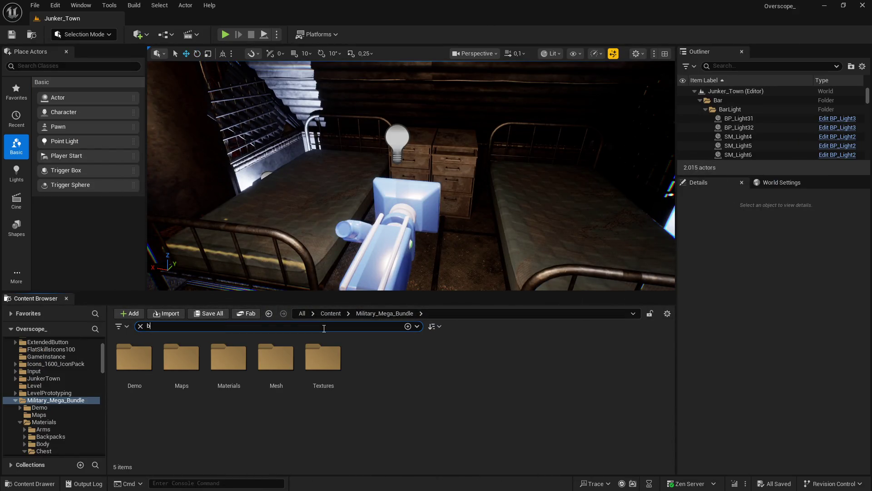
Search 'belt', show belt_fix_m65_tactical1_black in Folder View, then search 'belt' again in Cloth
{"action": "type", "text": "elt"}
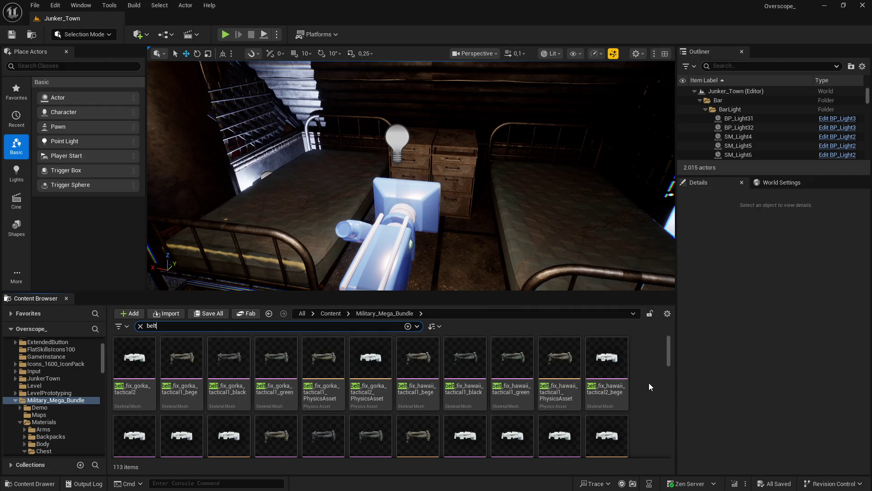
{"action": "scroll", "coordinate": [416, 409], "scroll_direction": "down", "scroll_amount": 2}
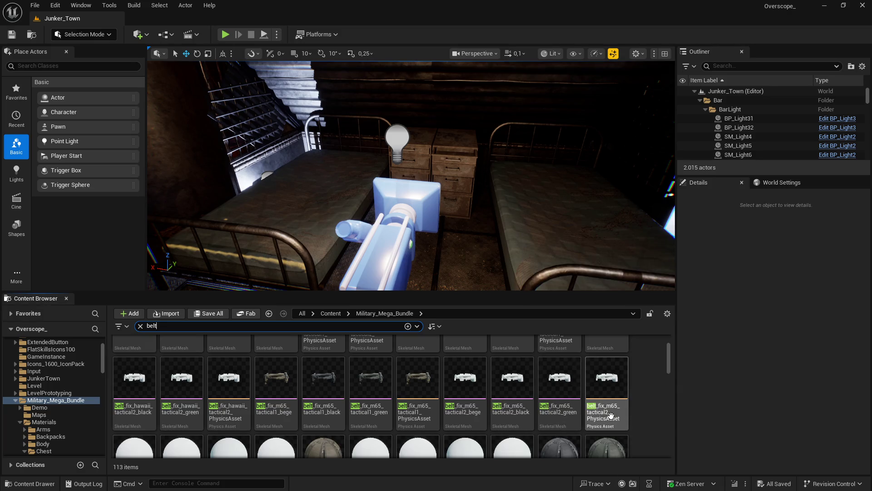
{"action": "left_click", "coordinate": [320, 377]}
{"action": "right_click", "coordinate": [320, 376]}
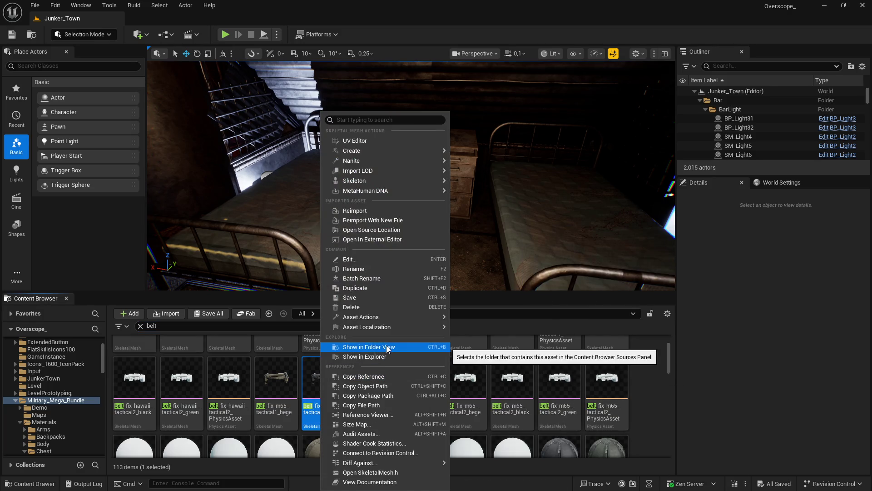
{"action": "left_click", "coordinate": [386, 345]}
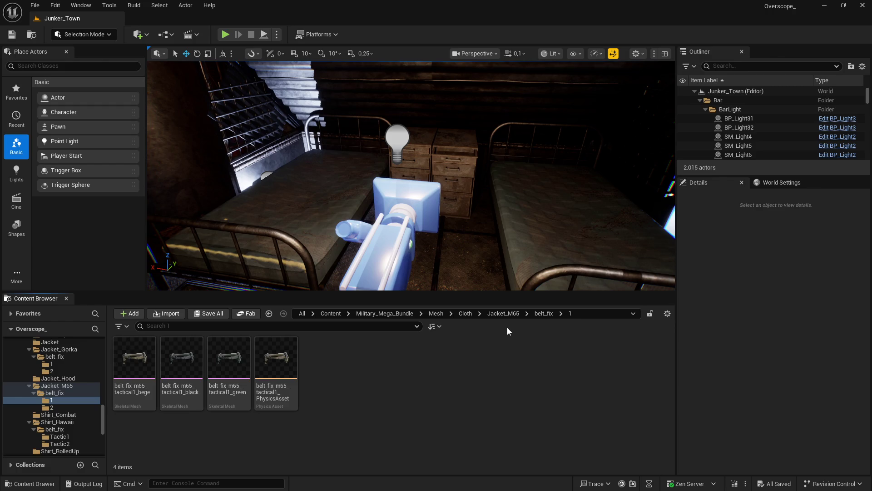
{"action": "left_click", "coordinate": [465, 314]}
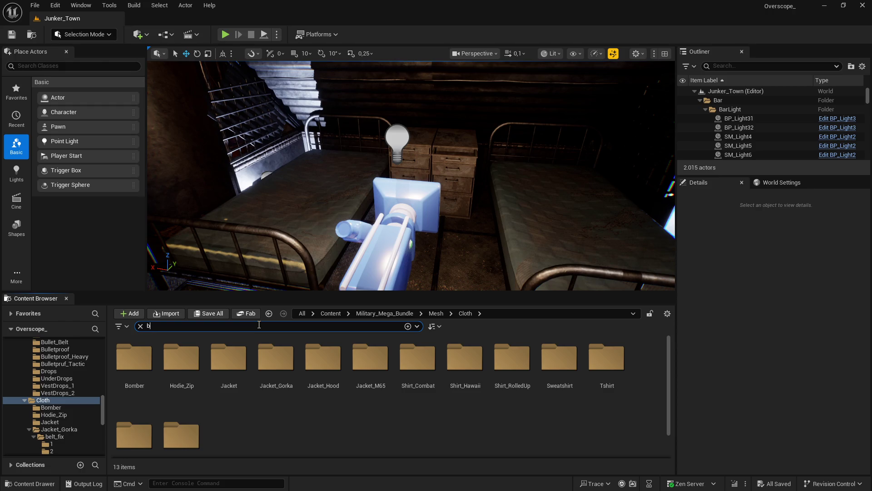
{"action": "type", "text": "elt"}
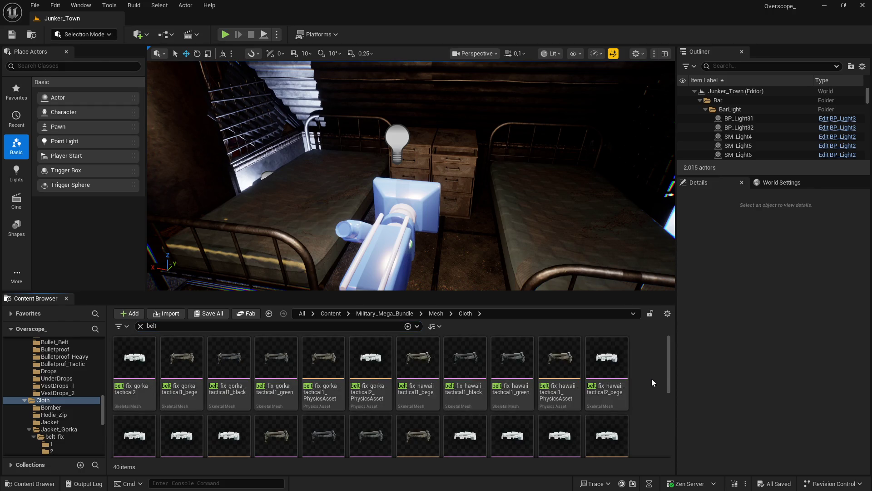
{"action": "key", "text": "super"}
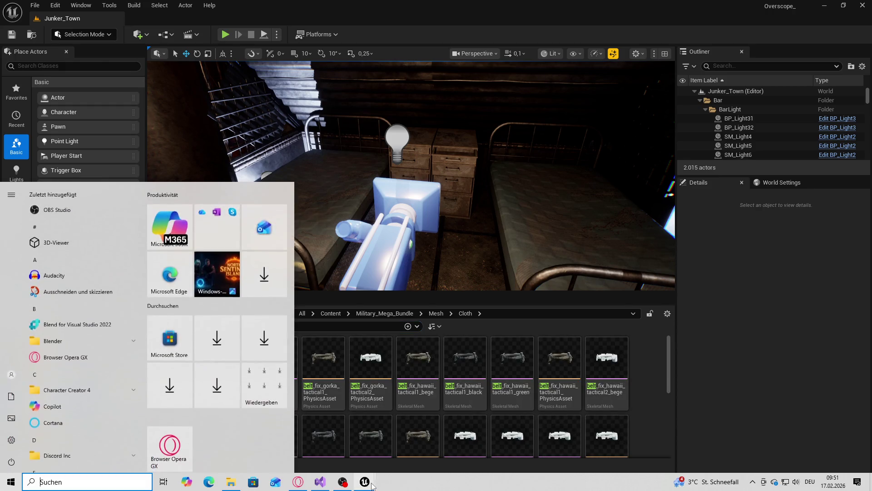
Search 'gorka' and show the bege gorka belt in Folder View
{"action": "mouse_move", "coordinate": [364, 481]}
{"action": "left_click", "coordinate": [427, 445]}
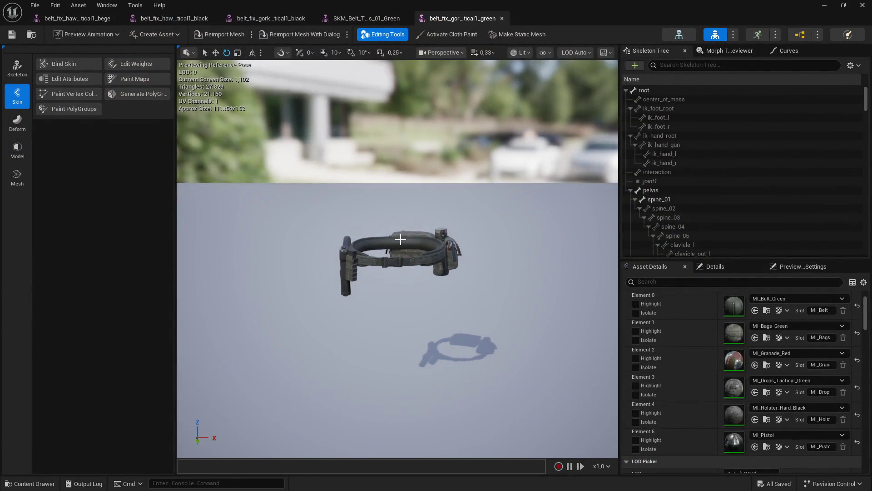
{"action": "left_click", "coordinate": [823, 7]}
{"action": "type", "text": "gorka"}
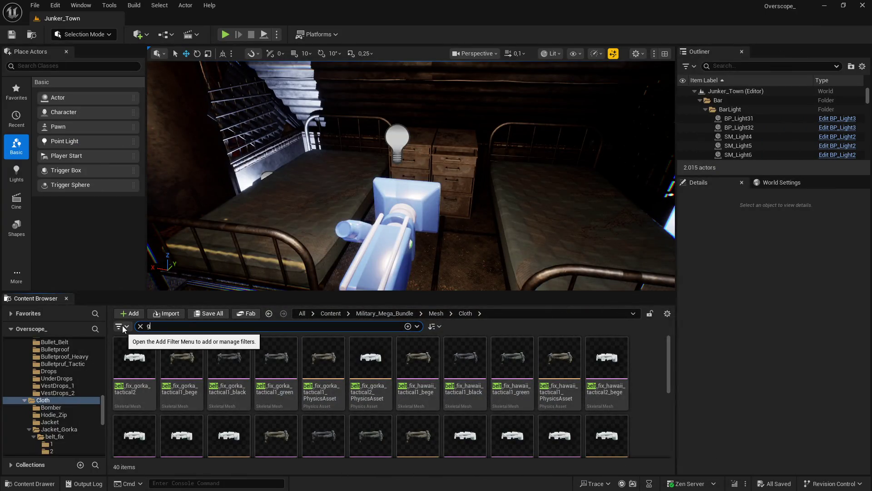
{"action": "left_click", "coordinate": [182, 356]}
{"action": "right_click", "coordinate": [184, 355]}
{"action": "left_click", "coordinate": [213, 353]}
Close all five open belt asset editor tabs
{"action": "key", "text": "super"}
{"action": "left_click", "coordinate": [423, 443]}
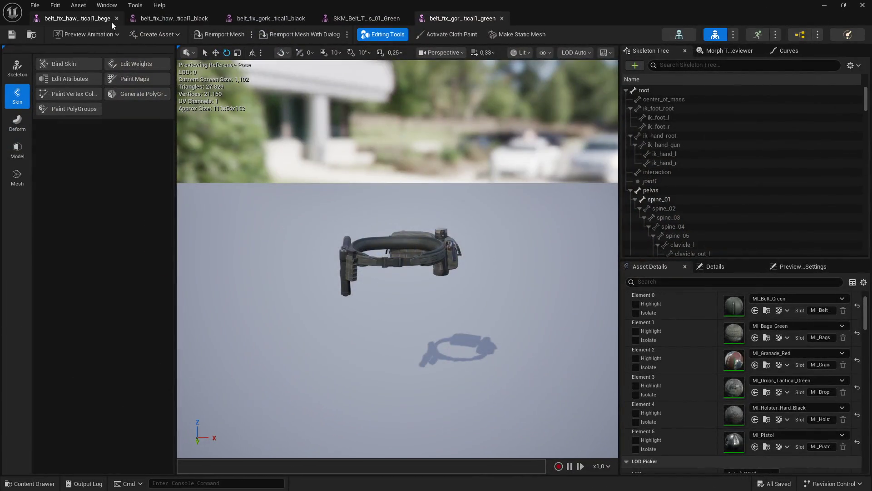
{"action": "left_click", "coordinate": [116, 18]}
{"action": "left_click", "coordinate": [116, 19]}
{"action": "left_click", "coordinate": [116, 19]}
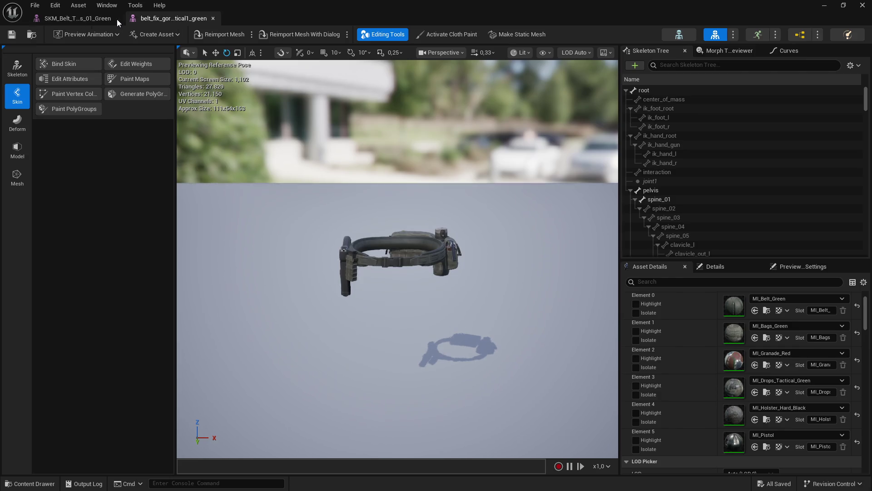
{"action": "left_click", "coordinate": [116, 19]}
{"action": "left_click", "coordinate": [117, 18]}
Delete the six materials from MI_Bags_Bege_002 onward in the belt_fix/1 folder
{"action": "left_click", "coordinate": [323, 359]}
{"action": "left_click", "coordinate": [565, 359], "text": "shift"}
{"action": "key", "text": "Delete"}
{"action": "key", "text": "Return"}
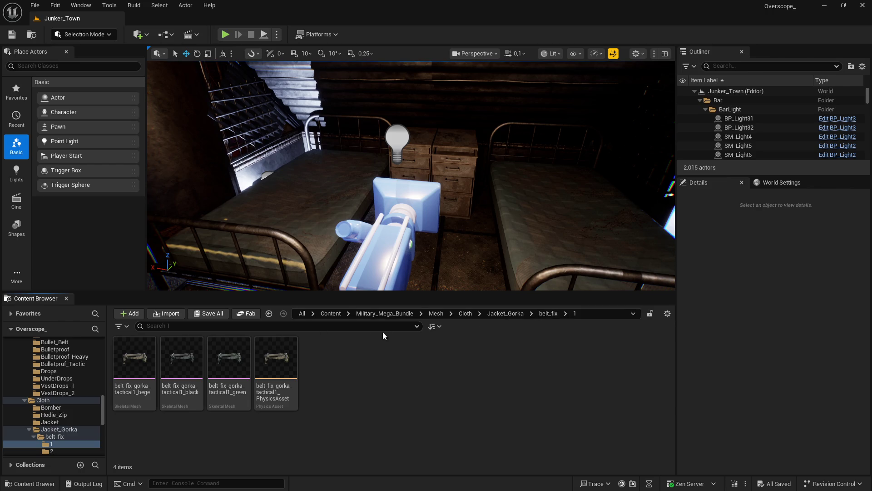
Search 'belt' in Cloth and show belt_fix_m65_tactical2_bege in Folder View
{"action": "left_click", "coordinate": [465, 314]}
{"action": "left_click", "coordinate": [286, 326]}
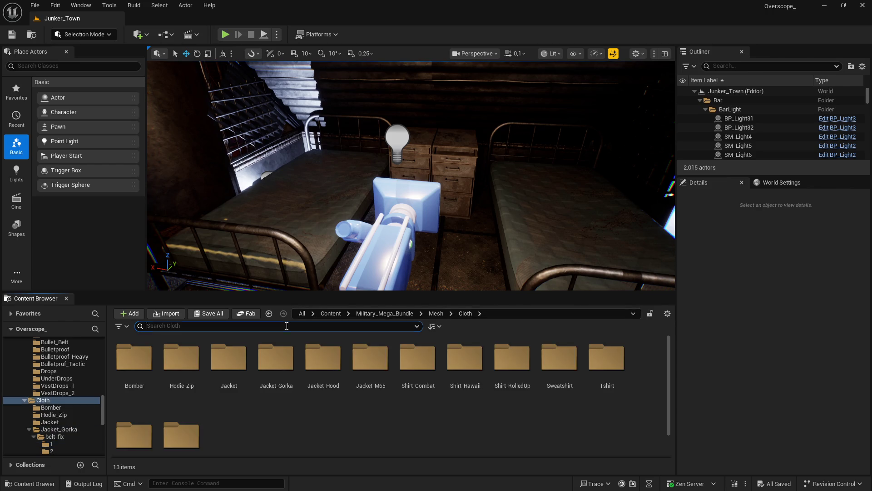
{"action": "type", "text": "belt"}
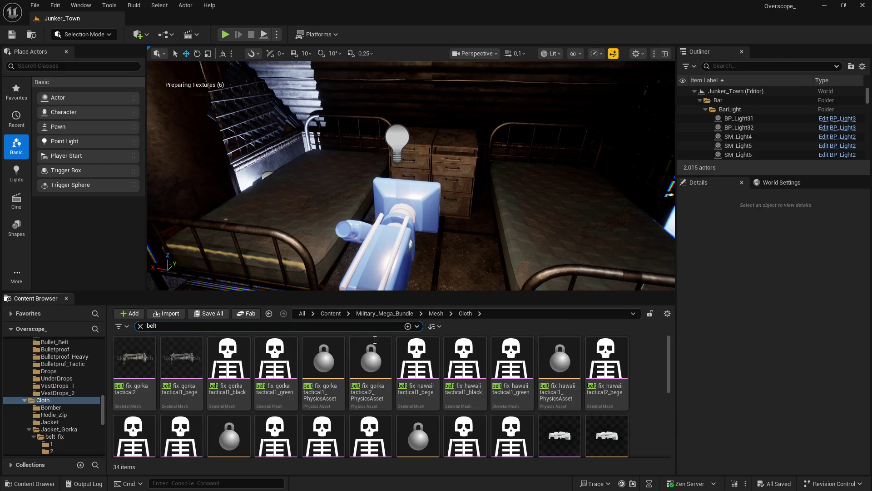
{"action": "scroll", "coordinate": [650, 377], "scroll_direction": "down", "scroll_amount": 2}
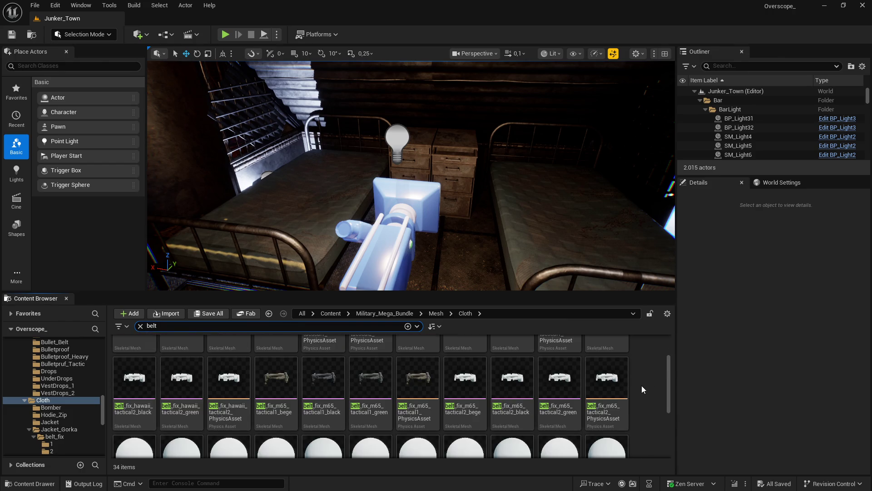
{"action": "right_click", "coordinate": [465, 382]}
{"action": "left_click", "coordinate": [509, 238]}
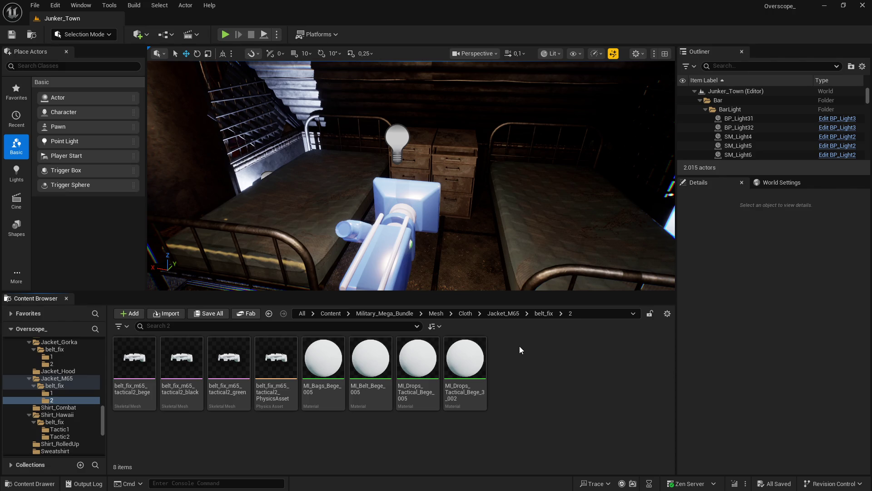
Search the Mesh folder and show SKM_Belt_Tactic_Drops_02_Bege in its Belt_Tactical folder
{"action": "left_click", "coordinate": [436, 314]}
{"action": "left_click", "coordinate": [308, 326]}
{"action": "type", "text": "t"}
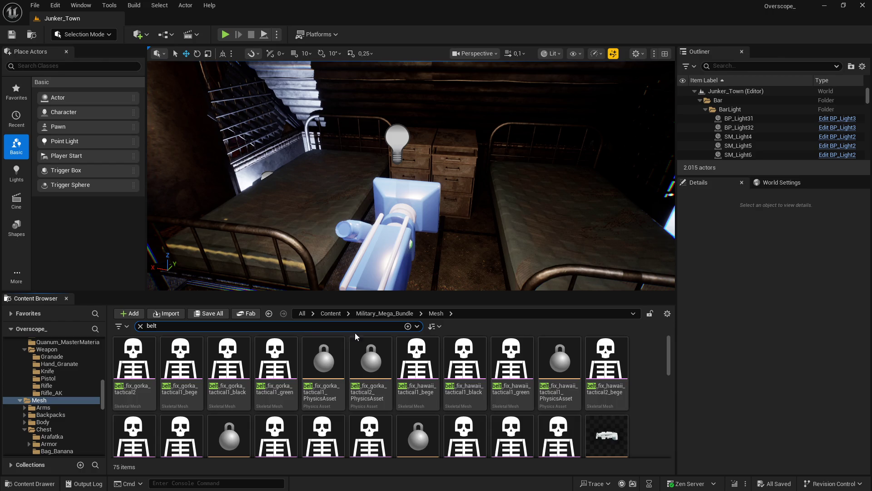
{"action": "scroll", "coordinate": [652, 380], "scroll_direction": "down", "scroll_amount": 1}
{"action": "scroll", "coordinate": [636, 382], "scroll_direction": "down", "scroll_amount": 5}
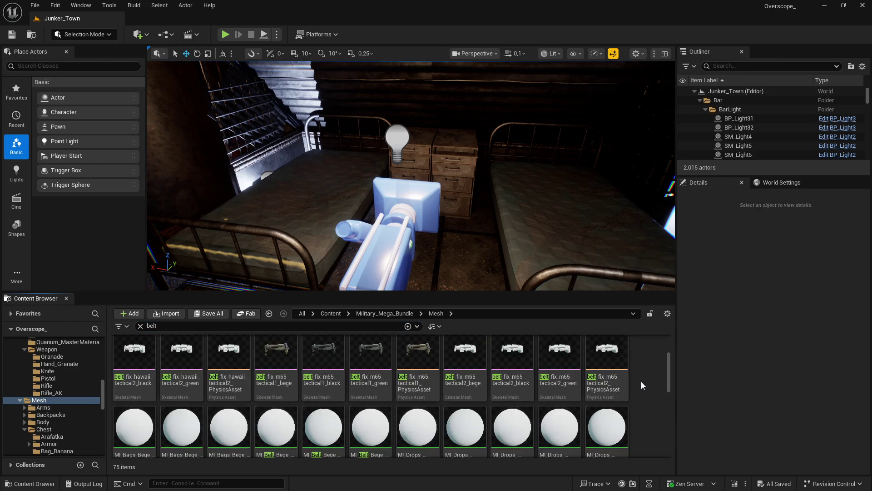
{"action": "scroll", "coordinate": [642, 388], "scroll_direction": "down", "scroll_amount": 3}
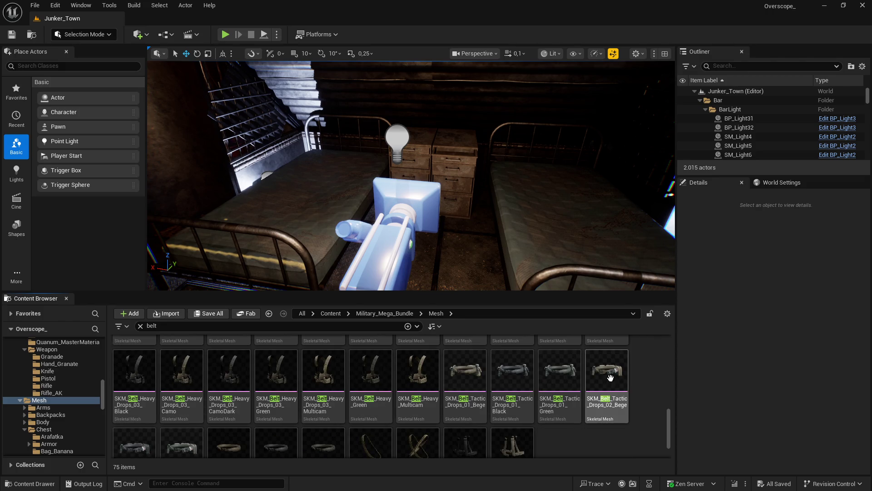
{"action": "right_click", "coordinate": [612, 402]}
{"action": "left_click", "coordinate": [668, 347]}
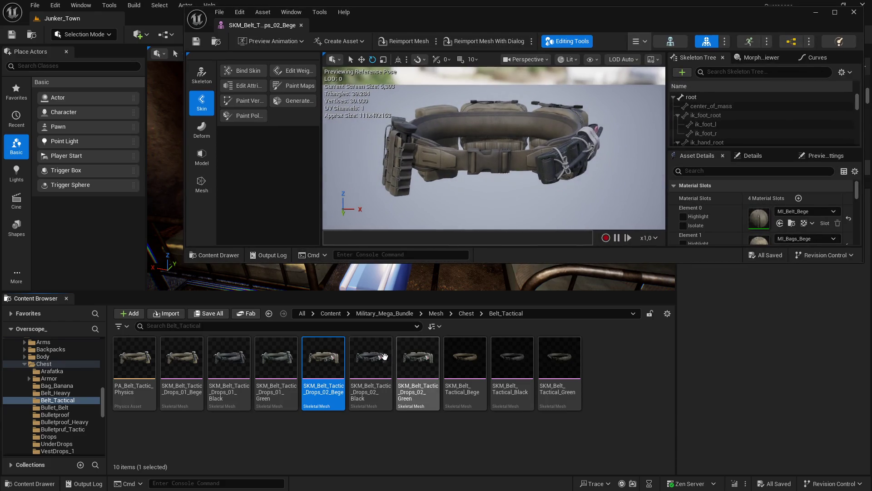
Open the Drops_02 Black and Green meshes plus the three belt_fix_m65_tactical2 meshes, maximized
{"action": "left_click", "coordinate": [373, 362]}
{"action": "left_click", "coordinate": [421, 359]}
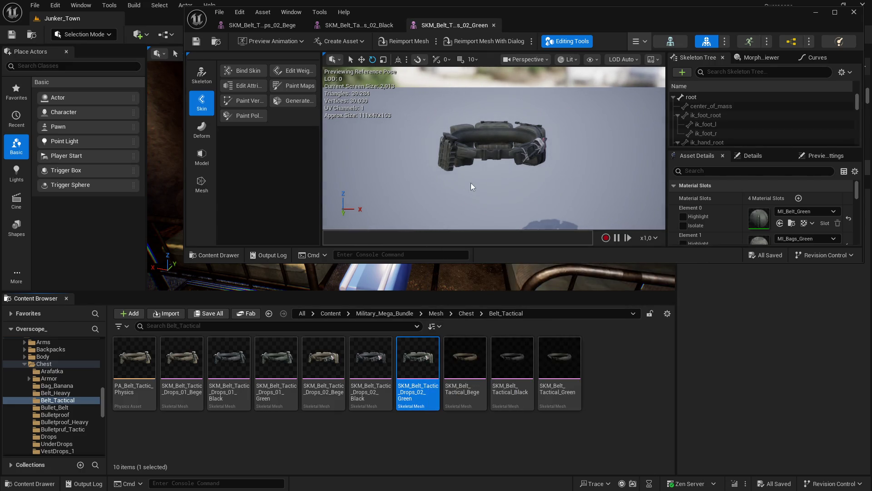
{"action": "key", "text": "alt+Left"}
{"action": "key", "text": "alt+Left"}
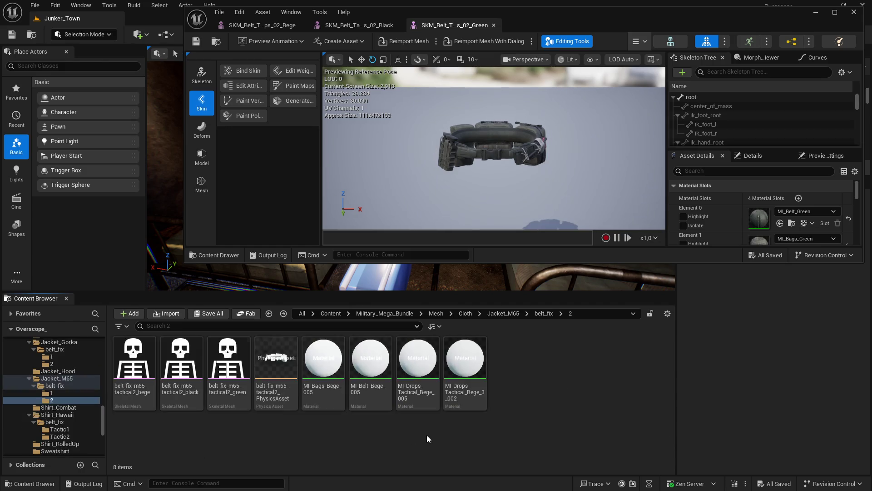
{"action": "left_click", "coordinate": [138, 363]}
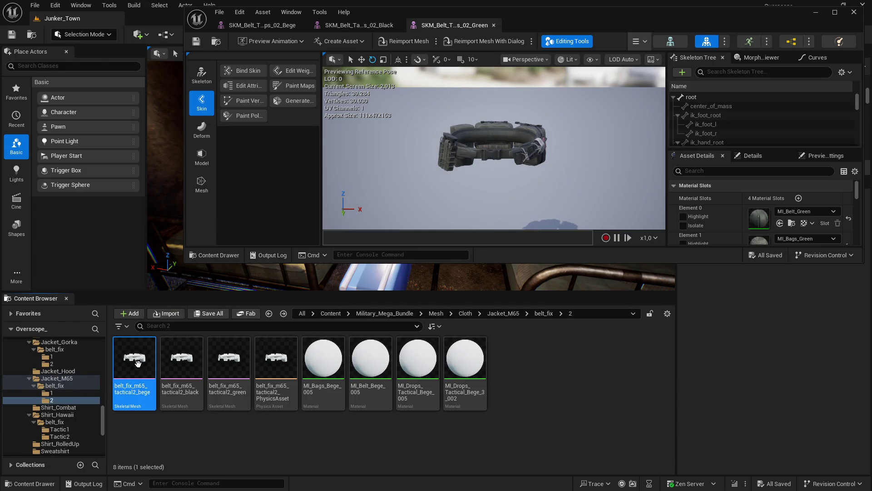
{"action": "left_click", "coordinate": [184, 361]}
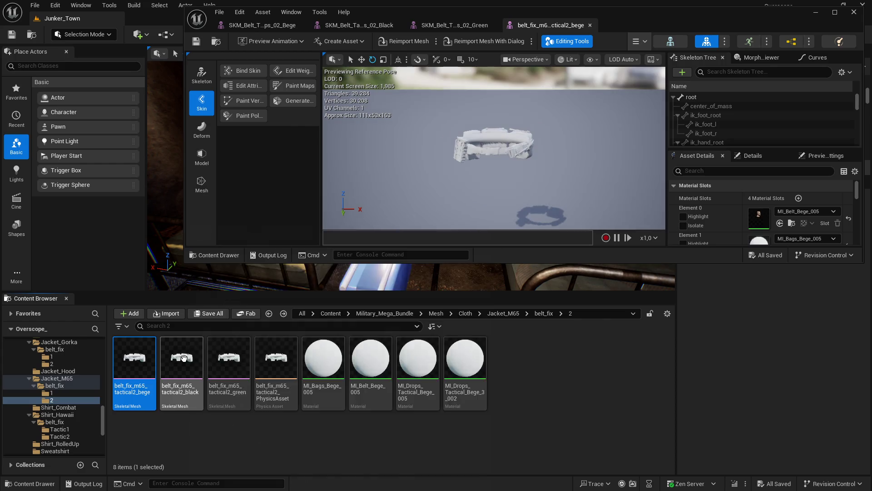
{"action": "left_click", "coordinate": [228, 361]}
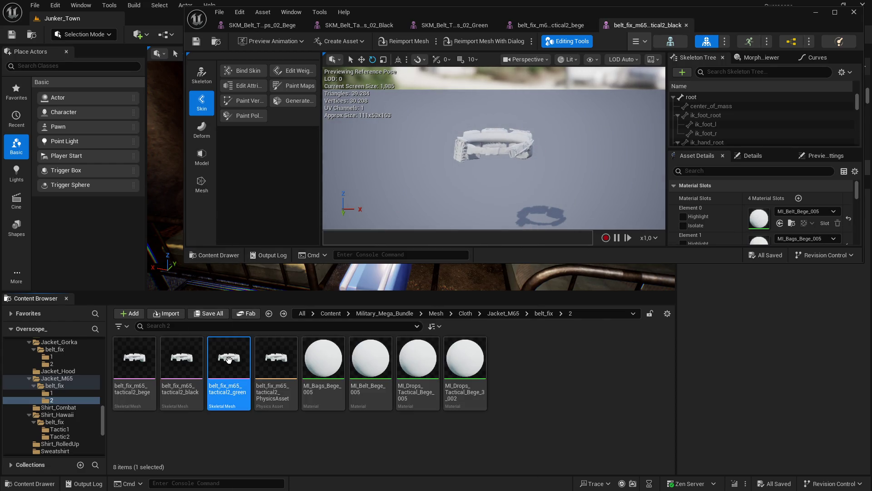
{"action": "left_click", "coordinate": [835, 12]}
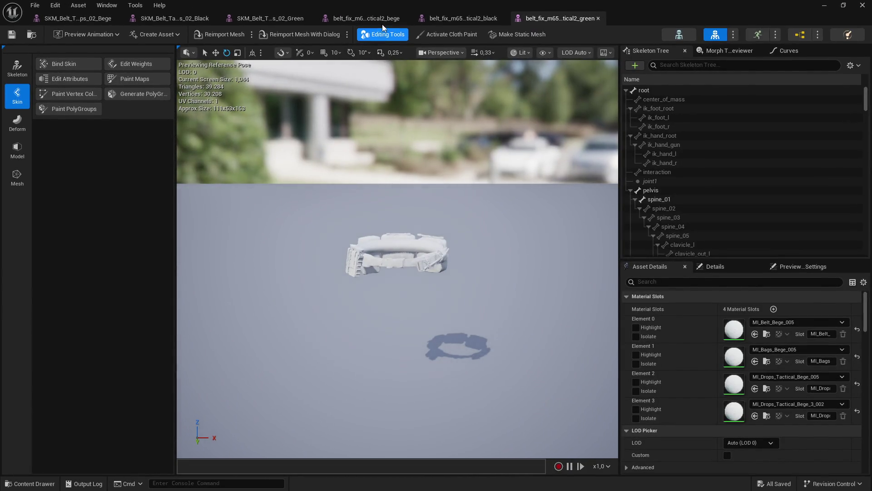
Pair each belt_fix tab beside its reference and assign MI_Bags_Bege to Element 1
{"action": "left_click_drag", "start_coordinate": [382, 19], "coordinate": [185, 18]}
{"action": "left_click_drag", "start_coordinate": [463, 18], "coordinate": [368, 19]}
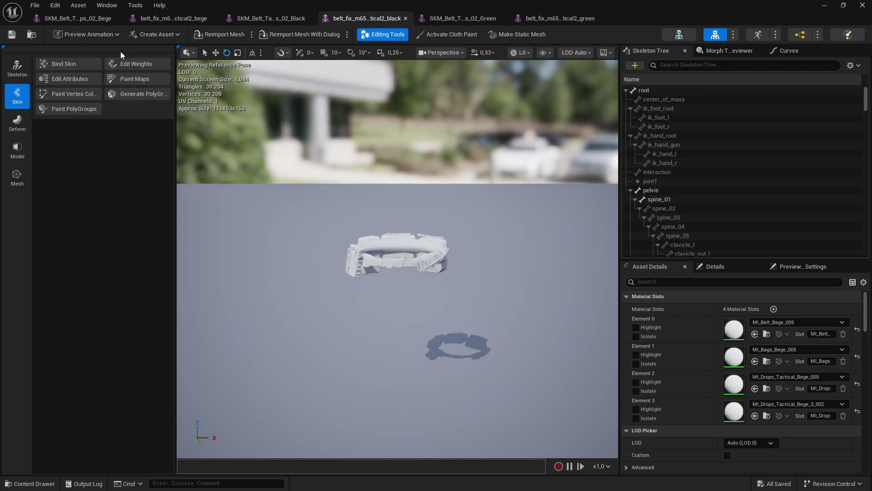
{"action": "left_click", "coordinate": [77, 18]}
{"action": "left_click", "coordinate": [172, 18]}
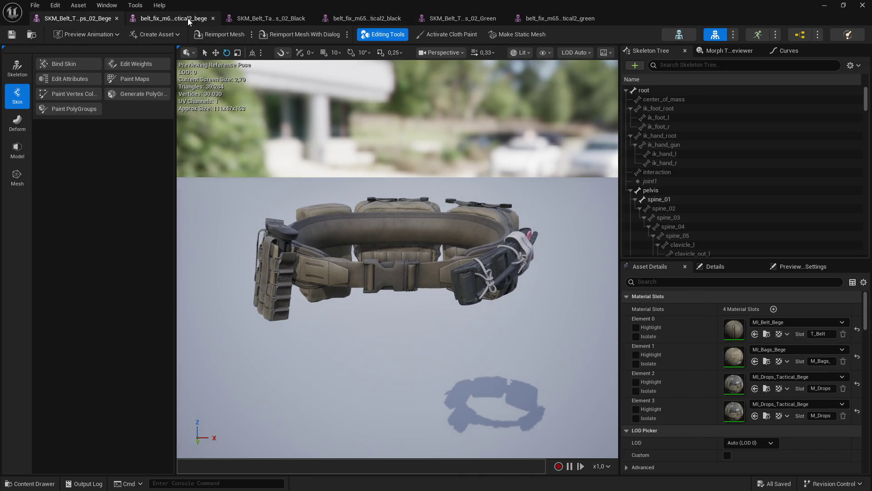
{"action": "left_click", "coordinate": [88, 16]}
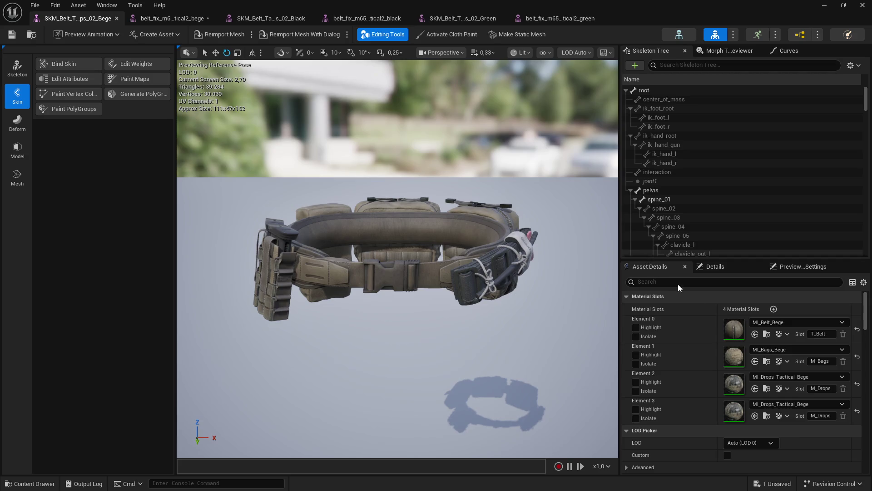
{"action": "left_click", "coordinate": [173, 18]}
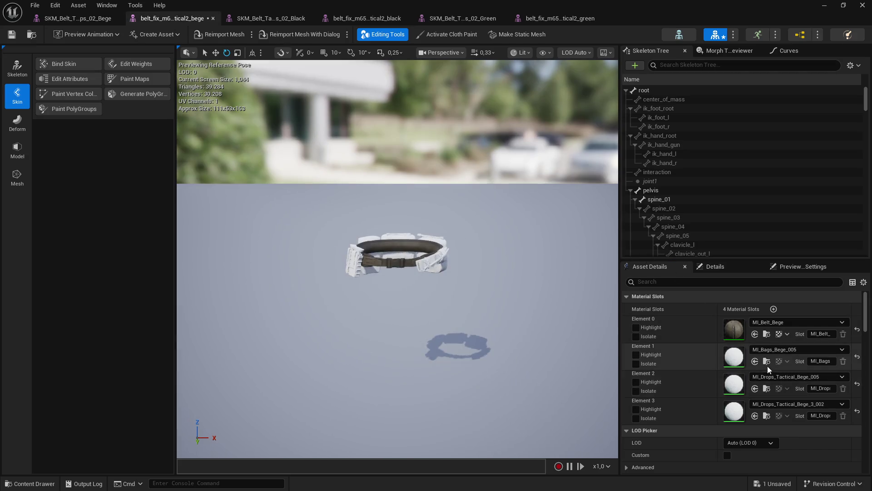
Assign MI_Drops_Tactical_Bege to the bege belt_fix's Elements 2 and 3, and save
{"action": "left_click", "coordinate": [91, 19]}
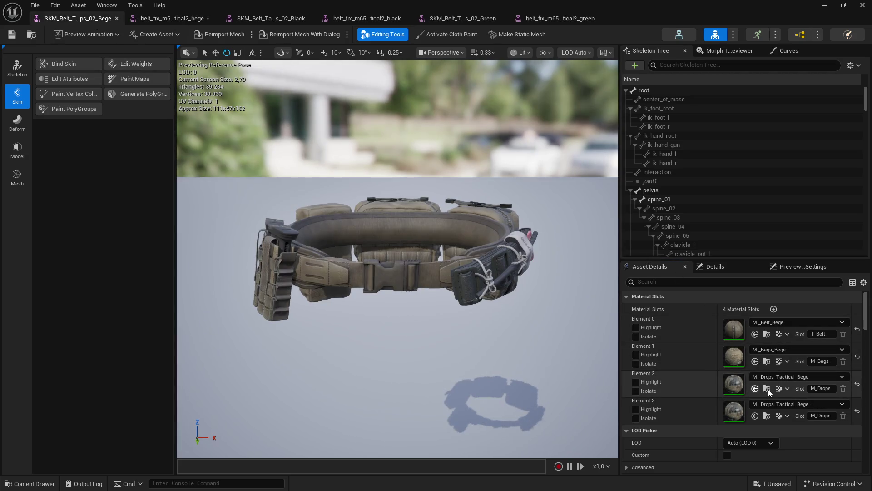
{"action": "left_click", "coordinate": [191, 18]}
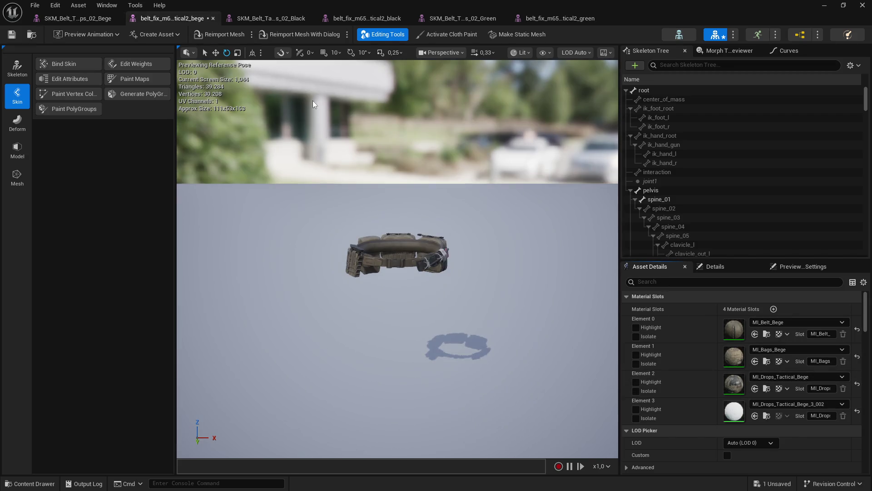
{"action": "left_click", "coordinate": [91, 18]}
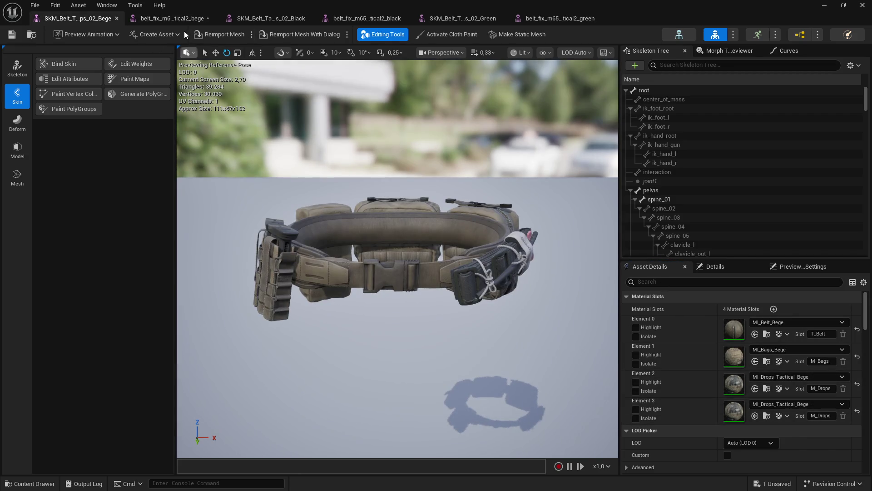
{"action": "left_click", "coordinate": [172, 19]}
{"action": "left_click", "coordinate": [755, 415]}
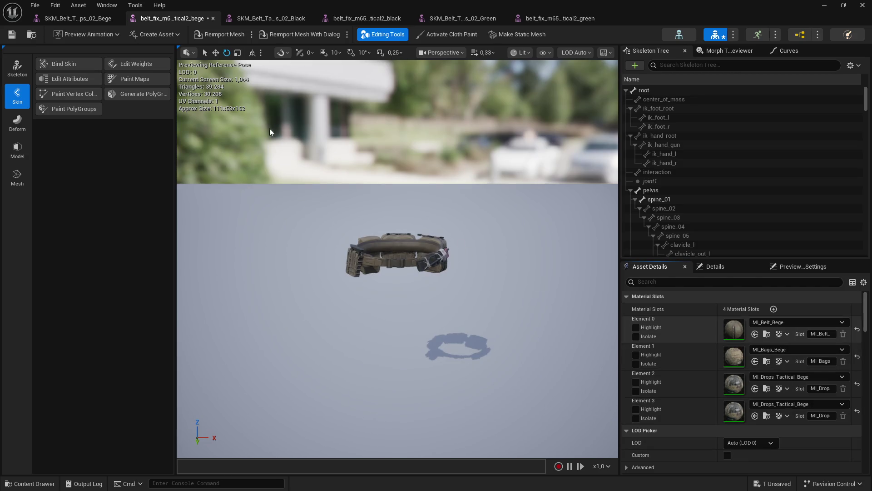
{"action": "key", "text": "ctrl+s"}
{"action": "left_click", "coordinate": [259, 17]}
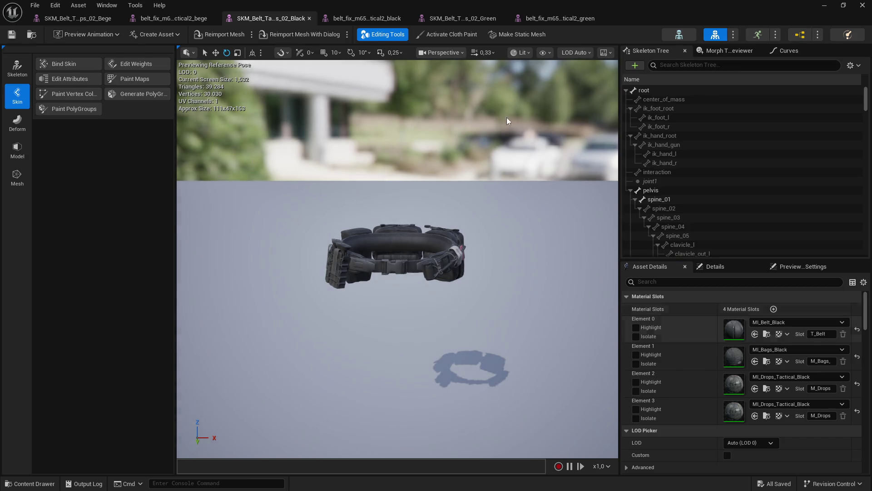
Give the m65 tactical2 black belt MI_Belt_Black, MI_Bags_Black and MI_Drops_Tactical_Black on its slots
{"action": "left_click", "coordinate": [363, 18]}
{"action": "left_click", "coordinate": [755, 334]}
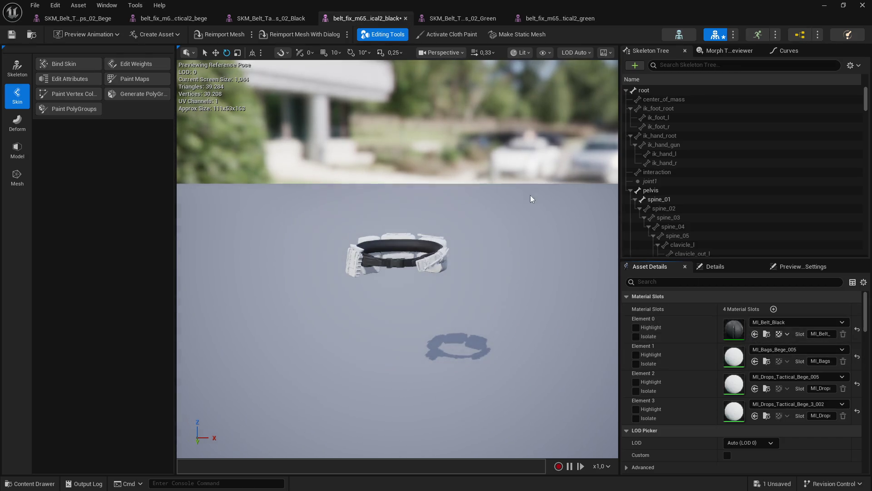
{"action": "left_click", "coordinate": [271, 18]}
{"action": "left_click", "coordinate": [377, 18]}
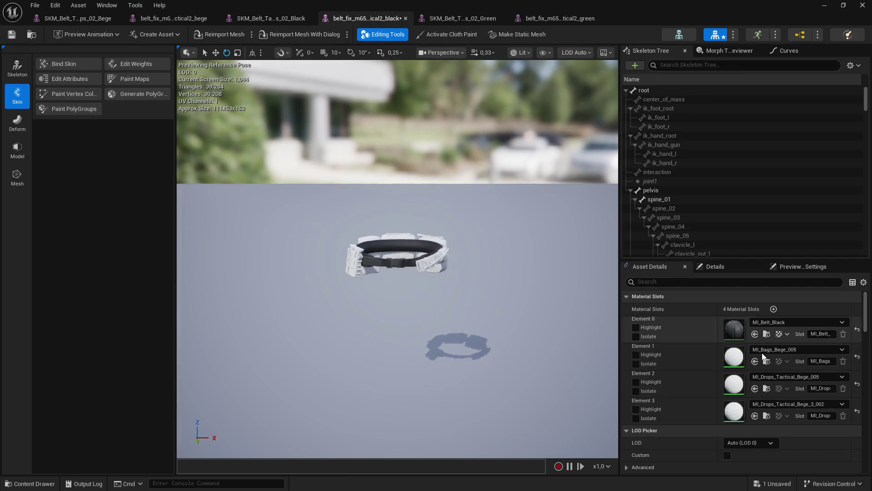
{"action": "left_click", "coordinate": [283, 19]}
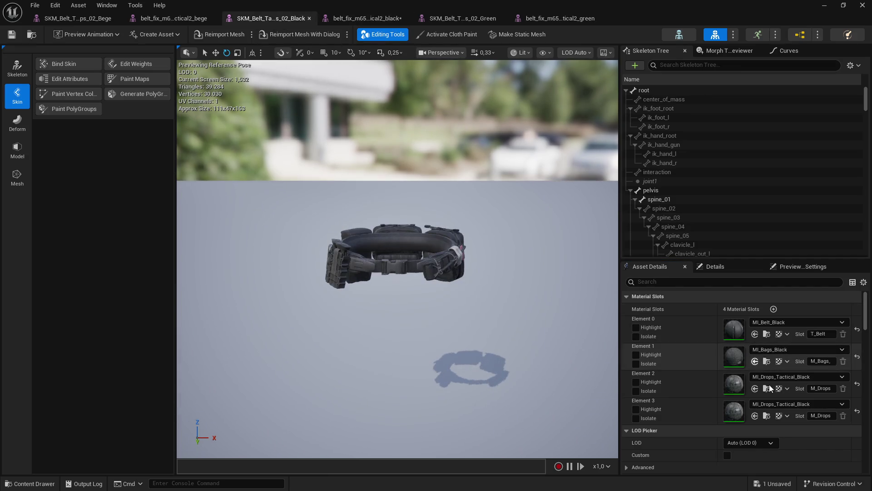
{"action": "left_click", "coordinate": [364, 19]}
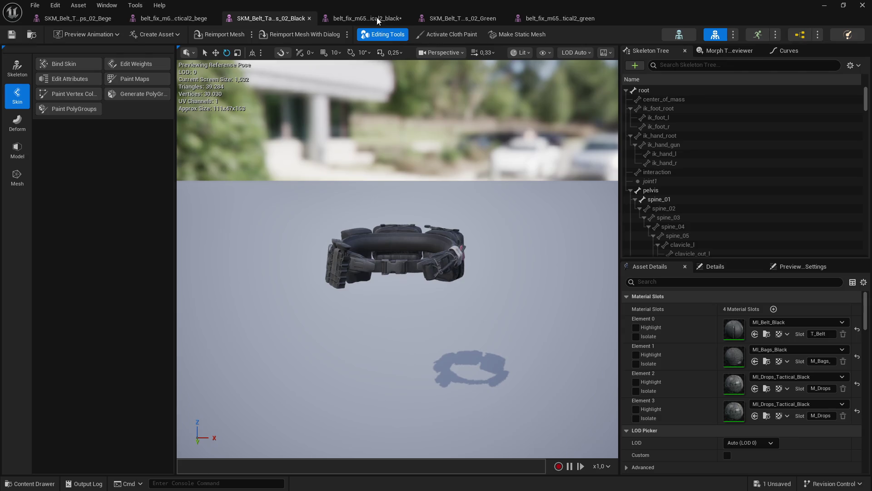
{"action": "left_click", "coordinate": [755, 388]}
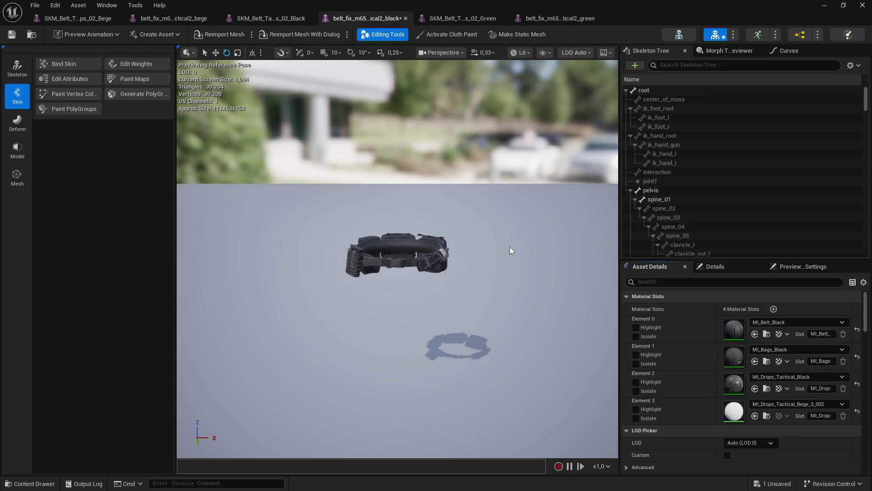
{"action": "left_click", "coordinate": [261, 17]}
{"action": "left_click", "coordinate": [363, 18]}
{"action": "left_click", "coordinate": [471, 18]}
{"action": "key", "text": "ctrl+Tab"}
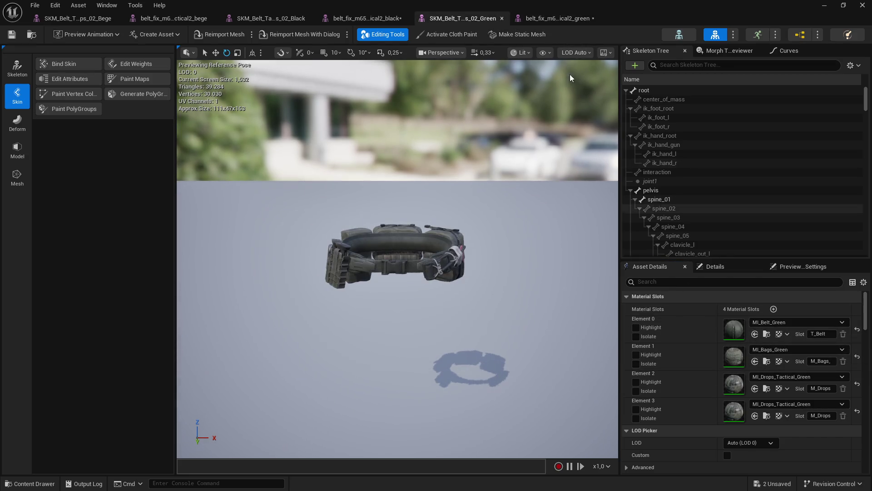
Set the green belt_fix's Element 3 to MI_Drops_Tactical_Green, Save All, and minimize the editor
{"action": "key", "text": "ctrl+Tab"}
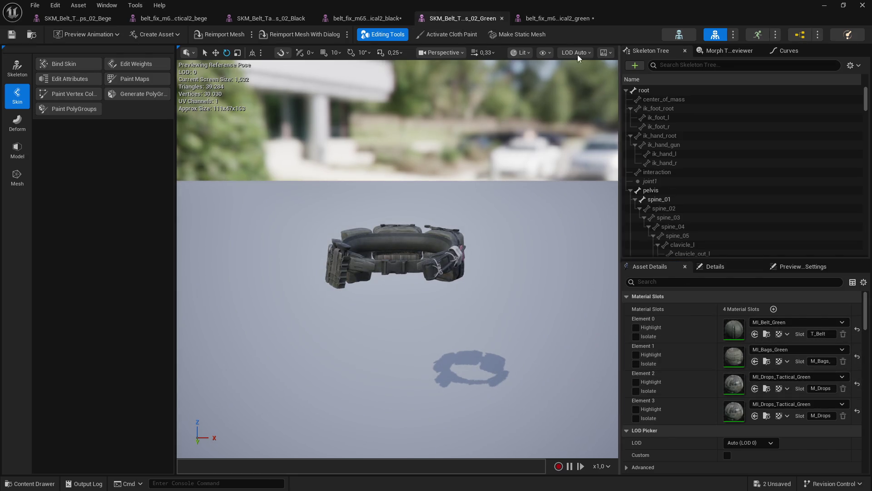
{"action": "key", "text": "ctrl+Tab"}
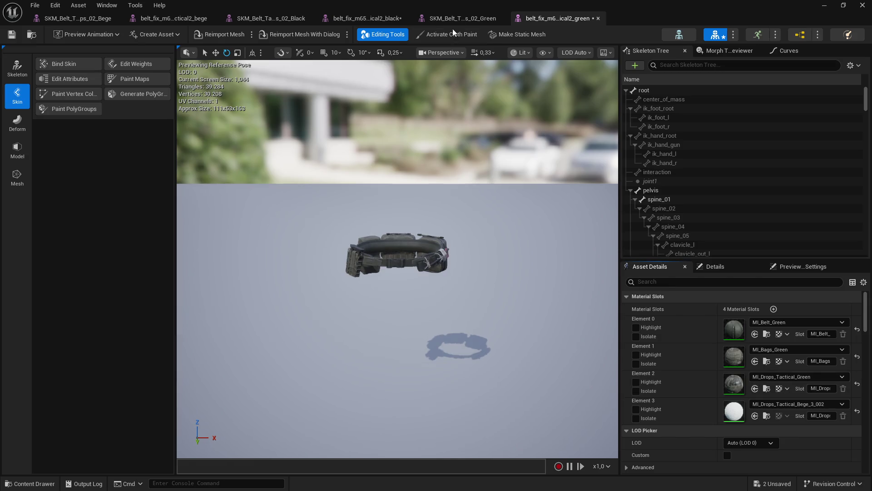
{"action": "left_click", "coordinate": [454, 18]}
{"action": "left_click", "coordinate": [545, 22]}
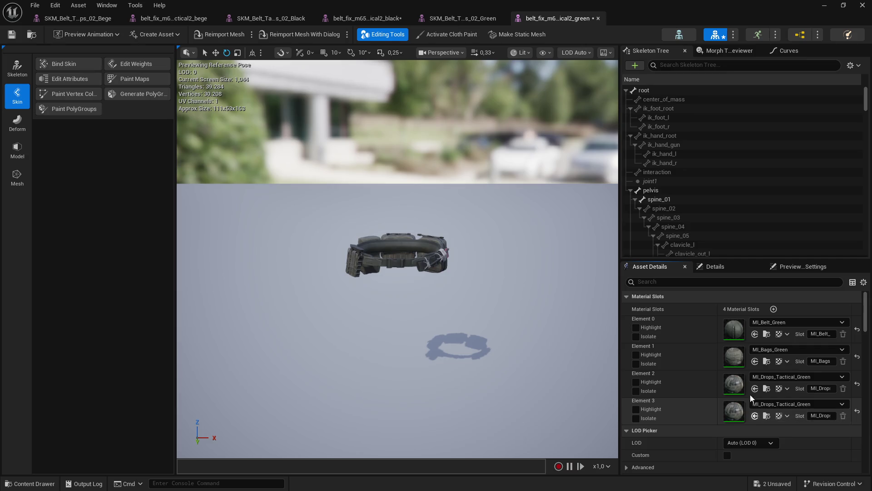
{"action": "left_click", "coordinate": [823, 5]}
{"action": "left_click", "coordinate": [206, 314]}
{"action": "left_click", "coordinate": [506, 355]}
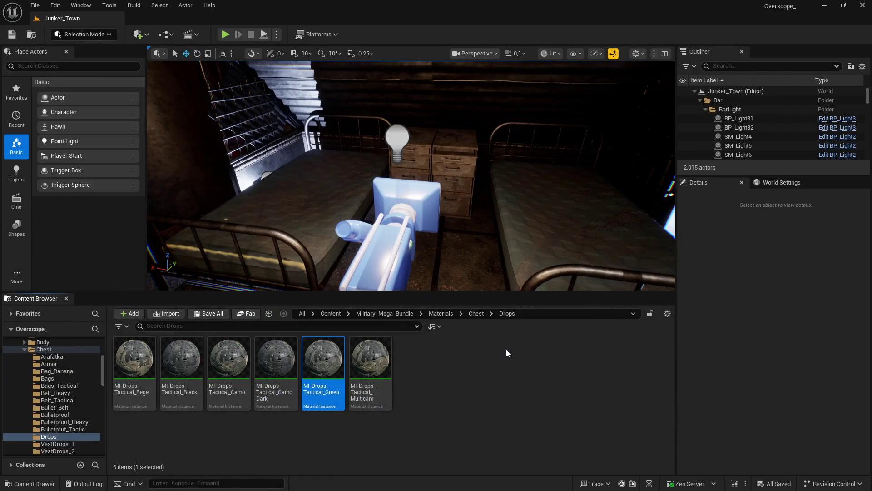
Search 'belt' and show belt_fix_m65_tactical2_black in its Jacket_M65 › belt_fix › 2 folder
{"action": "left_click", "coordinate": [401, 314]}
{"action": "type", "text": "elt"}
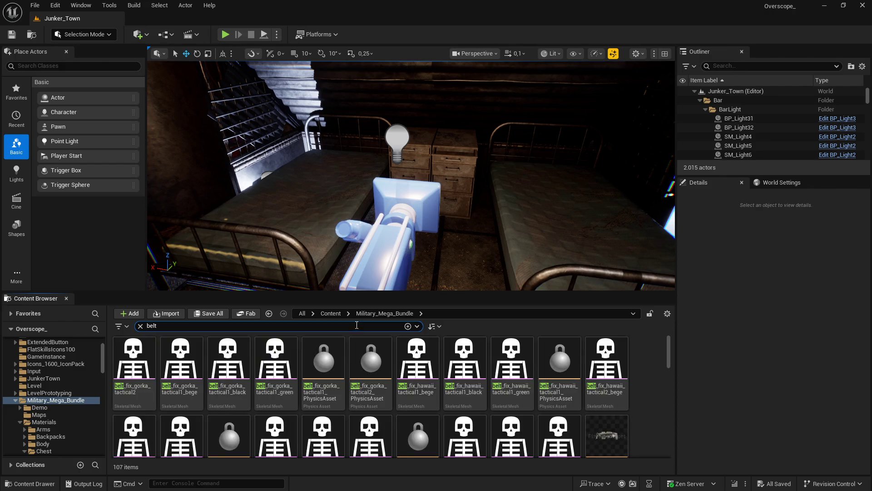
{"action": "scroll", "coordinate": [646, 378], "scroll_direction": "down", "scroll_amount": 3}
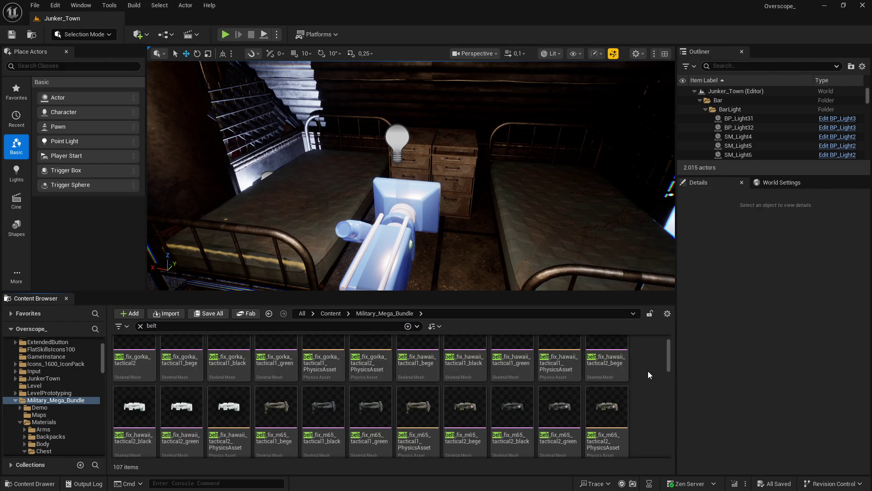
{"action": "right_click", "coordinate": [511, 409]}
{"action": "left_click", "coordinate": [545, 265]}
Bring the green belt_fix mesh editor back to the front from the taskbar
{"action": "left_click", "coordinate": [525, 424]}
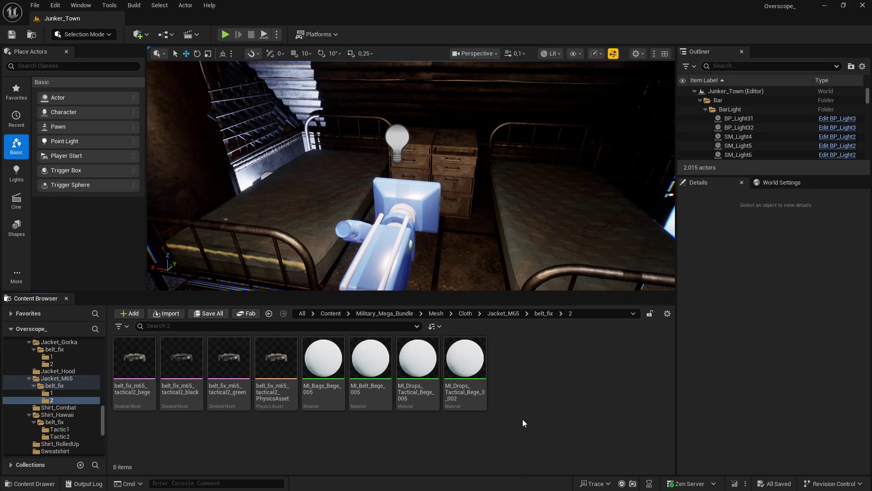
{"action": "key", "text": "super"}
{"action": "left_click", "coordinate": [414, 455]}
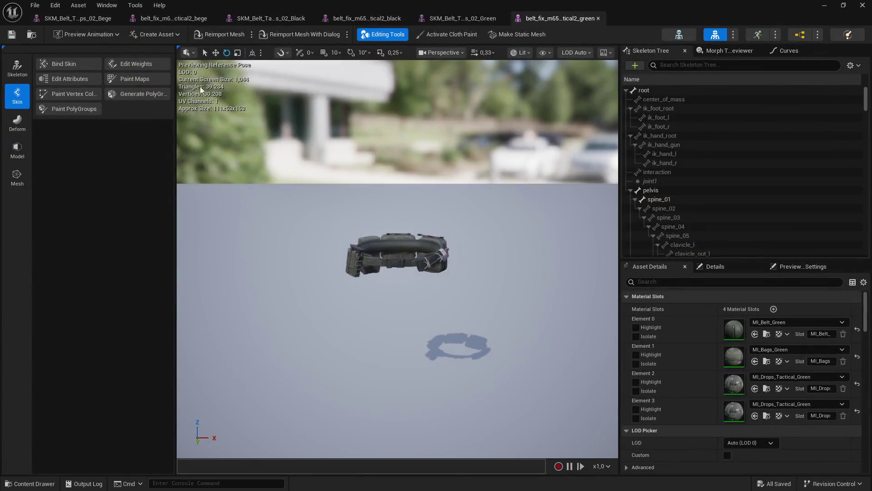
Close the bege and green belt_fix editors and delete belt_fix/2's four white materials
{"action": "left_click", "coordinate": [213, 19]}
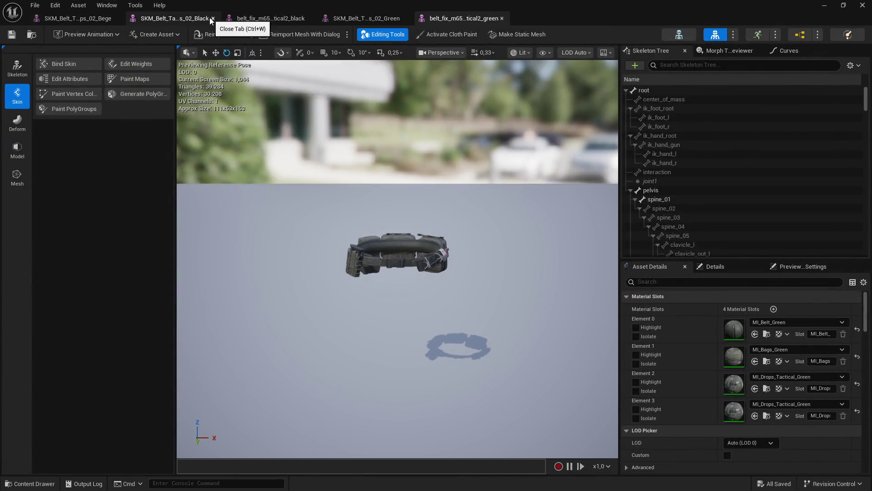
{"action": "left_click", "coordinate": [502, 18]}
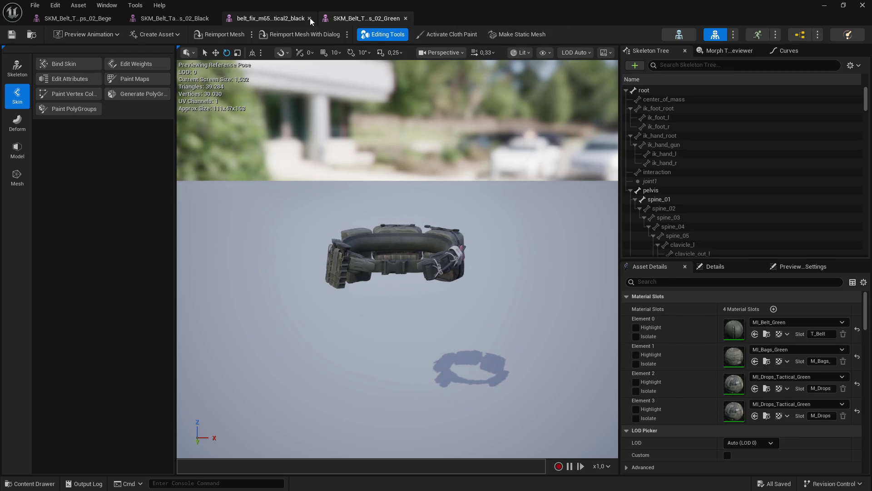
{"action": "left_click", "coordinate": [862, 5]}
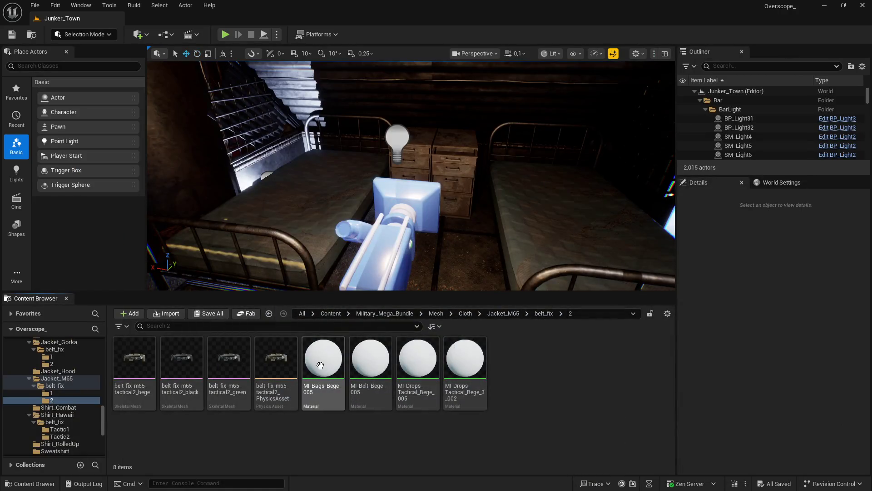
{"action": "key", "text": "Delete"}
{"action": "left_click", "coordinate": [484, 395]}
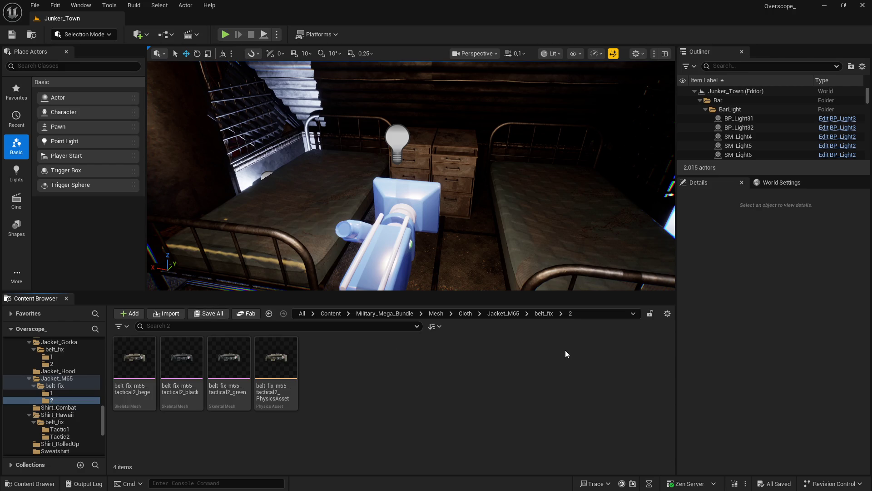
Show the Hawaii tactical2 belt_fix mesh in its Tactic2 folder and select the bege version
{"action": "left_click", "coordinate": [466, 313]}
{"action": "type", "text": "belt"}
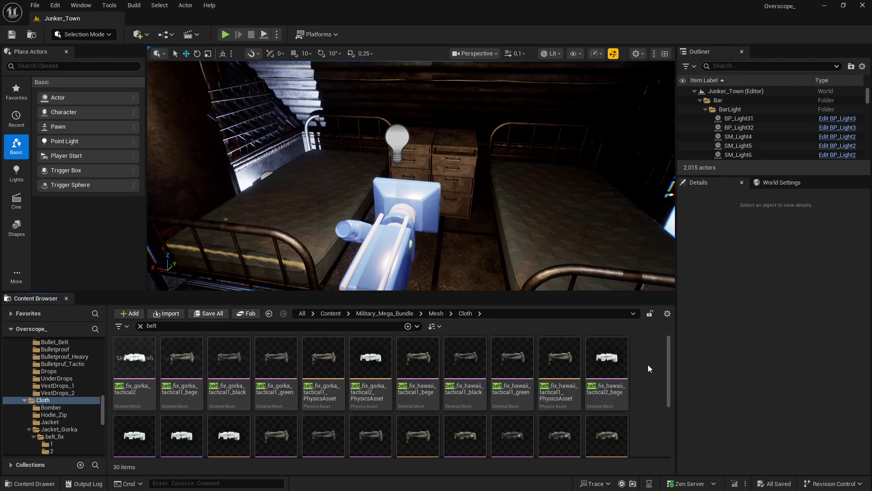
{"action": "right_click", "coordinate": [609, 365]}
{"action": "left_click", "coordinate": [665, 346]}
{"action": "left_click", "coordinate": [383, 424]}
Open the bege, black and green Hawaii belt fixes, placing tabs beside their reference belts
{"action": "double_click", "coordinate": [139, 362]}
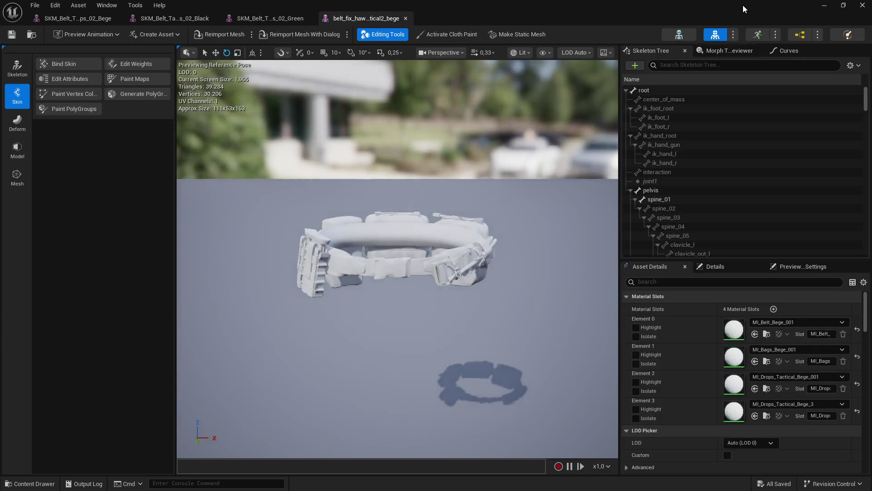
{"action": "double_click", "coordinate": [743, 4]}
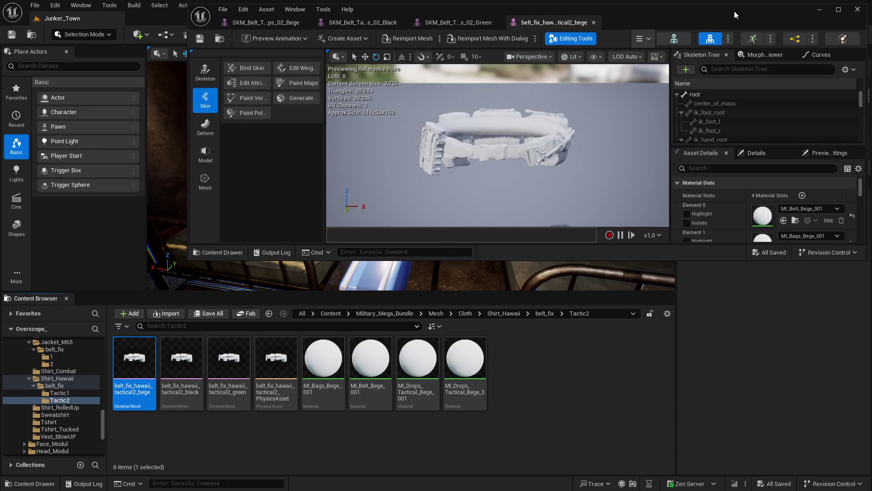
{"action": "left_click", "coordinate": [184, 358]}
{"action": "left_click", "coordinate": [235, 359]}
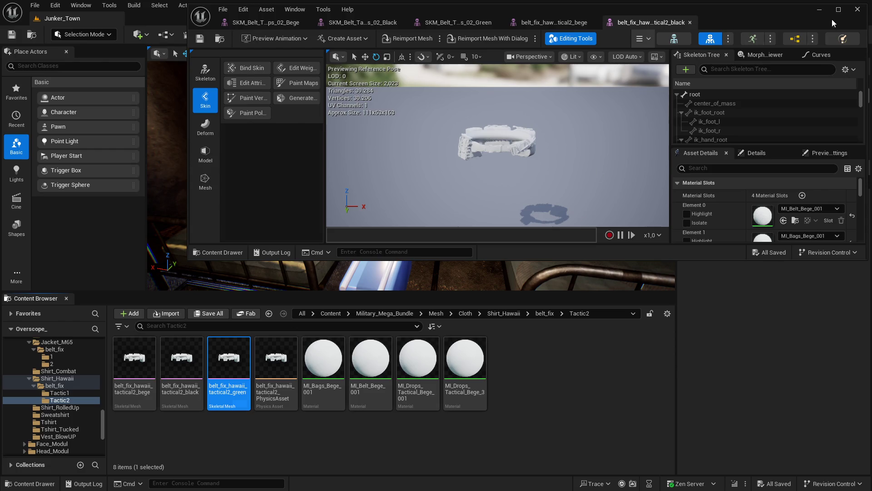
{"action": "double_click", "coordinate": [830, 21]}
{"action": "left_click_drag", "start_coordinate": [371, 19], "coordinate": [191, 16]}
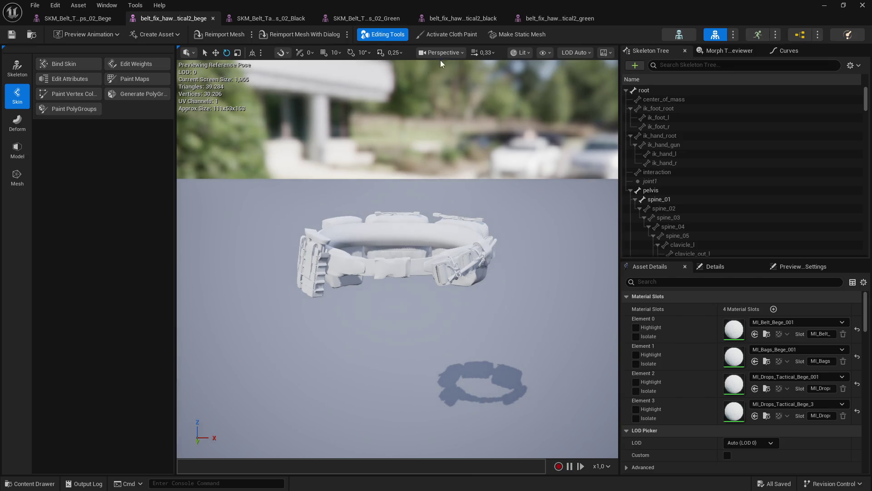
{"action": "left_click_drag", "start_coordinate": [454, 19], "coordinate": [358, 19]}
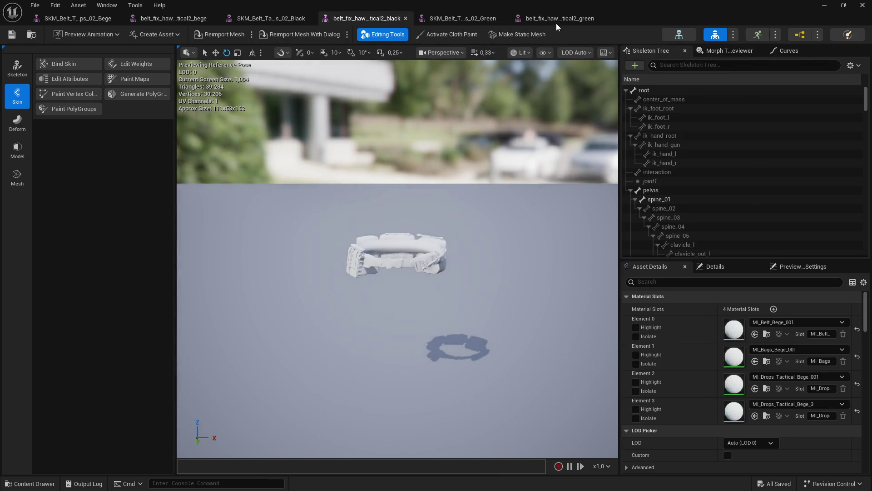
Assign MI_Belt_Bege and MI_Bags_Bege to the bege fix's belt and bags slots
{"action": "left_click", "coordinate": [72, 20]}
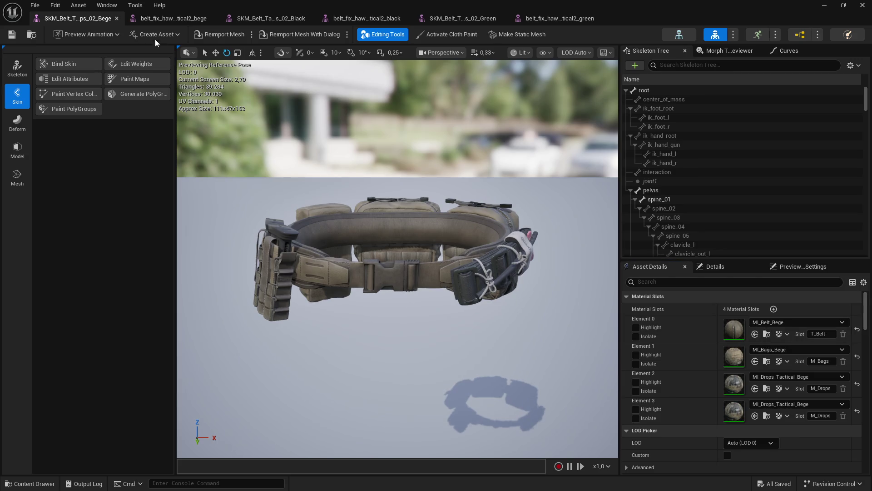
{"action": "left_click", "coordinate": [169, 18]}
{"action": "left_click", "coordinate": [755, 334]}
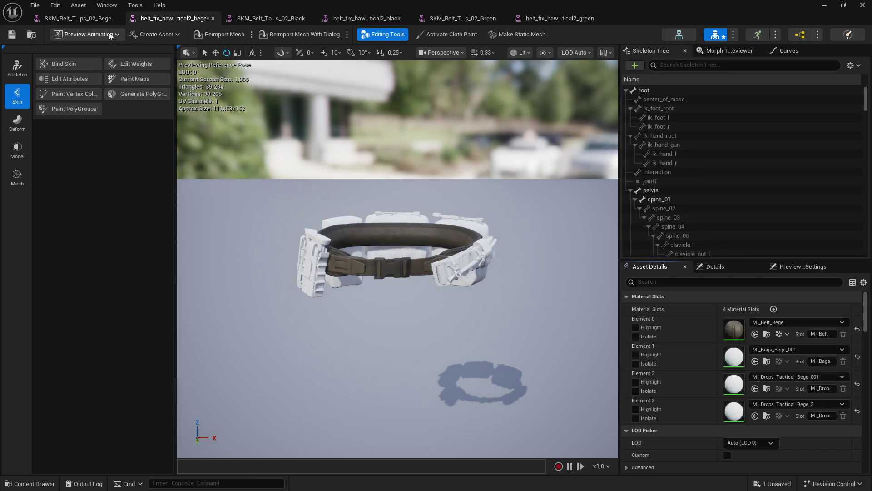
{"action": "left_click", "coordinate": [105, 19]}
{"action": "left_click", "coordinate": [199, 21]}
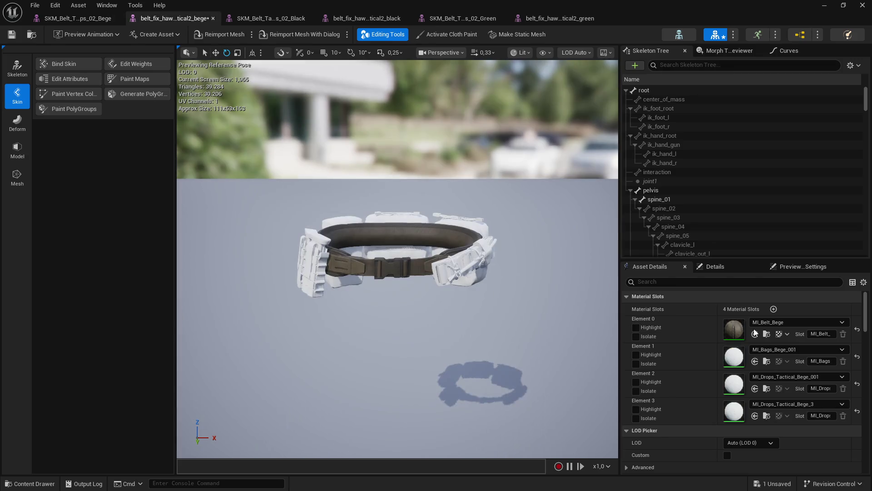
{"action": "left_click", "coordinate": [755, 362]}
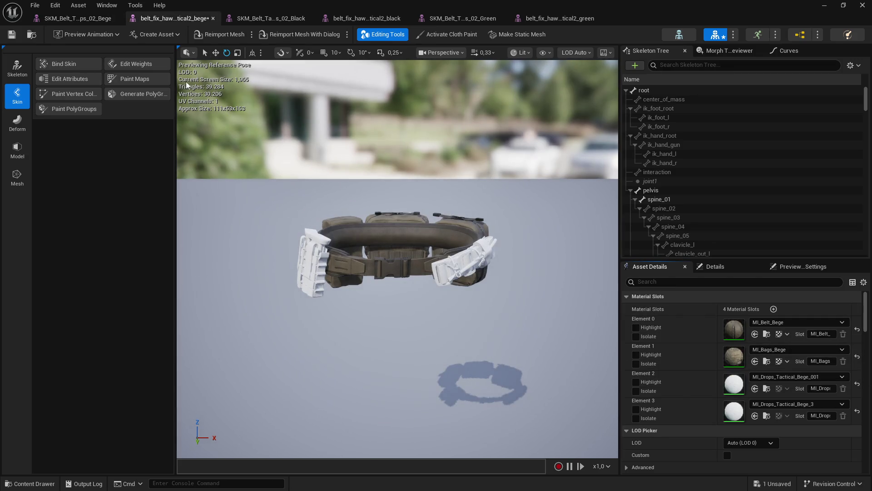
Give the bege fix's third and fourth slots MI_Drops_Tactical_Bege, and the black fix MI_Belt_Black
{"action": "left_click", "coordinate": [102, 20]}
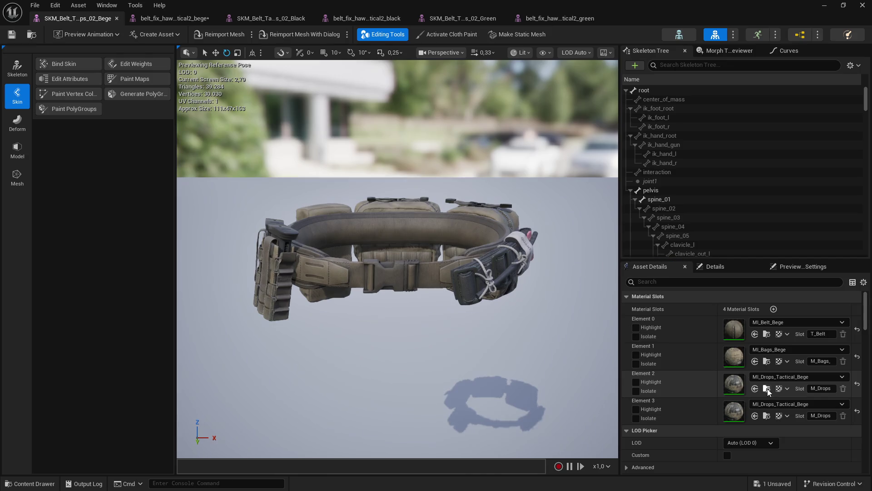
{"action": "left_click", "coordinate": [179, 21]}
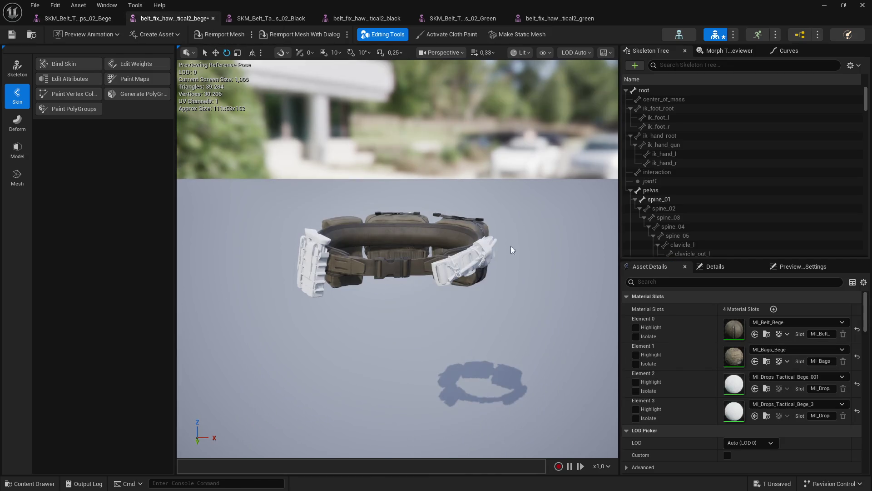
{"action": "left_click", "coordinate": [755, 388]}
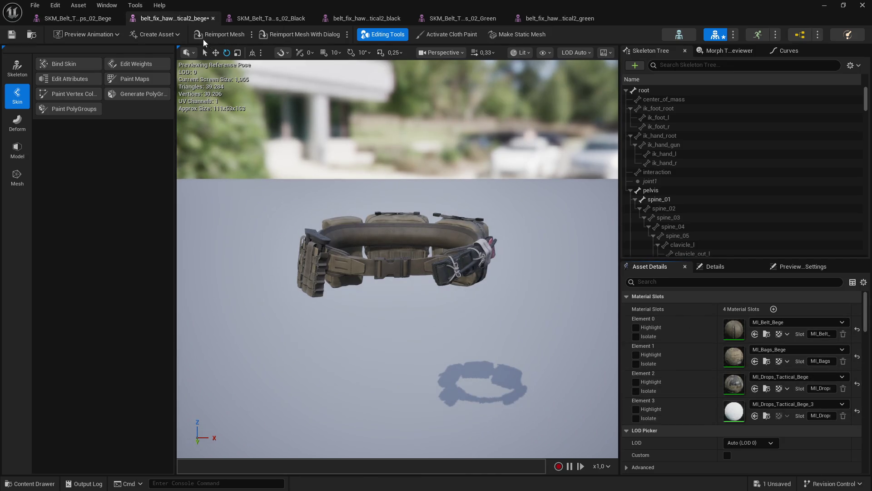
{"action": "left_click", "coordinate": [77, 18]}
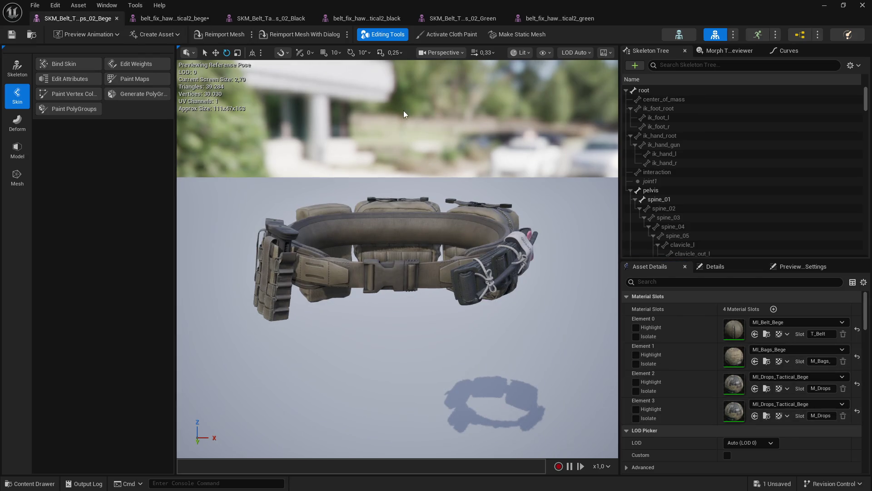
{"action": "left_click", "coordinate": [187, 19]}
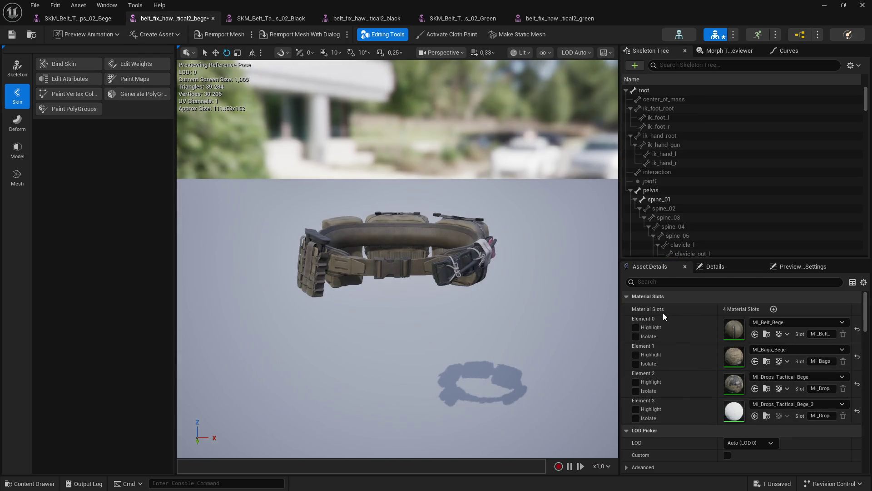
{"action": "left_click", "coordinate": [755, 416]}
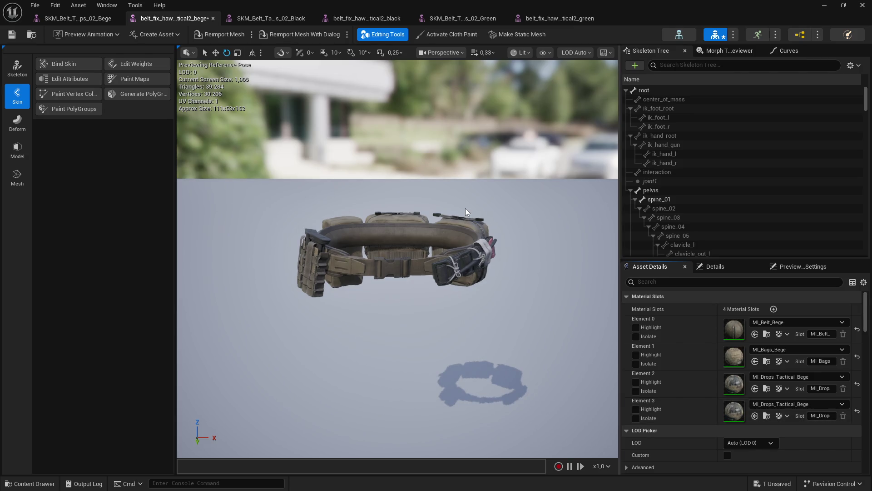
{"action": "left_click", "coordinate": [268, 18]}
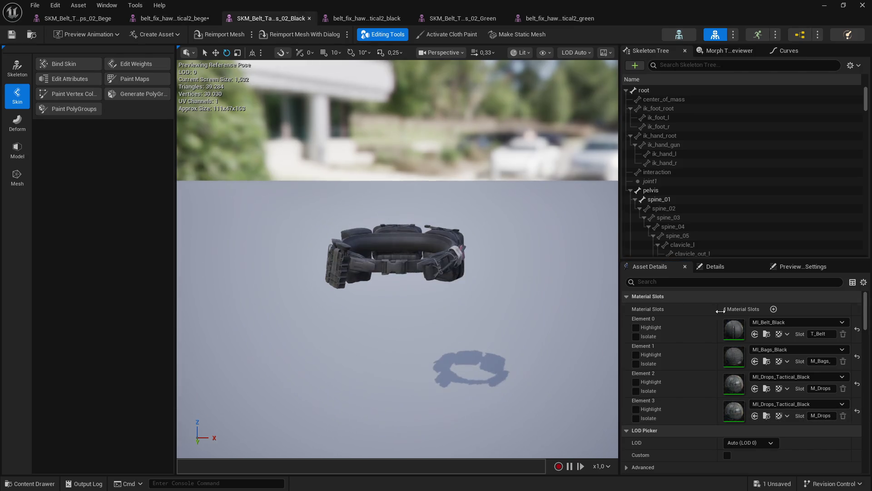
{"action": "left_click", "coordinate": [756, 337]}
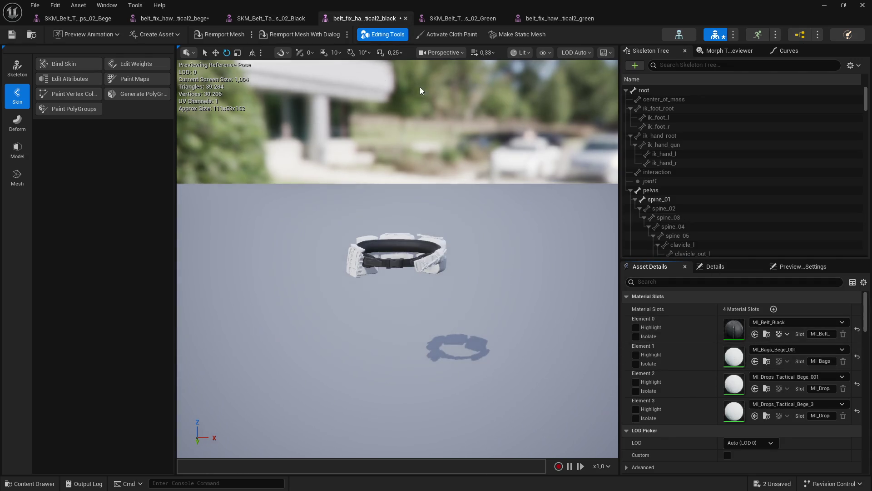
Assign MI_Bags_Black and MI_Drops_Tactical_Black to the black fix's bags and drops slots
{"action": "left_click", "coordinate": [363, 18]}
{"action": "left_click", "coordinate": [754, 362]}
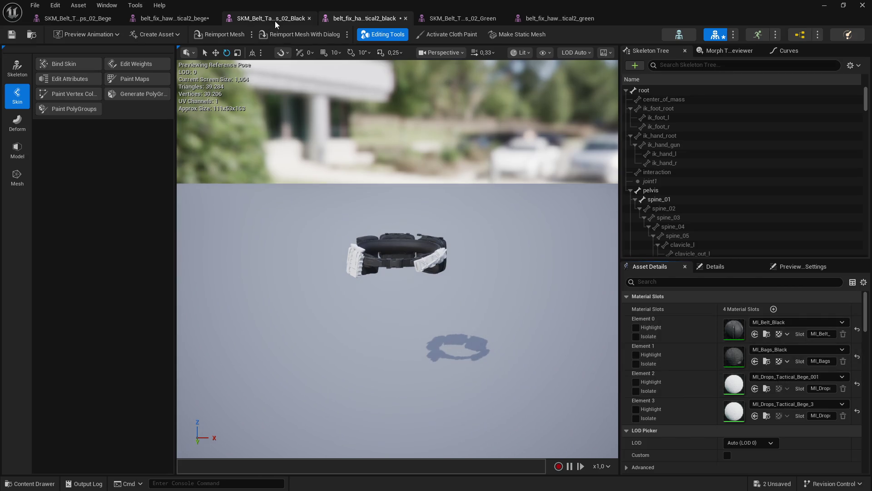
{"action": "left_click", "coordinate": [364, 19]}
{"action": "left_click", "coordinate": [755, 388]}
{"action": "left_click", "coordinate": [254, 19]}
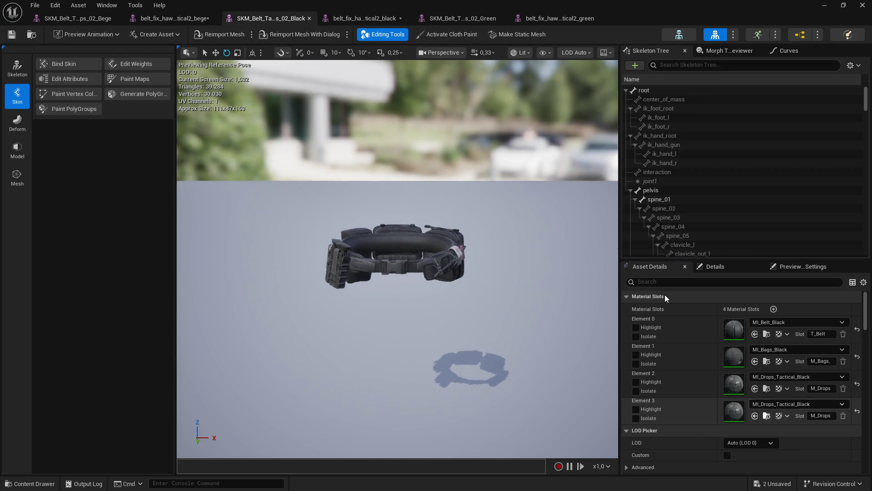
{"action": "left_click", "coordinate": [363, 18]}
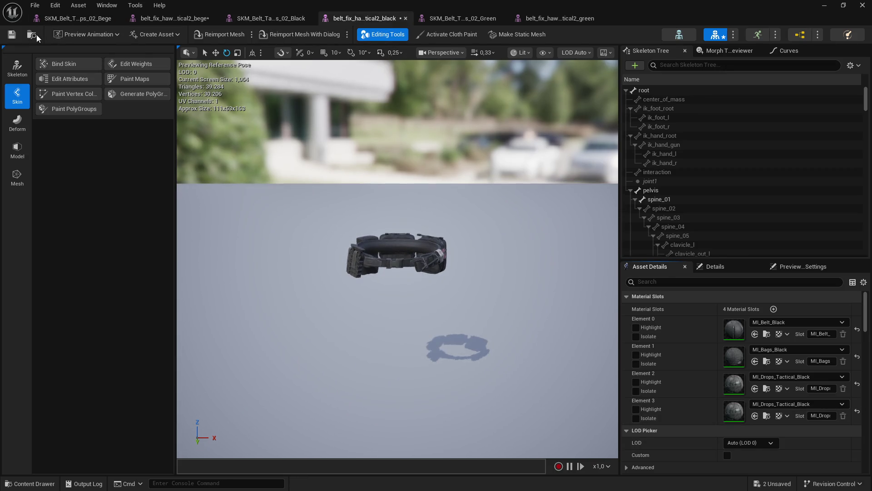
{"action": "left_click", "coordinate": [448, 17]}
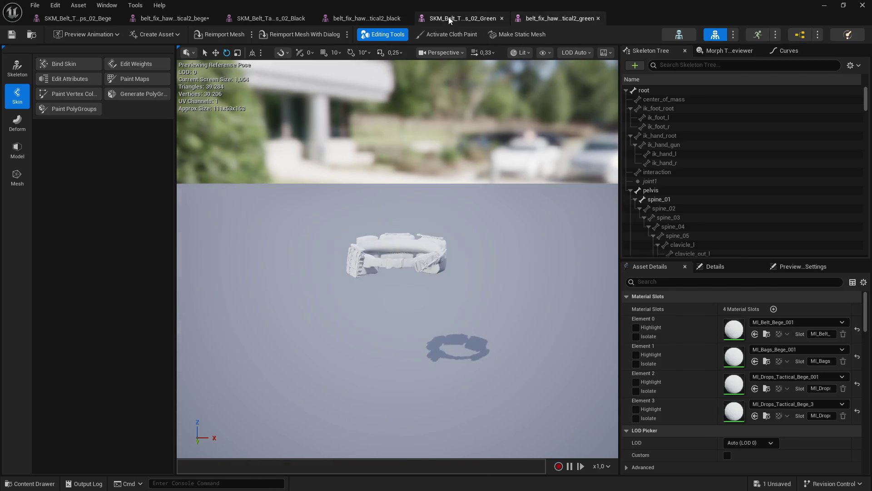
Give the green fix MI_Belt_Green, MI_Bags_Green and MI_Drops_Tactical_Green, then save all
{"action": "left_click", "coordinate": [560, 18]}
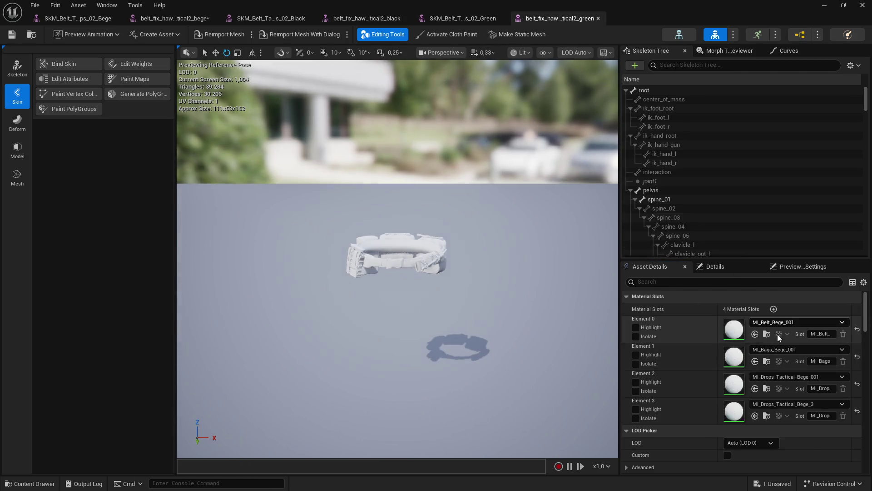
{"action": "left_click", "coordinate": [496, 18]}
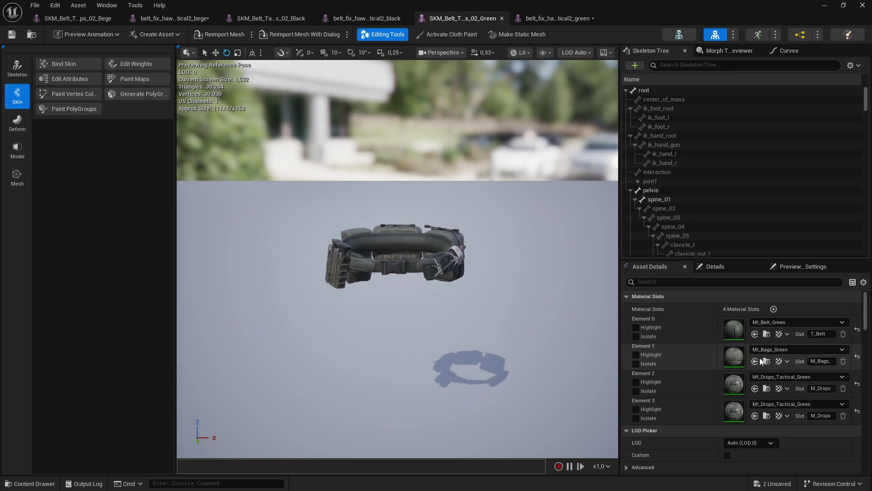
{"action": "left_click", "coordinate": [544, 18]}
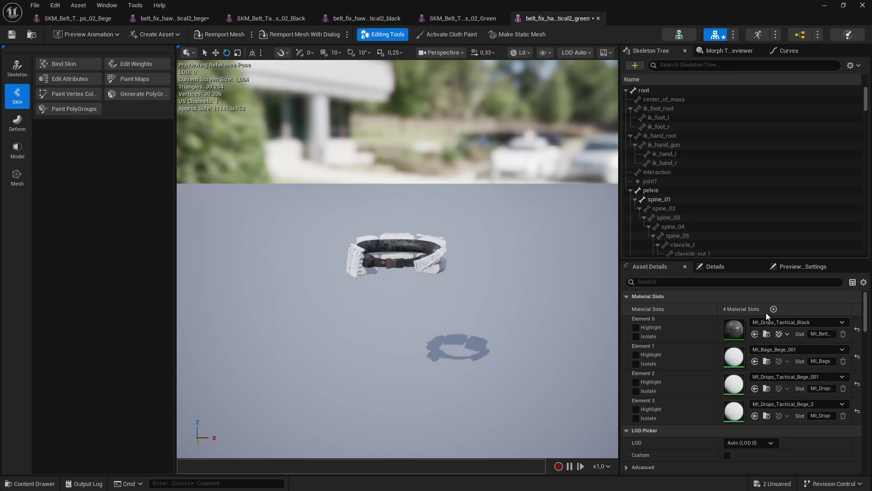
{"action": "left_click", "coordinate": [468, 19]}
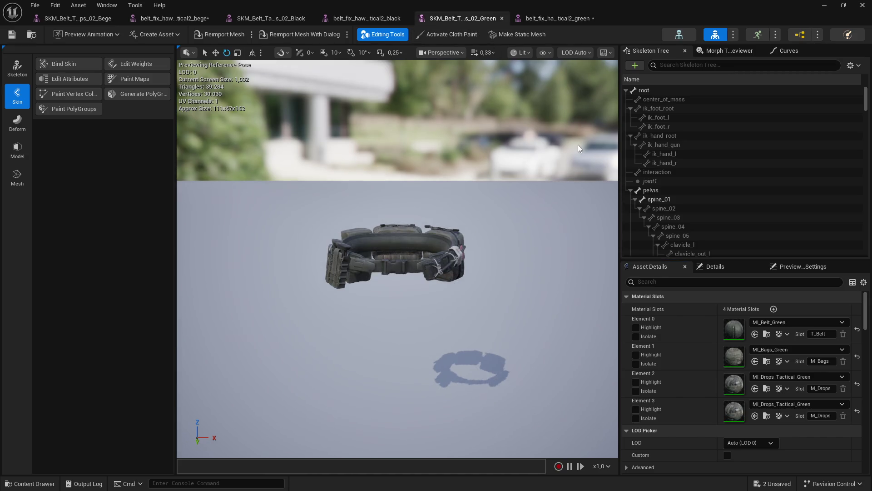
{"action": "left_click", "coordinate": [552, 19]}
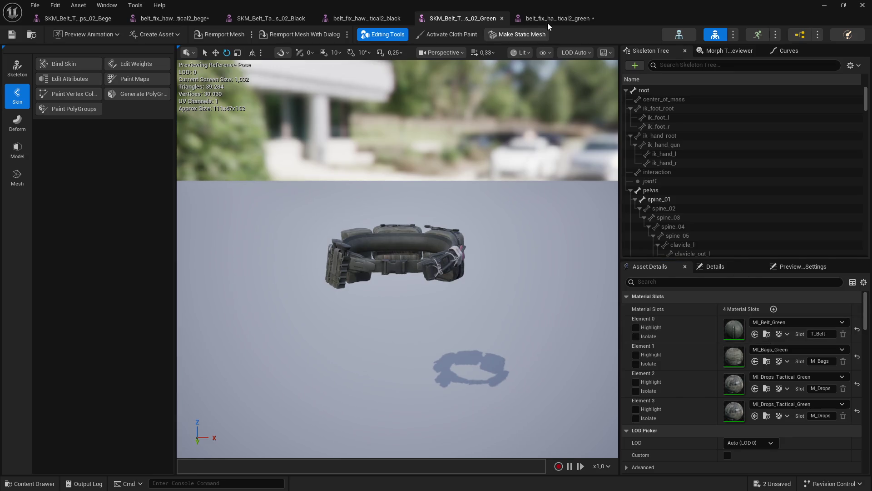
{"action": "left_click", "coordinate": [546, 21]}
{"action": "left_click", "coordinate": [481, 18]}
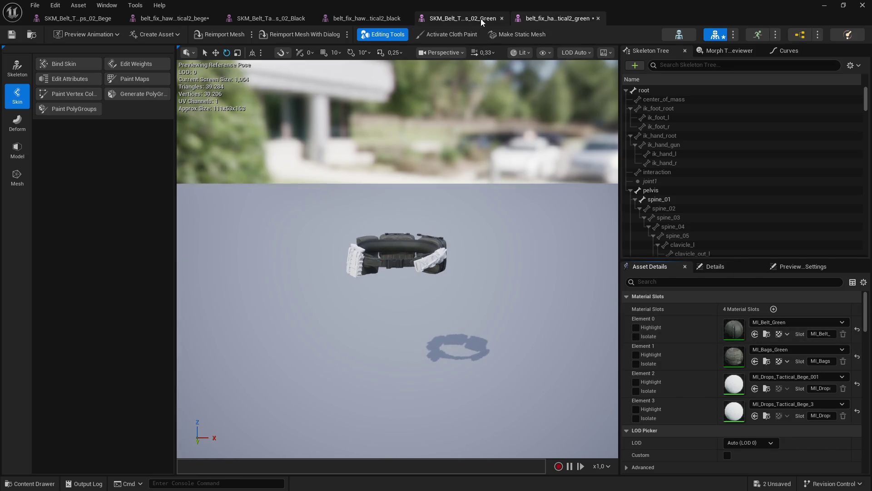
{"action": "left_click", "coordinate": [539, 19]}
{"action": "key", "text": "ctrl+z"}
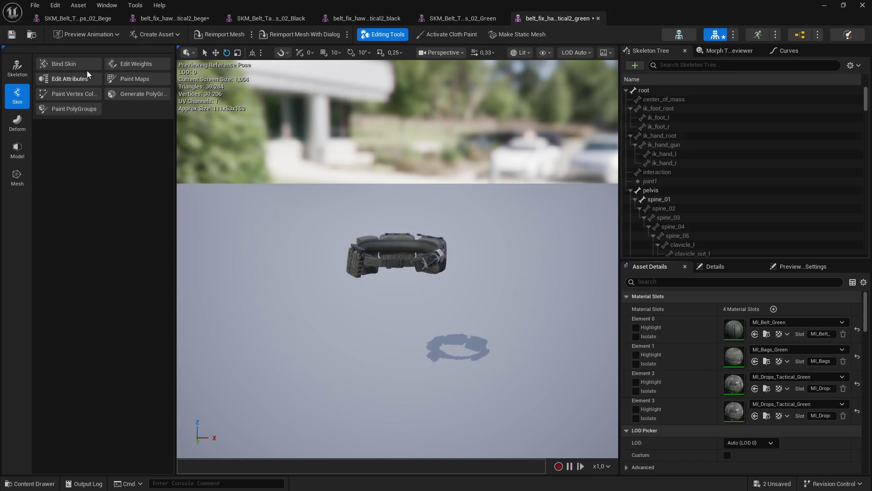
{"action": "key", "text": "alt+Tab"}
{"action": "left_click", "coordinate": [203, 312]}
Save the bege belt fix asset and search 'belt' inside the Mesh folder
{"action": "left_click", "coordinate": [509, 352]}
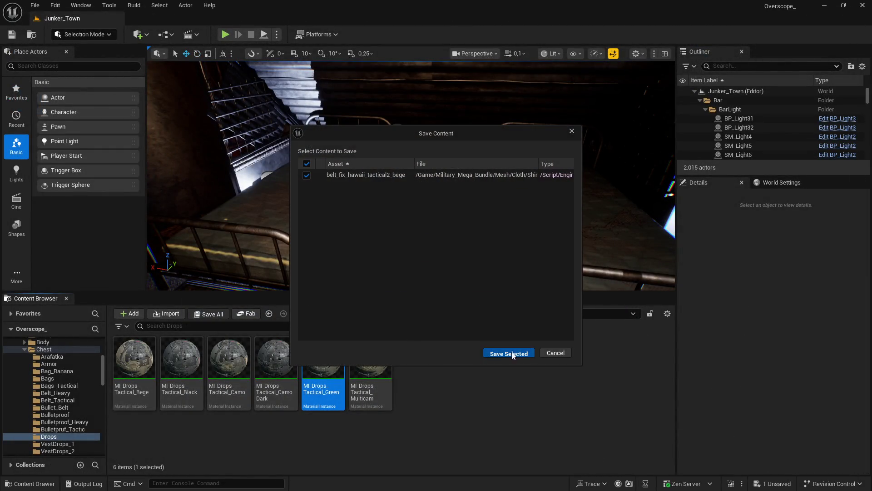
{"action": "left_click", "coordinate": [385, 313]}
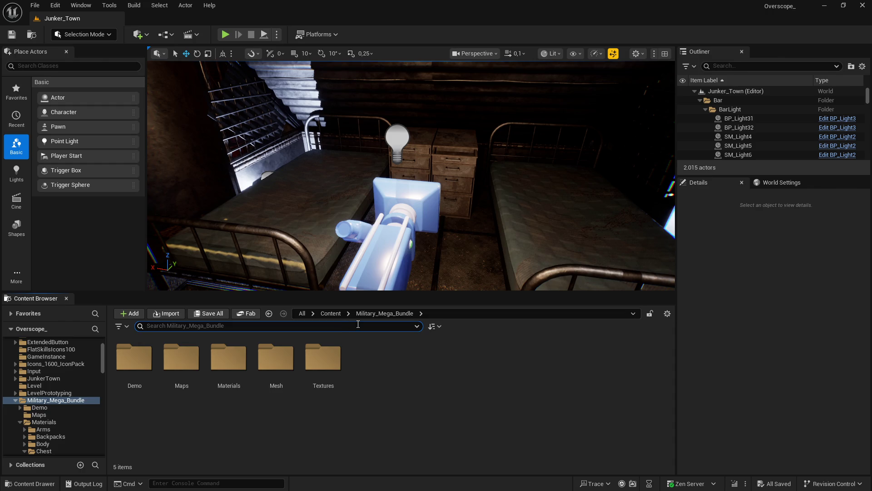
{"action": "double_click", "coordinate": [274, 361]}
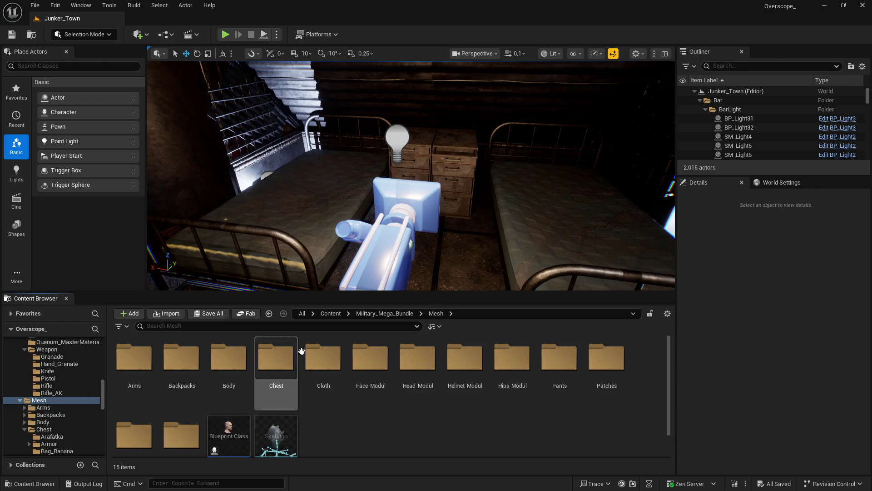
{"action": "left_click", "coordinate": [270, 326]}
{"action": "type", "text": "lt"}
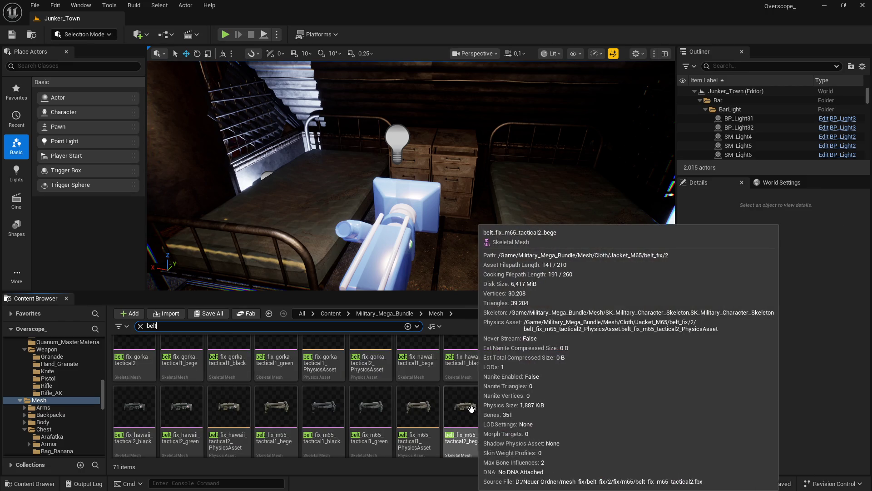
{"action": "scroll", "coordinate": [512, 412], "scroll_direction": "down", "scroll_amount": 5}
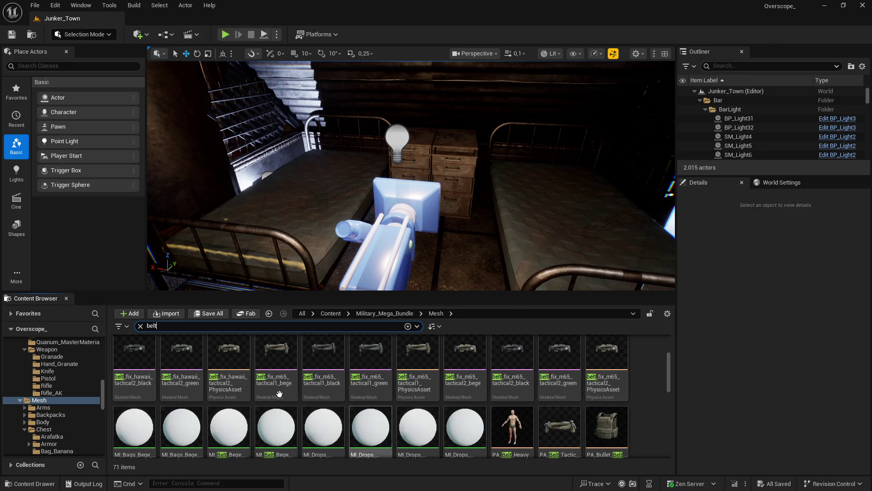
{"action": "scroll", "coordinate": [585, 421], "scroll_direction": "up", "scroll_amount": 5}
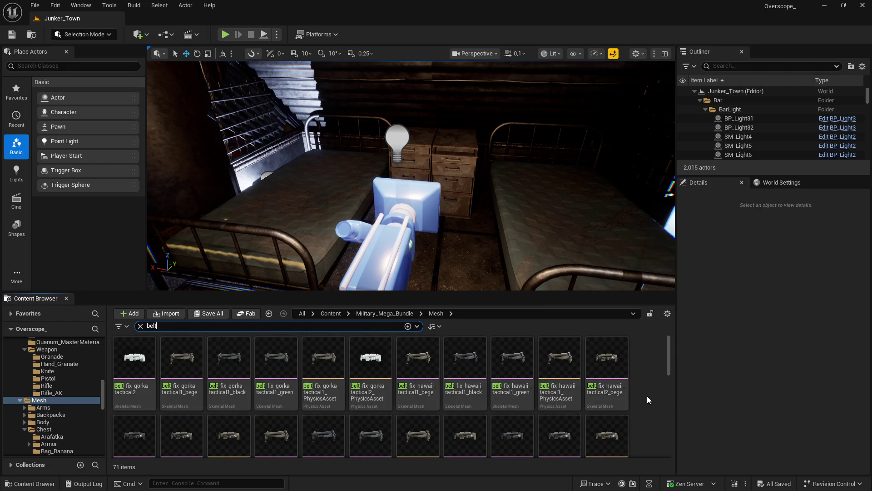
Delete the four MI_ materials from the Hawaii tactical2 belt mesh's folder, then switch to Visual Studio
{"action": "right_click", "coordinate": [611, 391]}
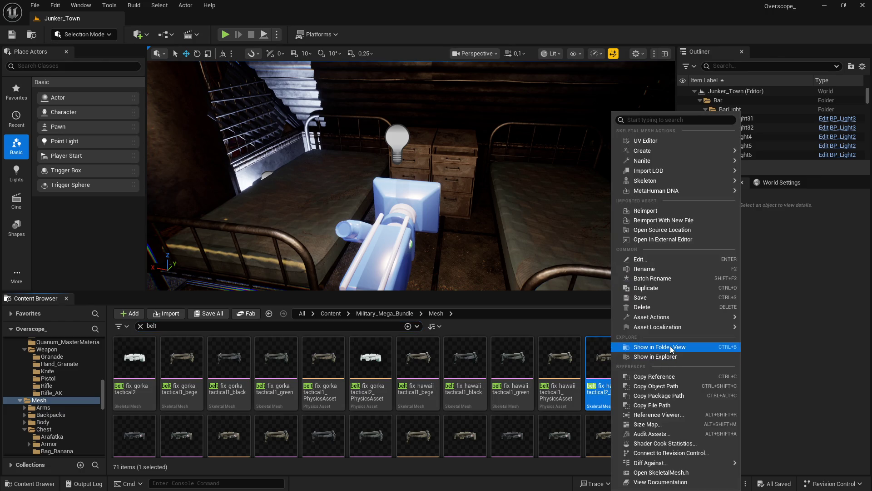
{"action": "left_click", "coordinate": [670, 347]}
{"action": "left_click", "coordinate": [572, 396]}
{"action": "left_click", "coordinate": [330, 387]}
{"action": "left_click", "coordinate": [455, 364], "text": "shift"}
{"action": "key", "text": "Delete"}
{"action": "left_click", "coordinate": [371, 399]}
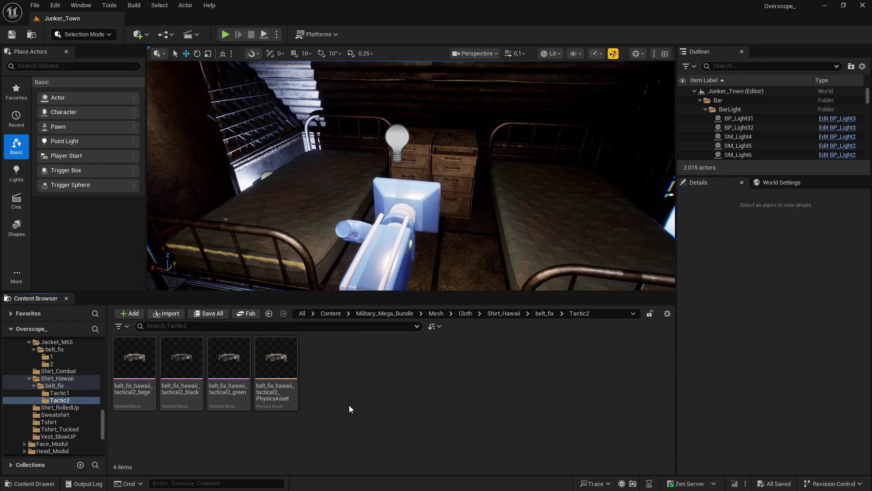
{"action": "key", "text": "super"}
{"action": "left_click", "coordinate": [335, 481]}
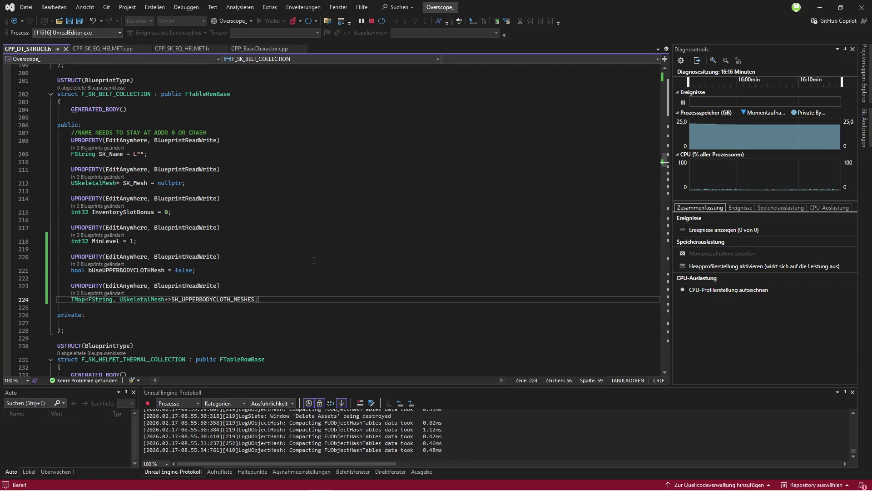
Open CPP_BaseCharacter.cpp to view RemoveOverlappingMeshes and its gasmask case
{"action": "scroll", "coordinate": [282, 261], "scroll_direction": "down", "scroll_amount": 1}
{"action": "scroll", "coordinate": [280, 257], "scroll_direction": "up", "scroll_amount": 1}
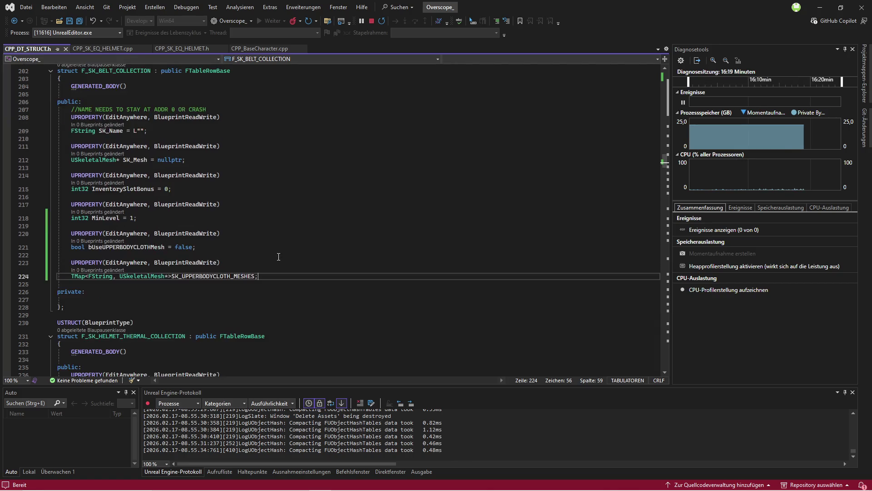
{"action": "left_click", "coordinate": [258, 48]}
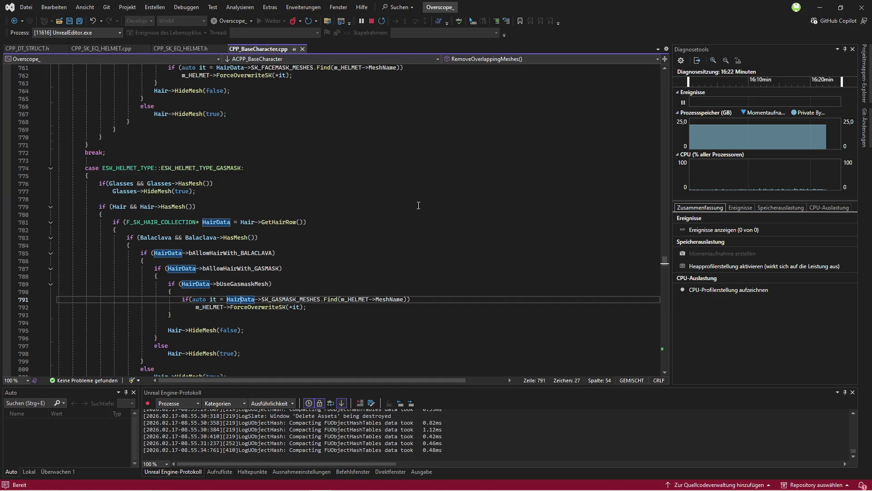
{"action": "key", "text": "ctrl+minus"}
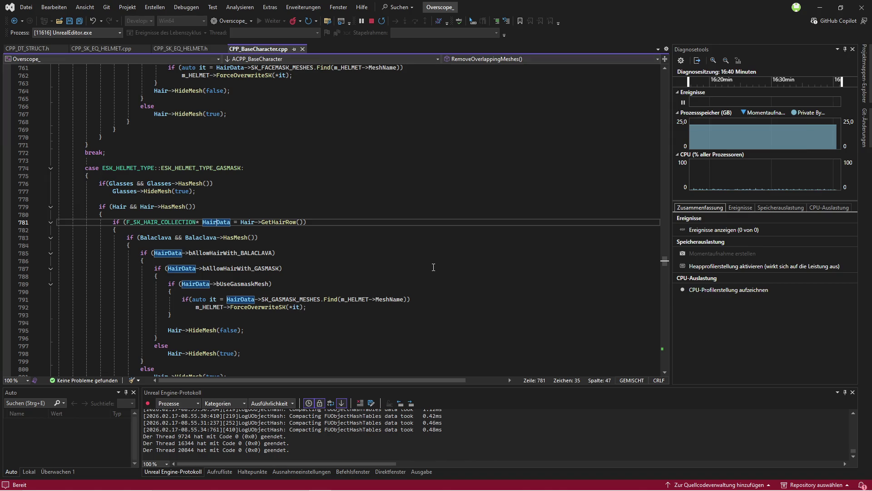
{"action": "left_click", "coordinate": [409, 323]}
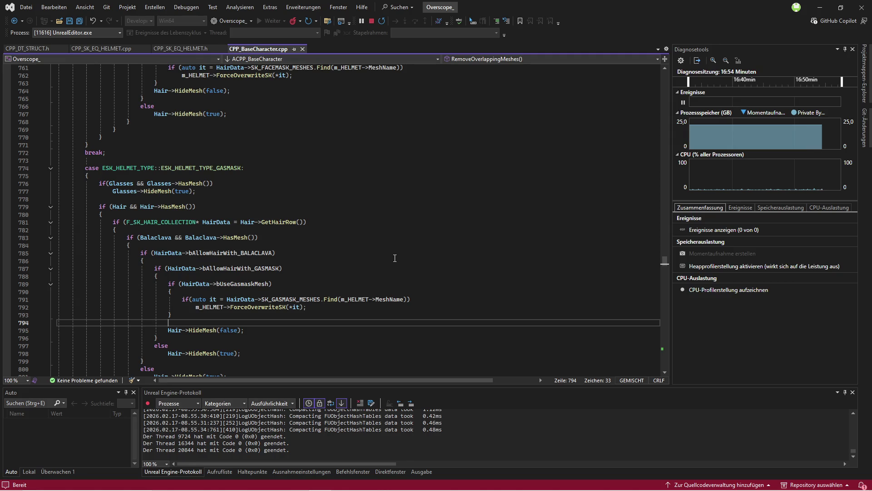
Delete bUseUPPERBODYCLOTHMesh and SK_UPPERBODYCLOTH_MESHES from F_SK_BELT_COLLECTION in CPP_DT_STRUCT.h
{"action": "left_click", "coordinate": [27, 49]}
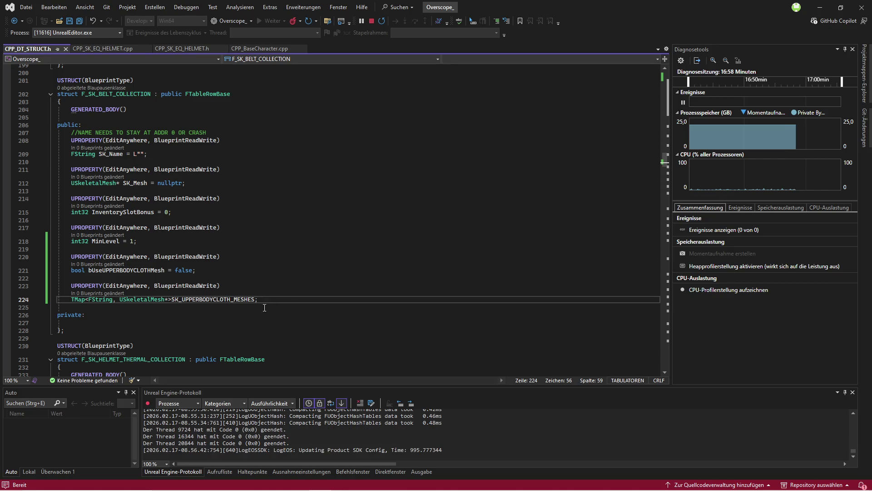
{"action": "mouse_move", "coordinate": [259, 301]}
{"action": "left_mouse_down"}
{"action": "mouse_move", "coordinate": [73, 271]}
{"action": "mouse_move", "coordinate": [57, 257]}
{"action": "left_mouse_up"}
{"action": "key", "text": "Delete"}
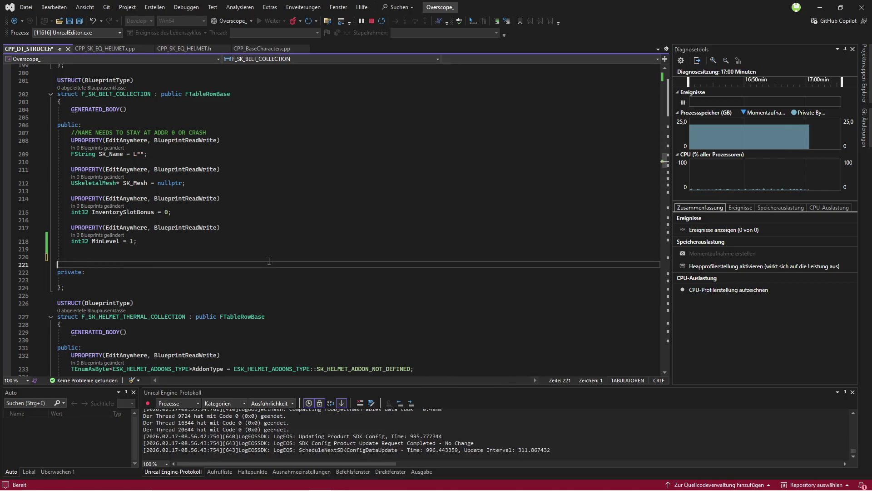
{"action": "key", "text": "BackSpace"}
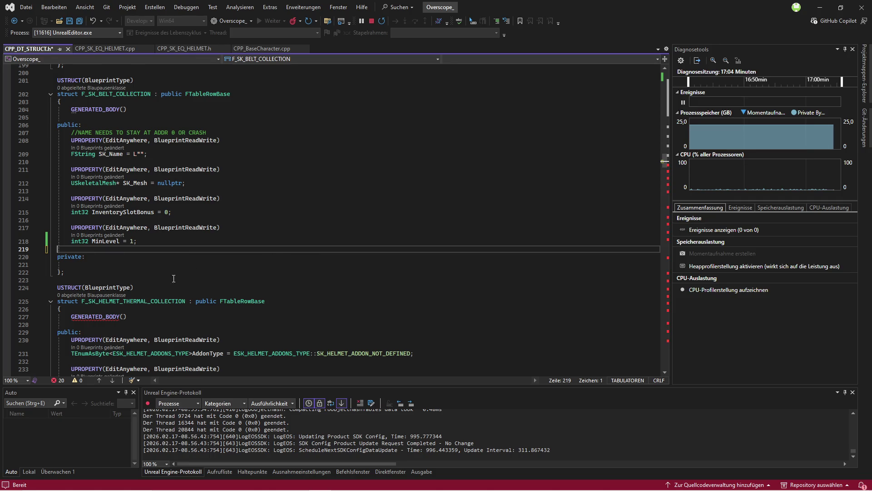
Navigate the header to the F_SK_UPPERBODY_CLOTH_COLLECTION struct
{"action": "scroll", "coordinate": [180, 276], "scroll_direction": "up", "scroll_amount": 11}
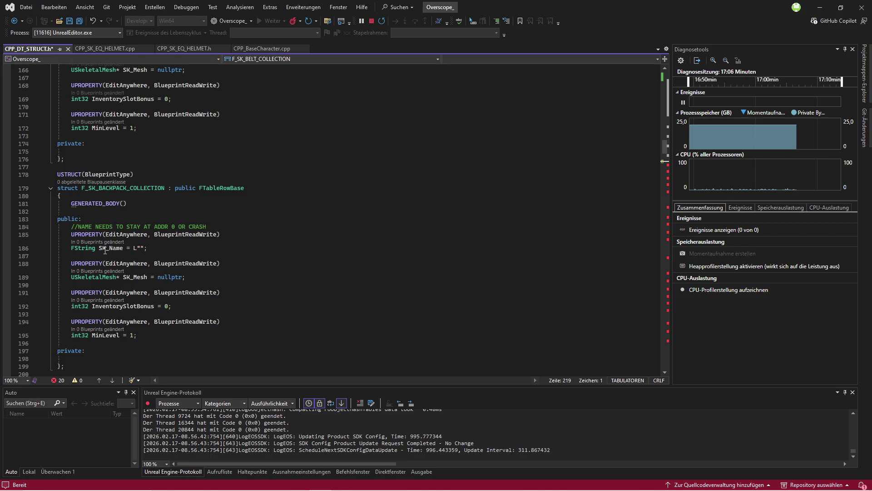
{"action": "scroll", "coordinate": [105, 250], "scroll_direction": "up", "scroll_amount": 7}
{"action": "scroll", "coordinate": [97, 244], "scroll_direction": "up", "scroll_amount": 8}
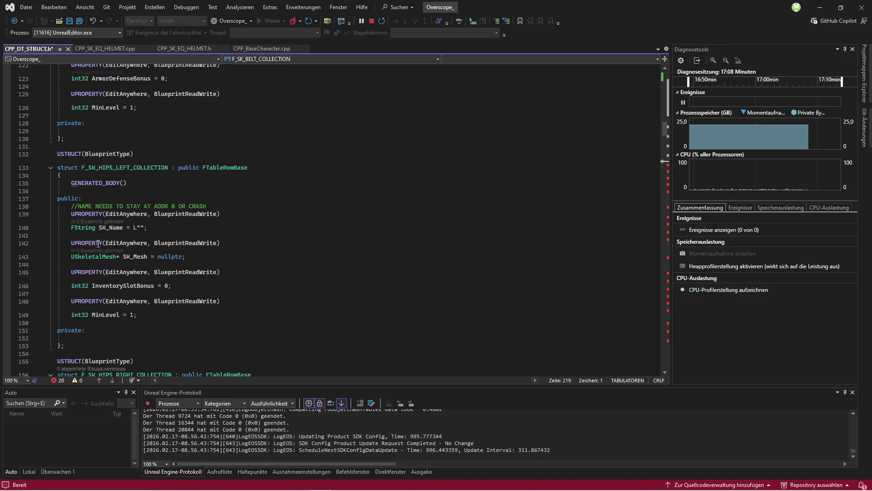
{"action": "scroll", "coordinate": [96, 244], "scroll_direction": "up", "scroll_amount": 7}
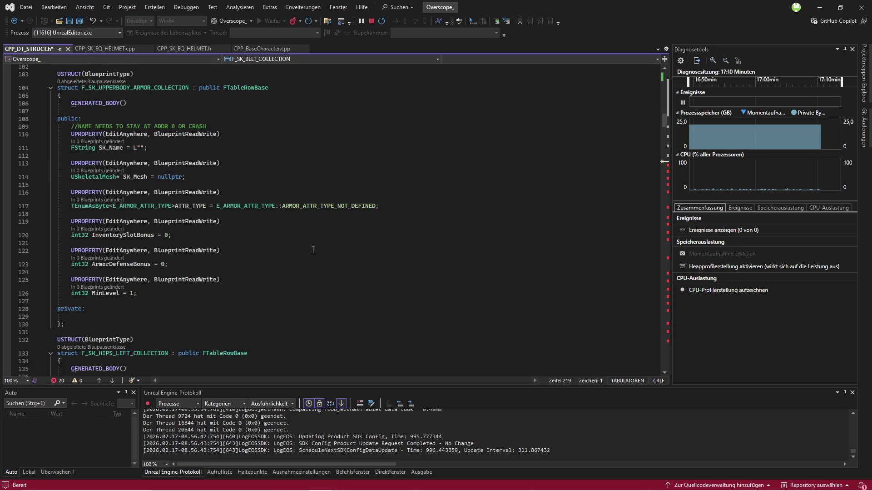
{"action": "scroll", "coordinate": [313, 249], "scroll_direction": "up", "scroll_amount": 10}
{"action": "scroll", "coordinate": [309, 254], "scroll_direction": "down", "scroll_amount": 20}
{"action": "scroll", "coordinate": [260, 277], "scroll_direction": "down", "scroll_amount": 20}
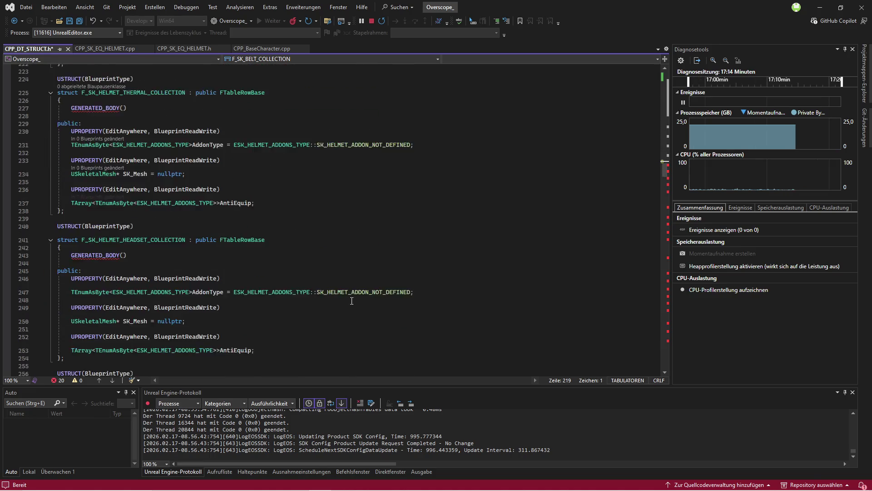
{"action": "scroll", "coordinate": [352, 301], "scroll_direction": "down", "scroll_amount": 6}
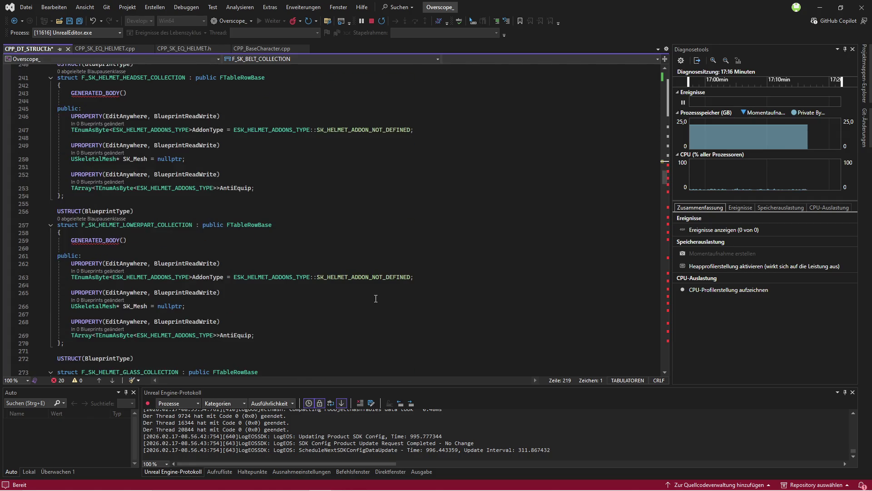
{"action": "scroll", "coordinate": [377, 298], "scroll_direction": "down", "scroll_amount": 7}
{"action": "scroll", "coordinate": [382, 300], "scroll_direction": "down", "scroll_amount": 6}
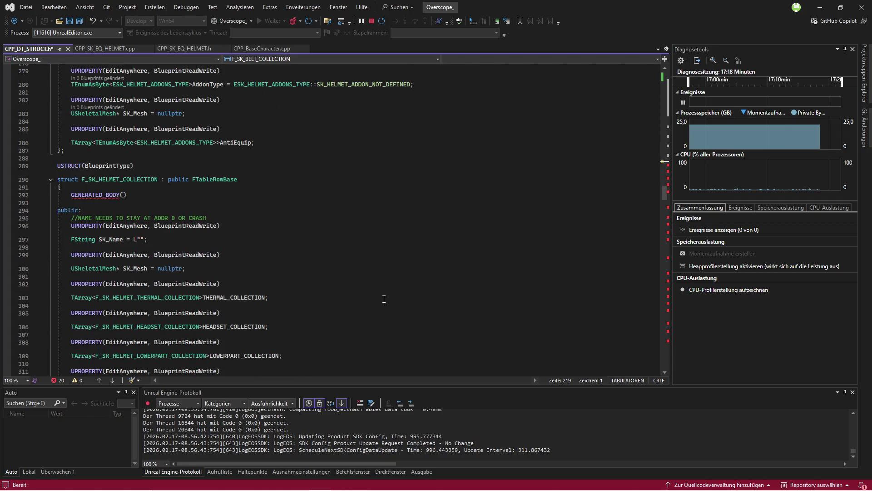
{"action": "scroll", "coordinate": [383, 299], "scroll_direction": "down", "scroll_amount": 18}
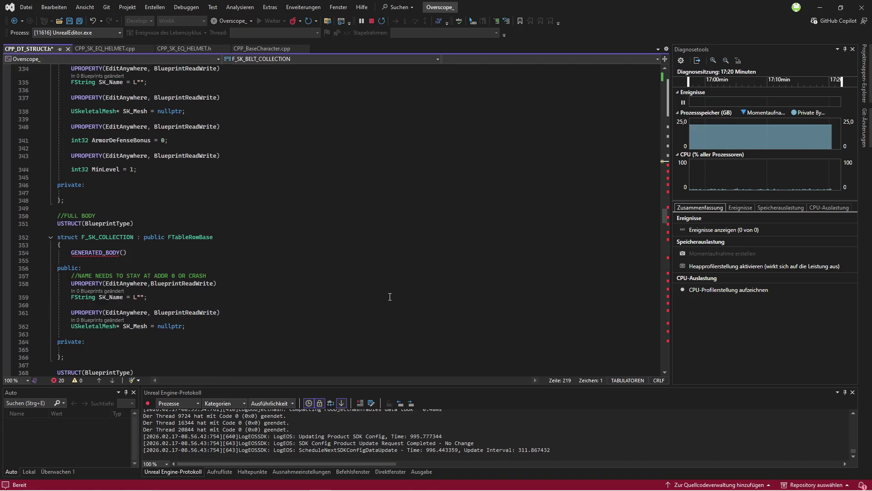
{"action": "scroll", "coordinate": [389, 297], "scroll_direction": "down", "scroll_amount": 7}
{"action": "scroll", "coordinate": [389, 297], "scroll_direction": "down", "scroll_amount": 11}
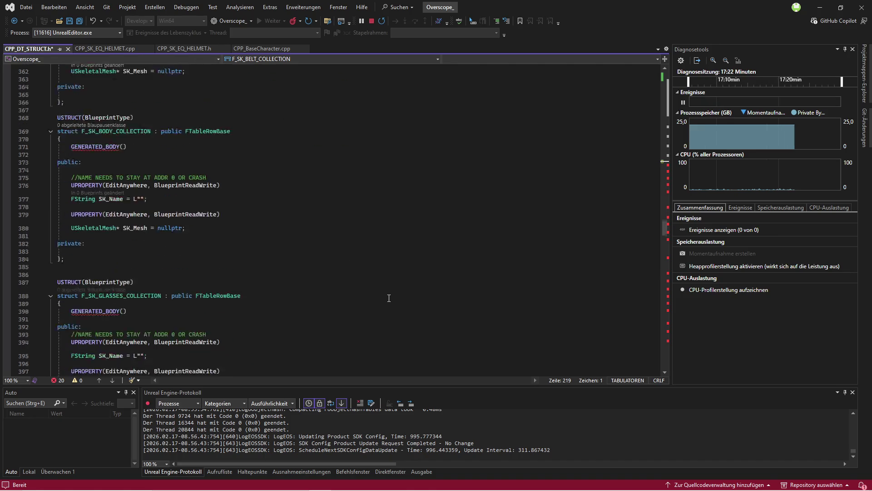
{"action": "scroll", "coordinate": [387, 300], "scroll_direction": "down", "scroll_amount": 18}
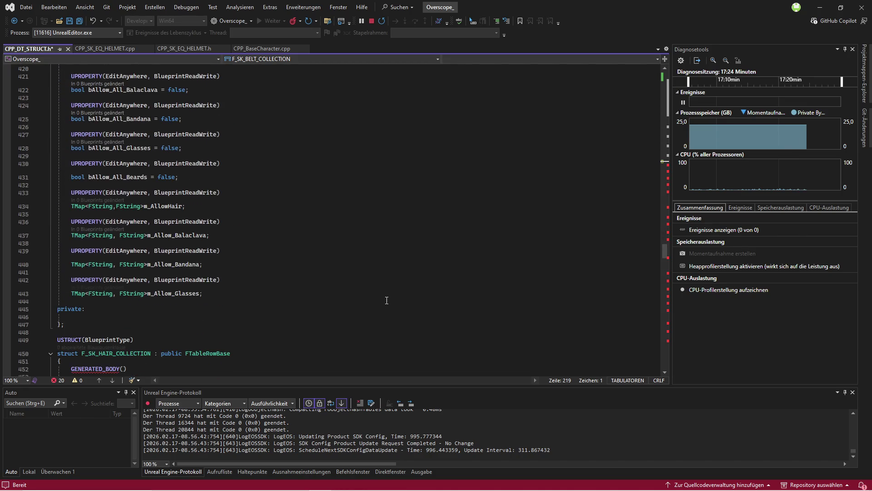
{"action": "scroll", "coordinate": [386, 300], "scroll_direction": "down", "scroll_amount": 16}
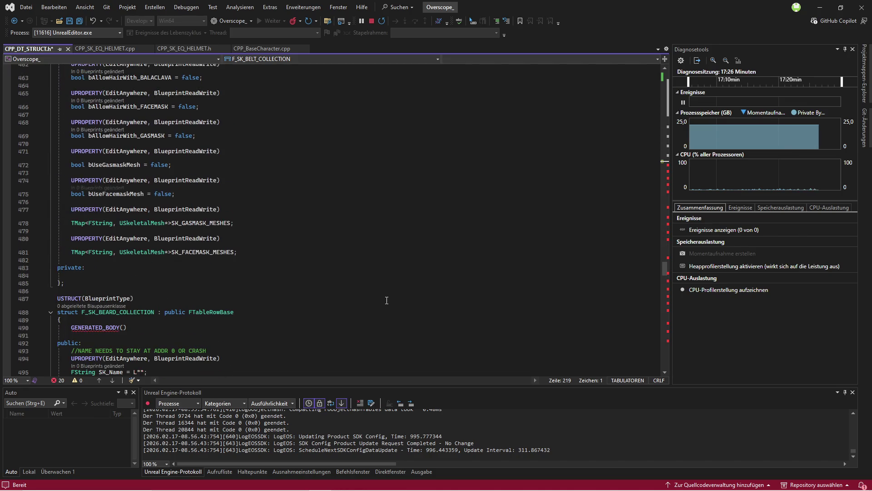
{"action": "scroll", "coordinate": [387, 301], "scroll_direction": "down", "scroll_amount": 16}
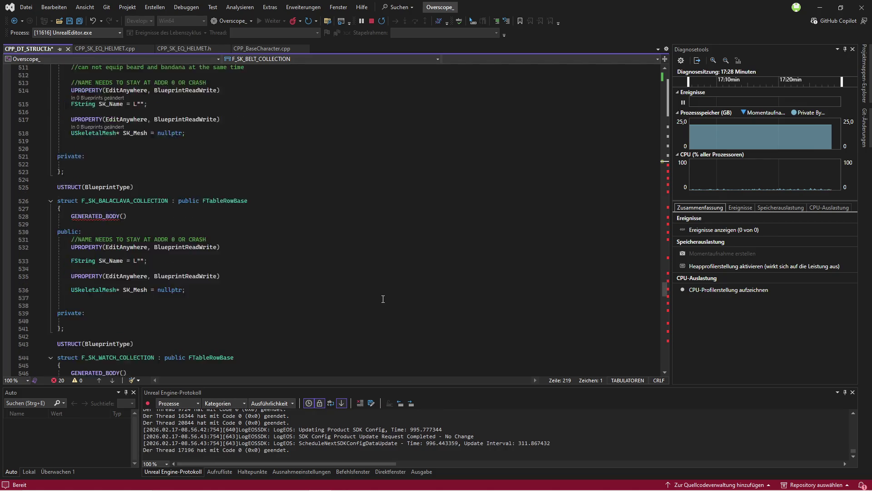
{"action": "scroll", "coordinate": [380, 297], "scroll_direction": "down", "scroll_amount": 9}
{"action": "key", "text": "F3"}
{"action": "scroll", "coordinate": [318, 273], "scroll_direction": "down", "scroll_amount": 6}
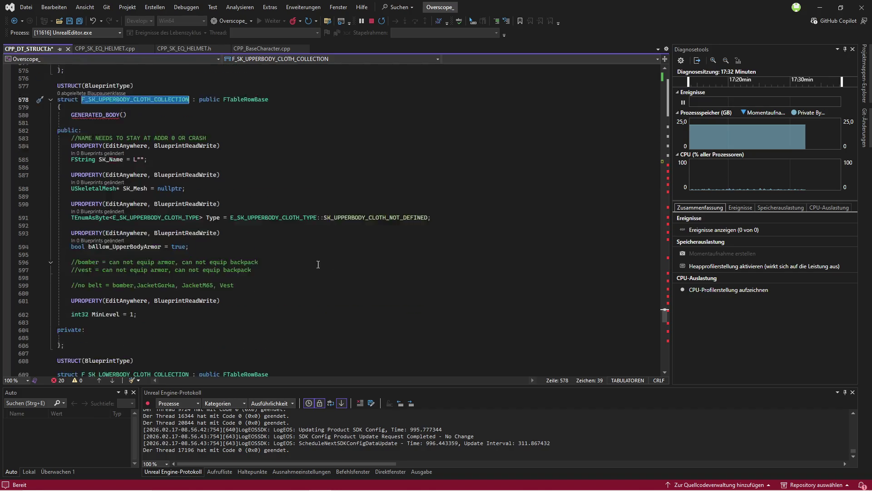
Duplicate bAllow_UpperBodyArmor below MinLevel and rename the copy bOverwrite_Belt
{"action": "left_click", "coordinate": [142, 296]}
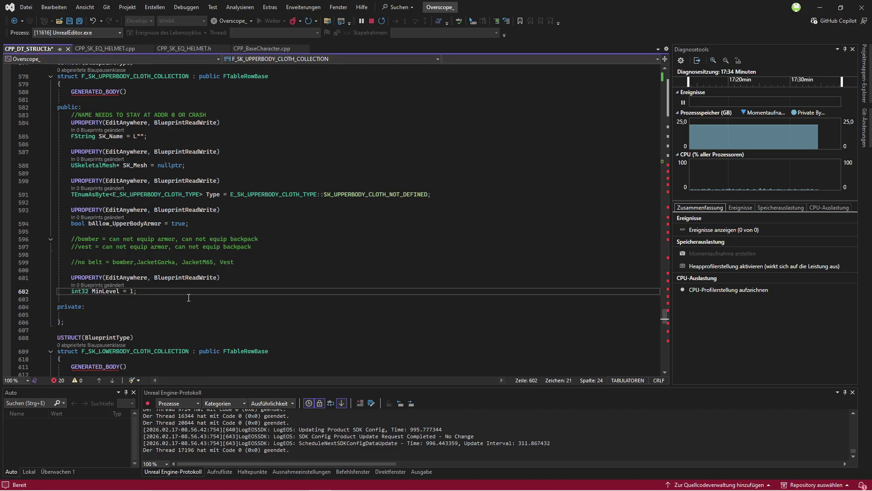
{"action": "key", "text": "Return"}
{"action": "key", "text": "Return"}
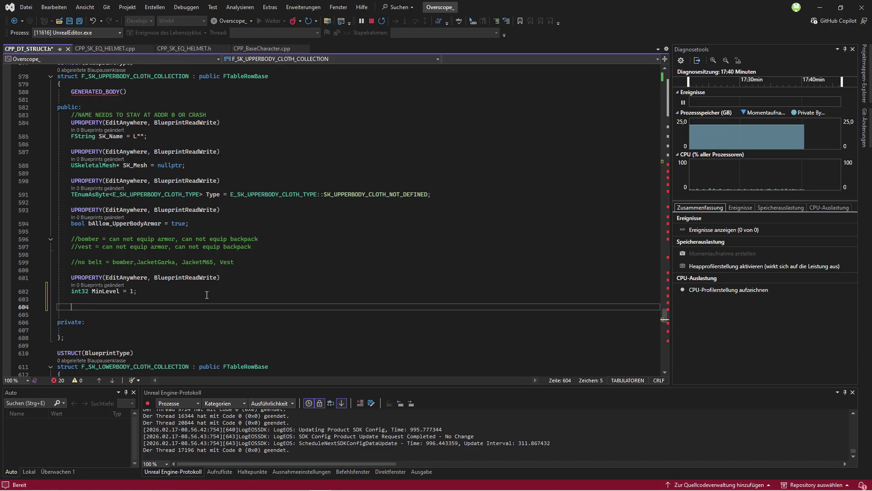
{"action": "left_click_drag", "start_coordinate": [189, 223], "coordinate": [71, 211]}
{"action": "key", "text": "ctrl+c"}
{"action": "left_click", "coordinate": [110, 306]}
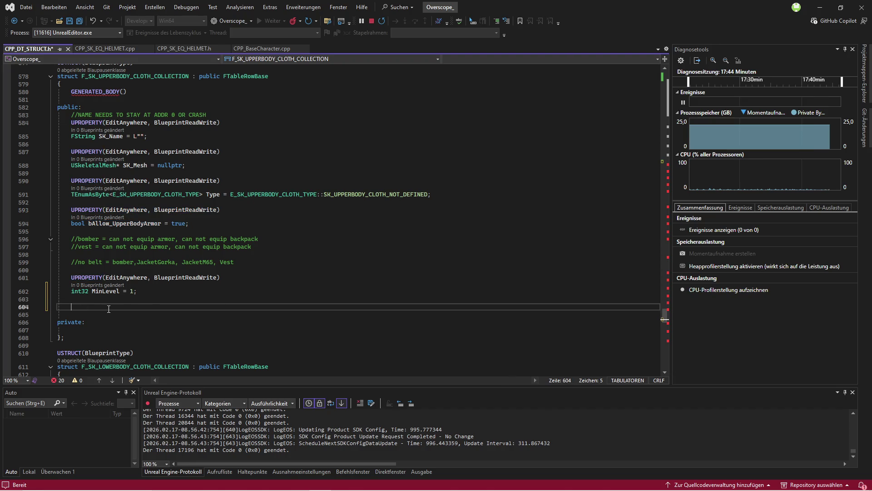
{"action": "key", "text": "ctrl+v"}
{"action": "left_click", "coordinate": [110, 315]}
{"action": "key", "text": "BackSpace"}
{"action": "key", "text": "BackSpace"}
{"action": "key", "text": "BackSpace"}
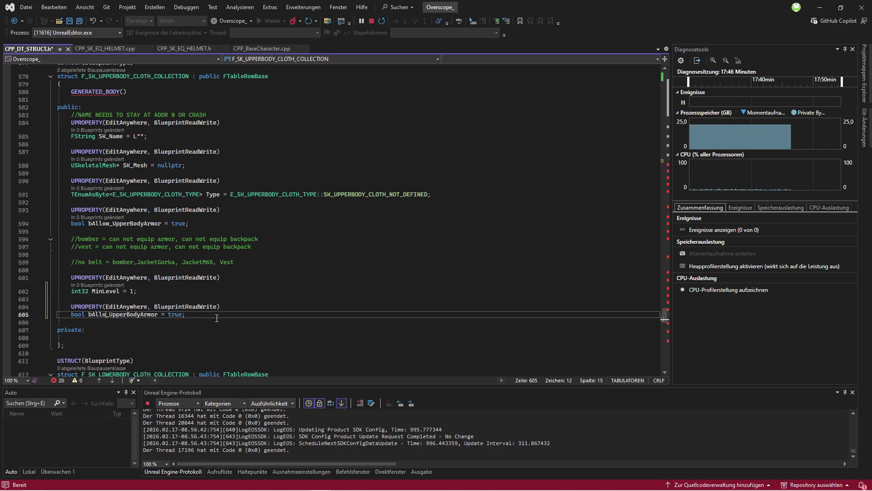
{"action": "key", "text": "BackSpace"}
{"action": "type", "text": "Overwr"}
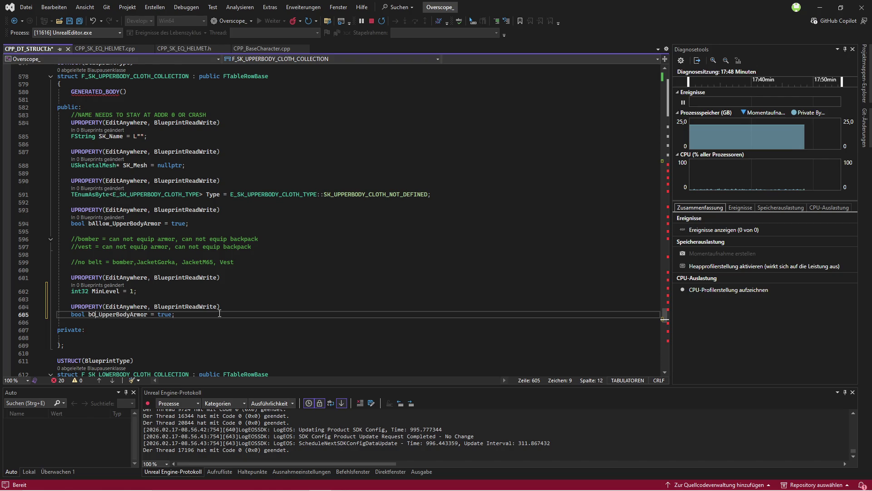
{"action": "type", "text": "ite"}
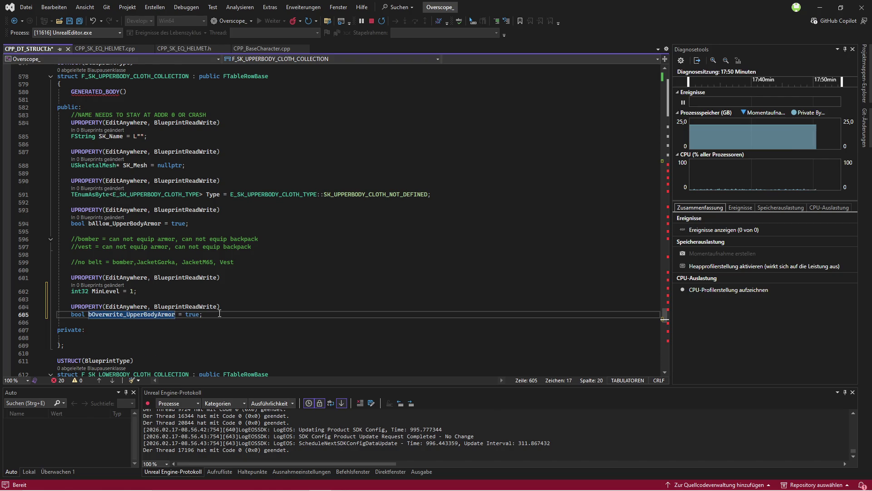
{"action": "key", "text": "shift+Right"}
{"action": "key", "text": "shift+Right"}
{"action": "key", "text": "shift+Right"}
{"action": "key", "text": "shift+Right"}
{"action": "key", "text": "shift+Right"}
{"action": "key", "text": "shift+Right"}
{"action": "type", "text": "_Belt"}
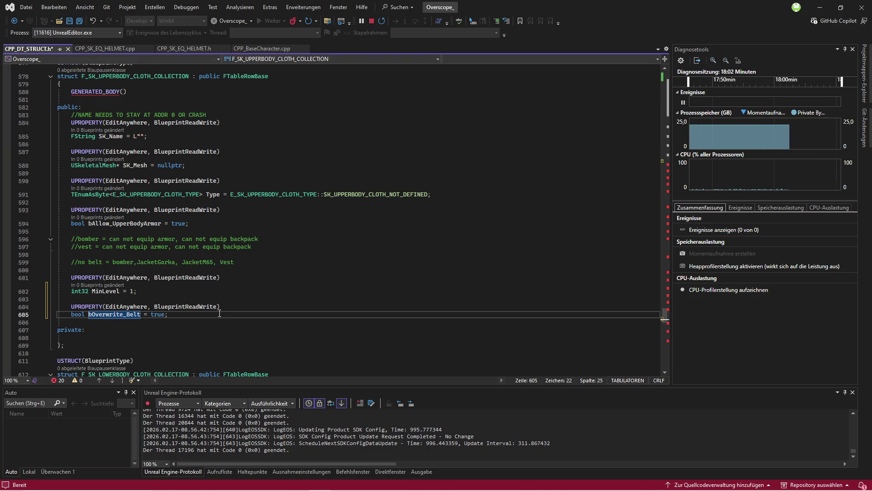
Add an editable TMap<FString, USkeletalMesh*> BeltOverwrite property under a UPROPERTY(EditAnywhere, BlueprintReadWrite) line
{"action": "left_click", "coordinate": [219, 313]}
{"action": "key", "text": "Return"}
{"action": "key", "text": "Return"}
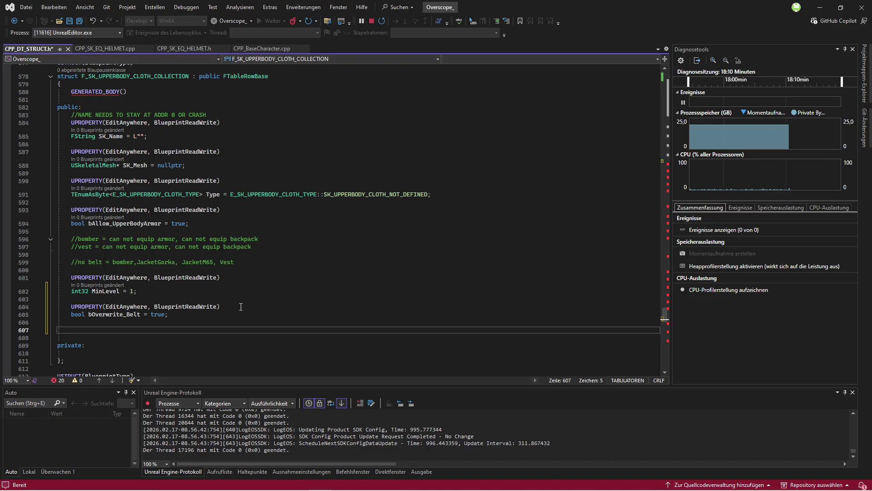
{"action": "type", "text": "TMap<"}
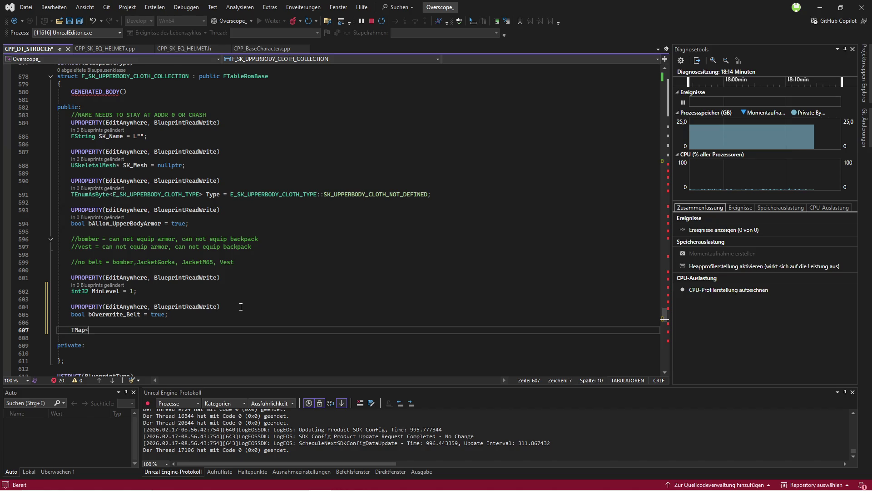
{"action": "type", "text": "FSt"}
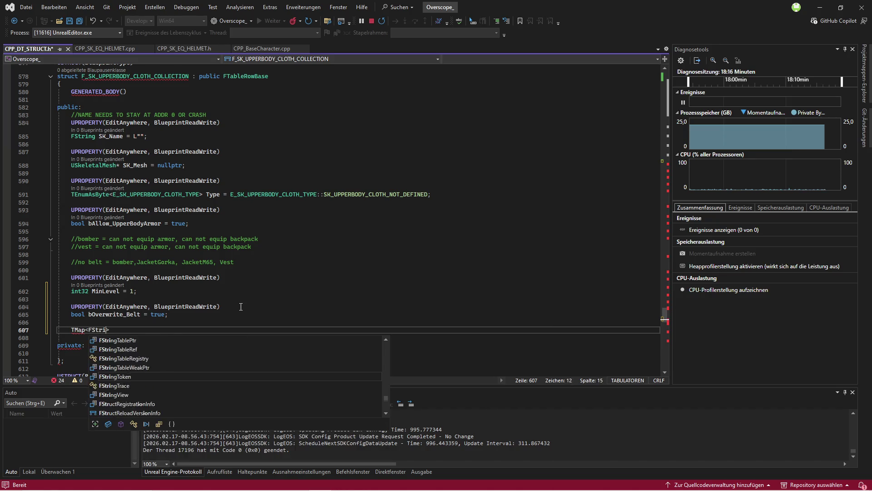
{"action": "type", "text": "ring,"}
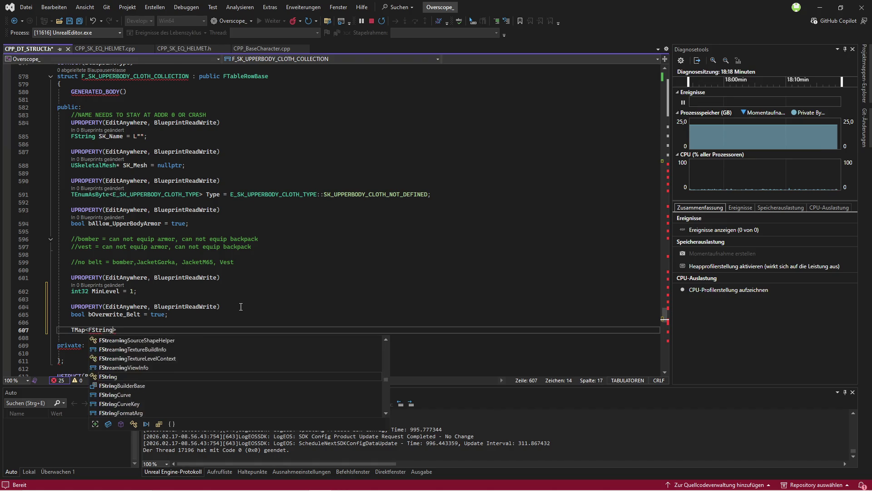
{"action": "type", "text": "USkeletalM"}
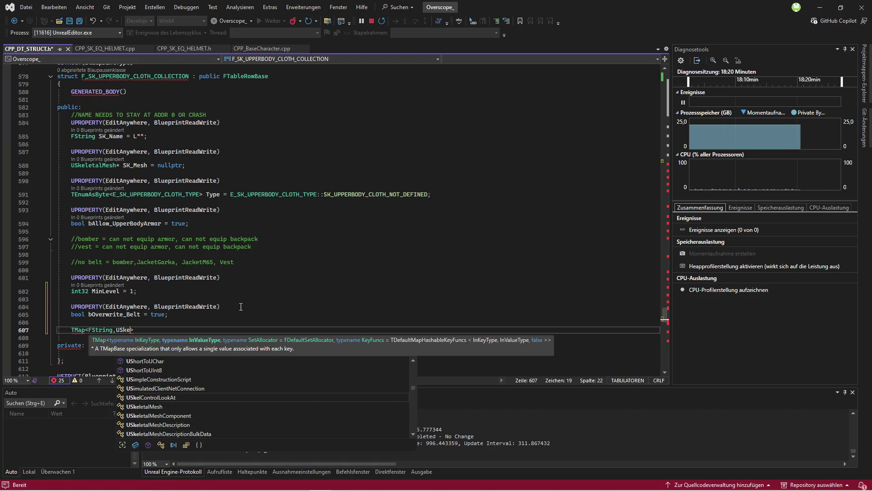
{"action": "type", "text": "esh"}
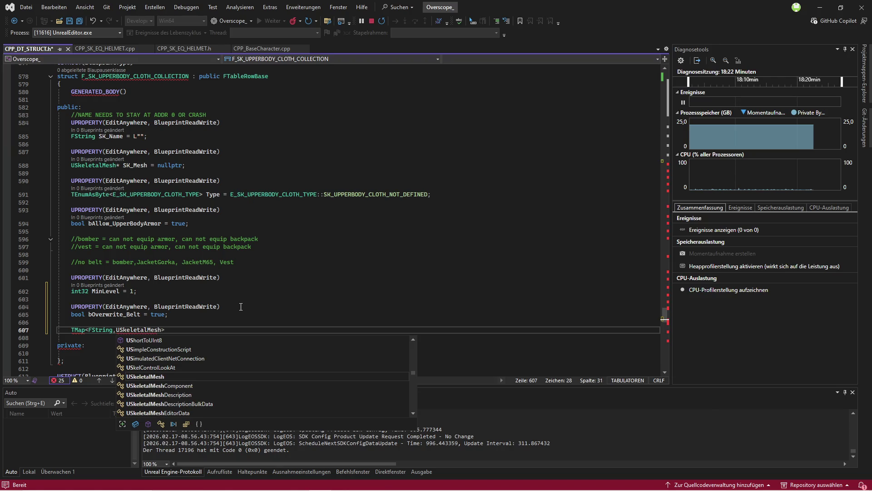
{"action": "key", "text": "Escape"}
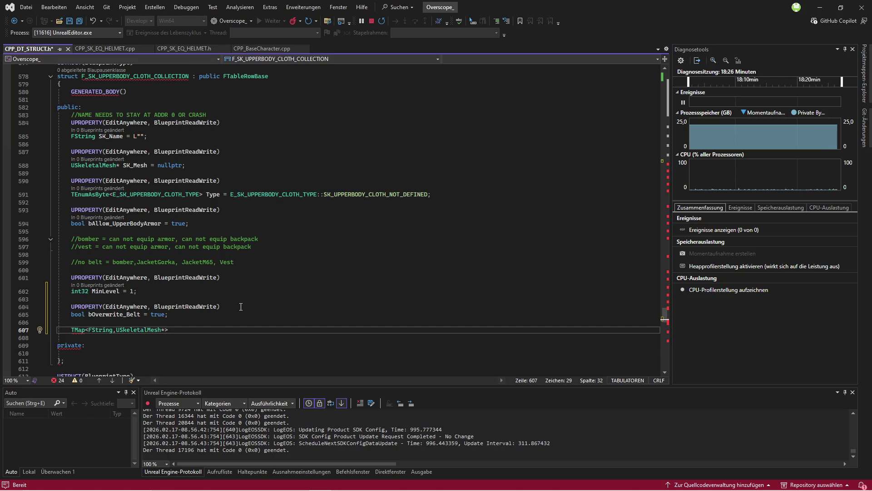
{"action": "type", "text": "BeltOverwrite;"}
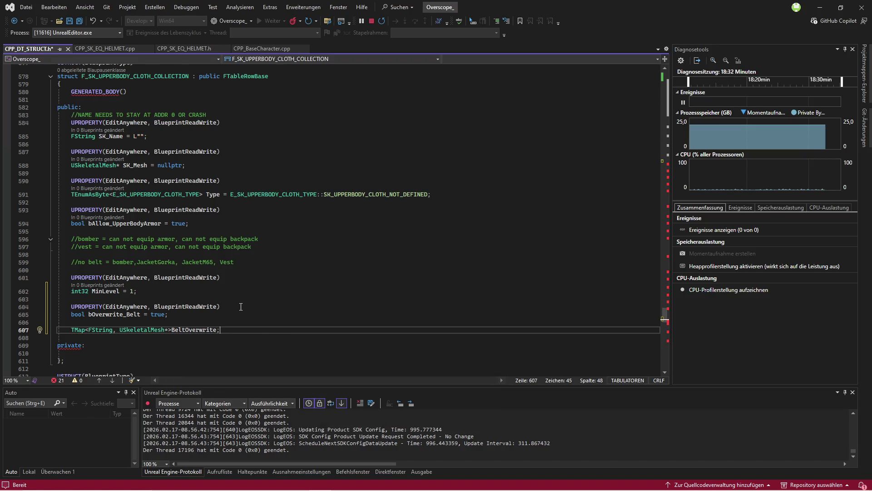
{"action": "left_click", "coordinate": [241, 306]}
{"action": "key", "text": "ctrl+c"}
{"action": "key", "text": "Down"}
{"action": "key", "text": "Down"}
{"action": "key", "text": "Down"}
{"action": "key", "text": "ctrl+v"}
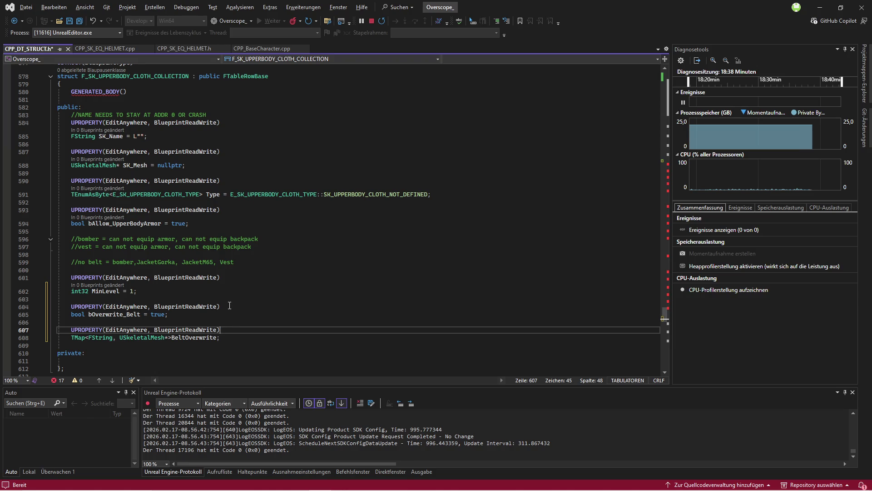
Close the Unreal editor, then save the header and start a build
{"action": "left_click", "coordinate": [364, 479]}
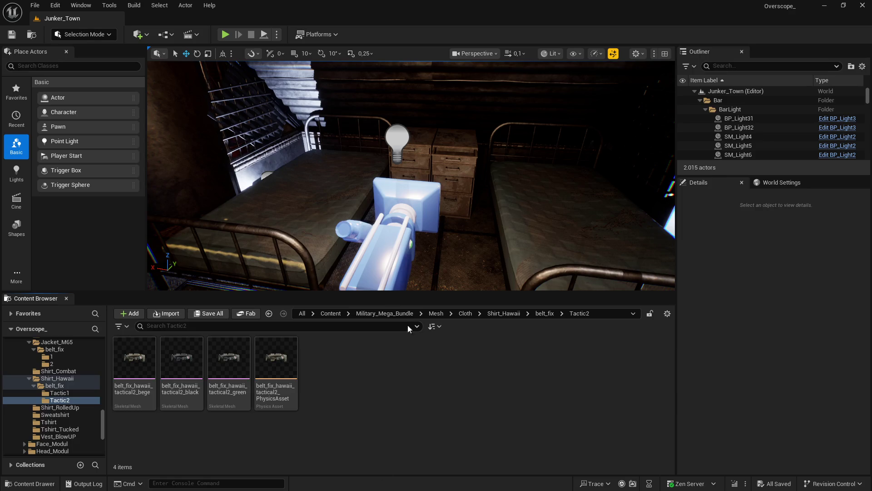
{"action": "left_click", "coordinate": [862, 5]}
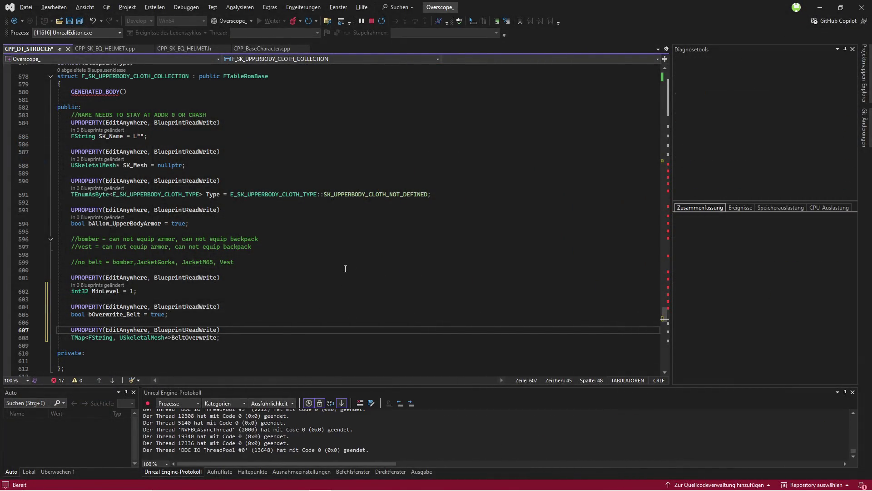
{"action": "left_click", "coordinate": [79, 22]}
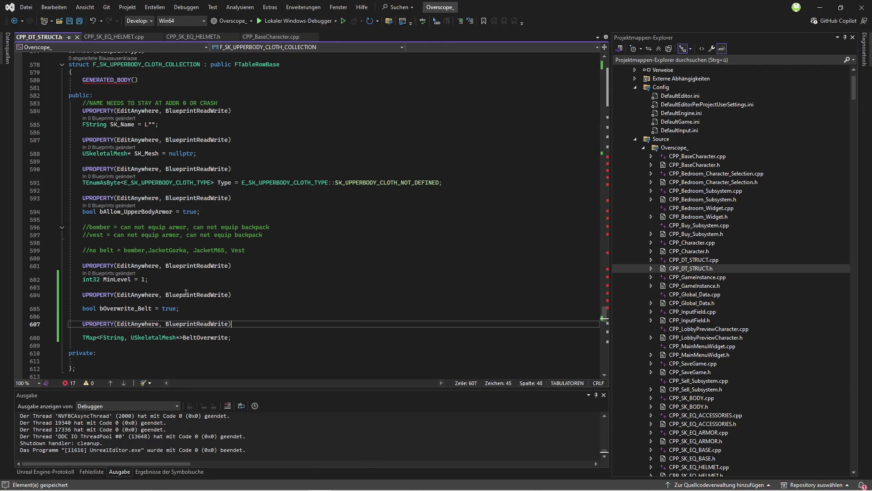
{"action": "key", "text": "F5"}
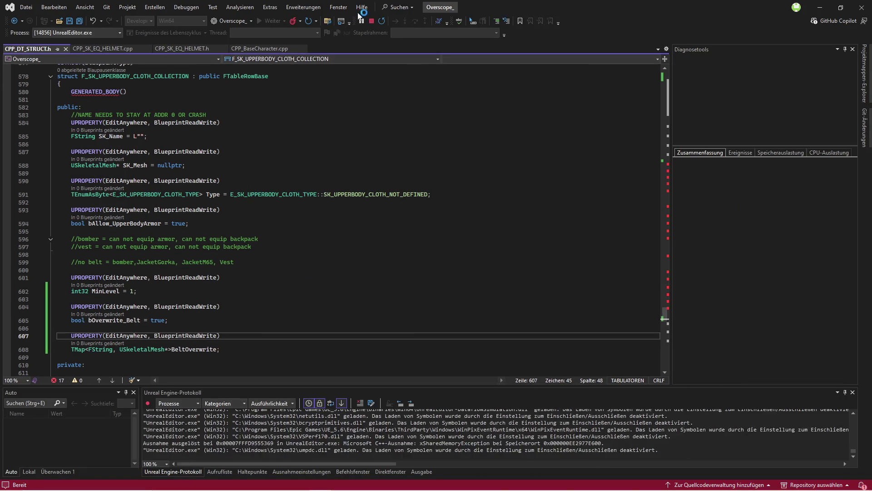
Change bOverwrite_Belt's default to false and rebuild the project
{"action": "double_click", "coordinate": [175, 308]}
{"action": "type", "text": "false"}
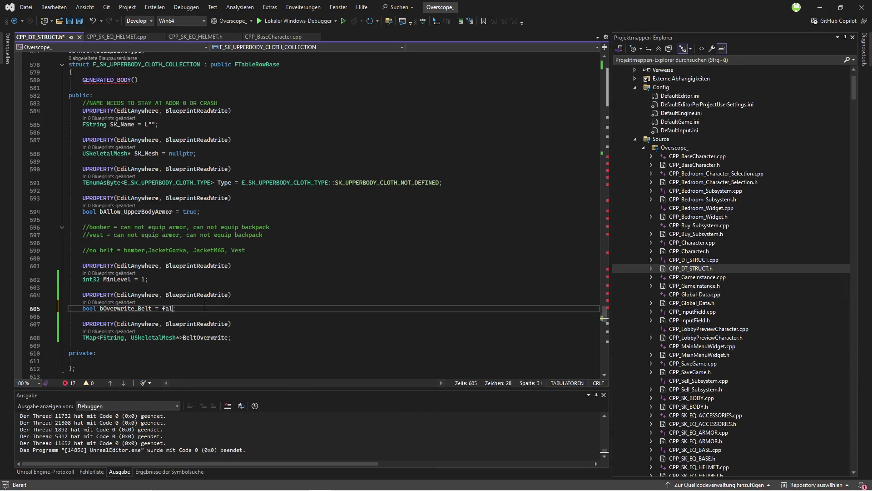
{"action": "key", "text": "F5"}
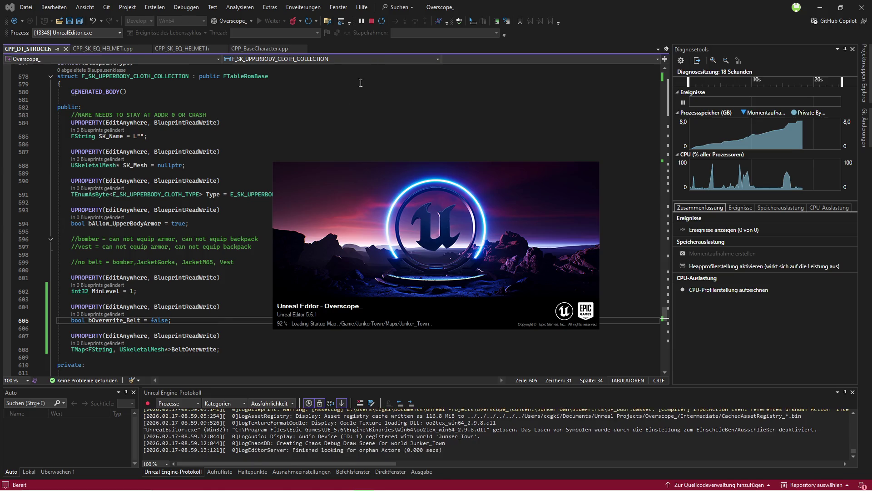
{"action": "left_click", "coordinate": [371, 21]}
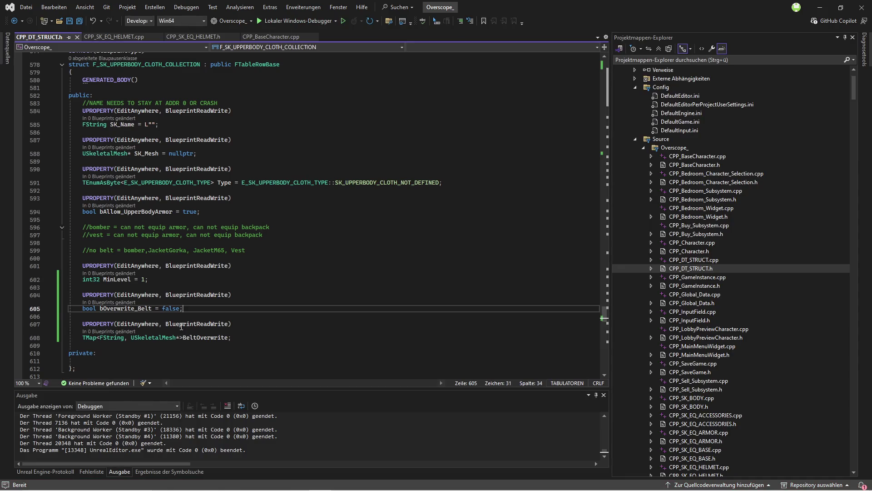
Paste the copied property block below MinLevel and start renaming it to bAllow_Belt
{"action": "left_click", "coordinate": [156, 278]}
{"action": "key", "text": "Return"}
{"action": "key", "text": "Return"}
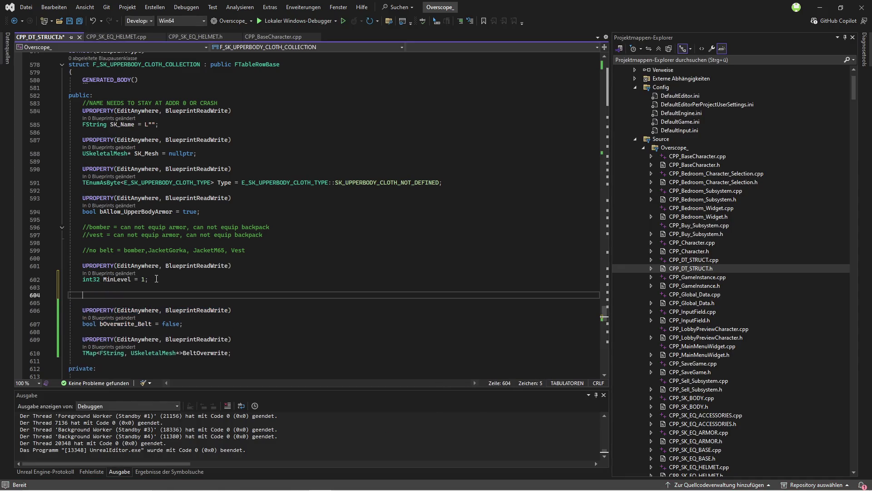
{"action": "key", "text": "ctrl+v"}
{"action": "key", "text": "BackSpace"}
{"action": "key", "text": "BackSpace"}
{"action": "key", "text": "BackSpace"}
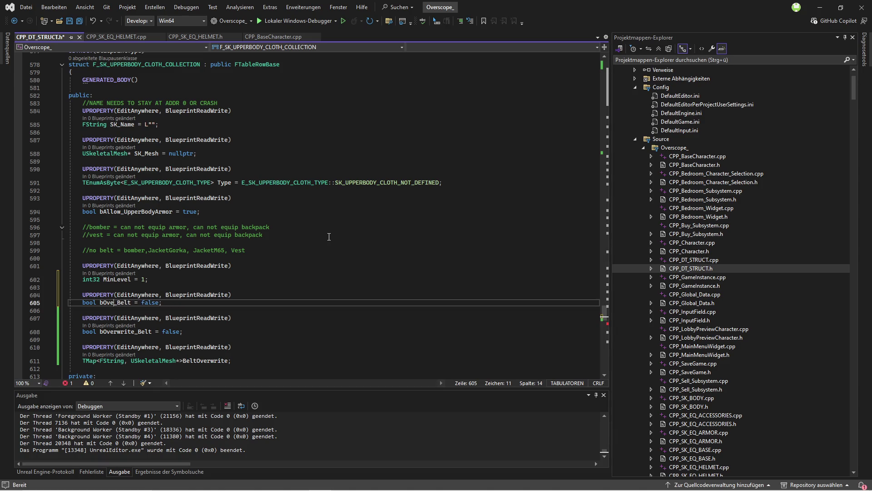
Change the bAllow_Belt default to true in CPP_DT_STRUCT.h, save, and rebuild to relaunch Unreal
{"action": "type", "text": "Allow"}
{"action": "double_click", "coordinate": [157, 302]}
{"action": "type", "text": "true"}
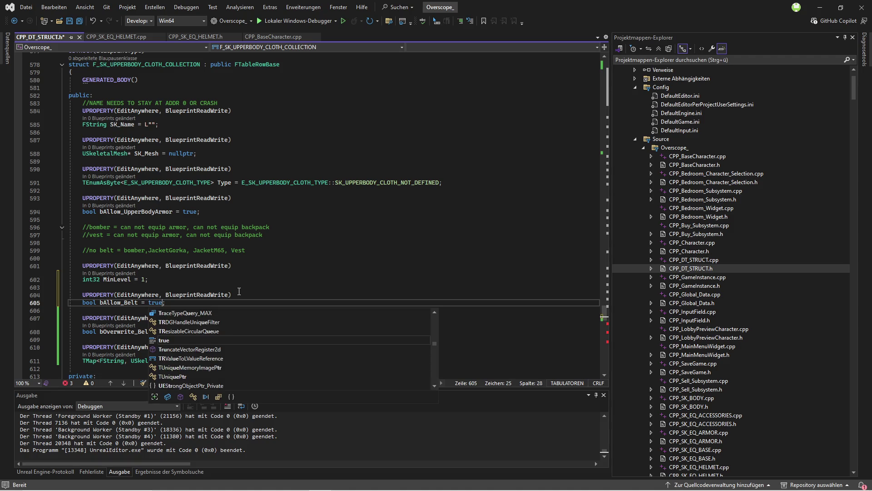
{"action": "key", "text": "Down"}
{"action": "key", "text": "Down"}
{"action": "key", "text": "Down"}
{"action": "key", "text": "ctrl+s"}
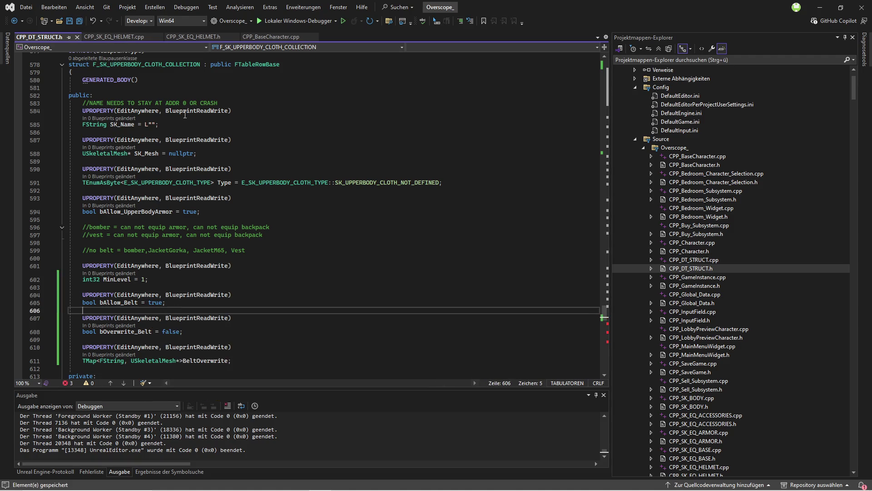
{"action": "key", "text": "ctrl+shift+b"}
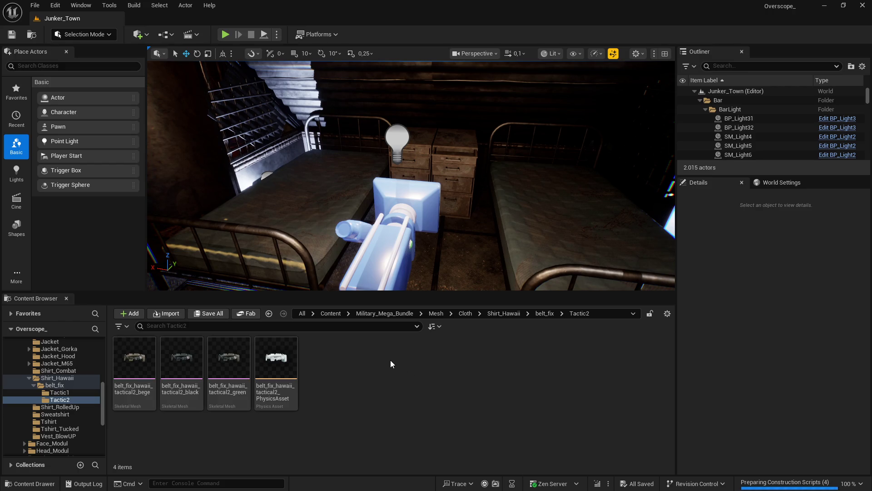
Open DT_SK_UPPERBODY_CLOTH from the BP_Datatable folder by searching 'up'
{"action": "left_click", "coordinate": [330, 313]}
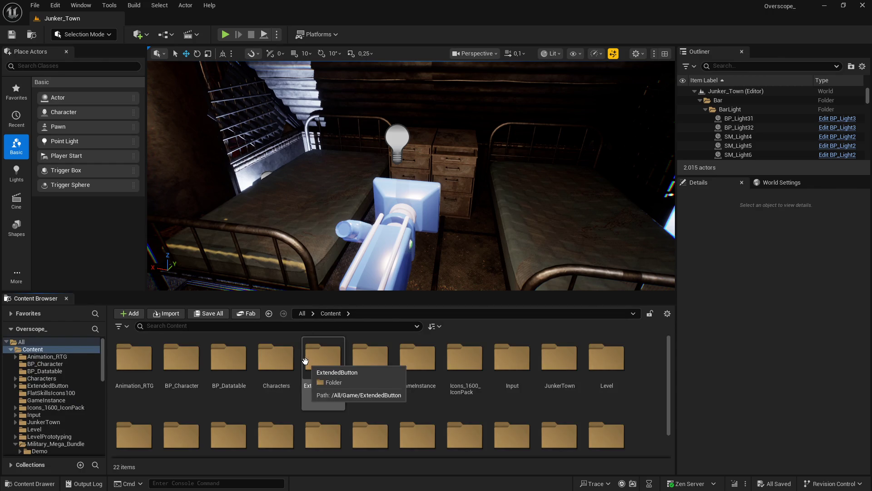
{"action": "left_click_drag", "start_coordinate": [209, 293], "coordinate": [214, 214]}
{"action": "double_click", "coordinate": [221, 287]}
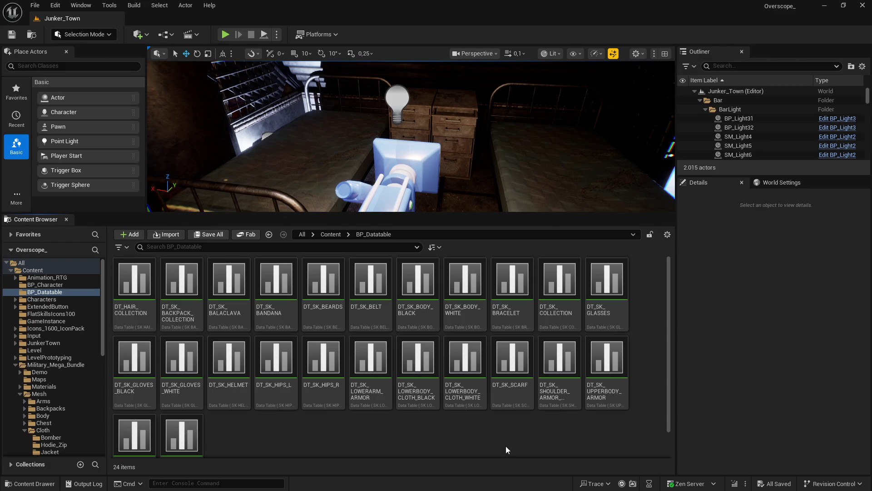
{"action": "type", "text": "o"}
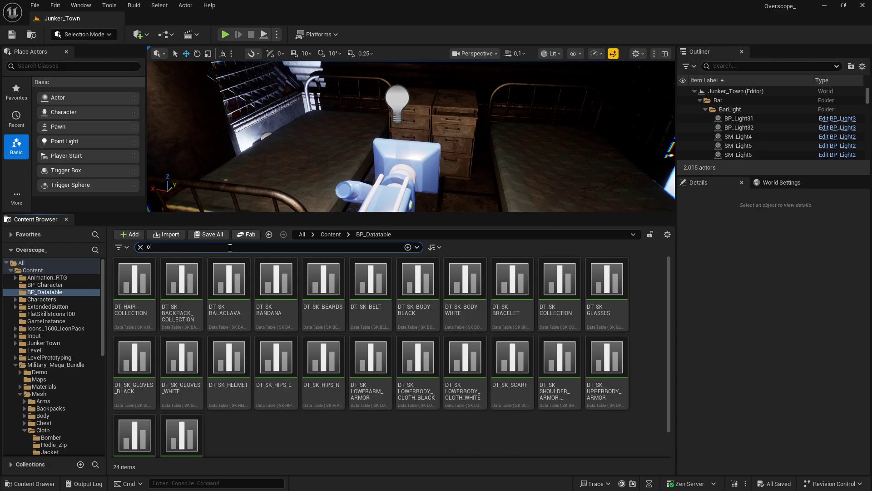
{"action": "key", "text": "BackSpace"}
{"action": "type", "text": "upper"}
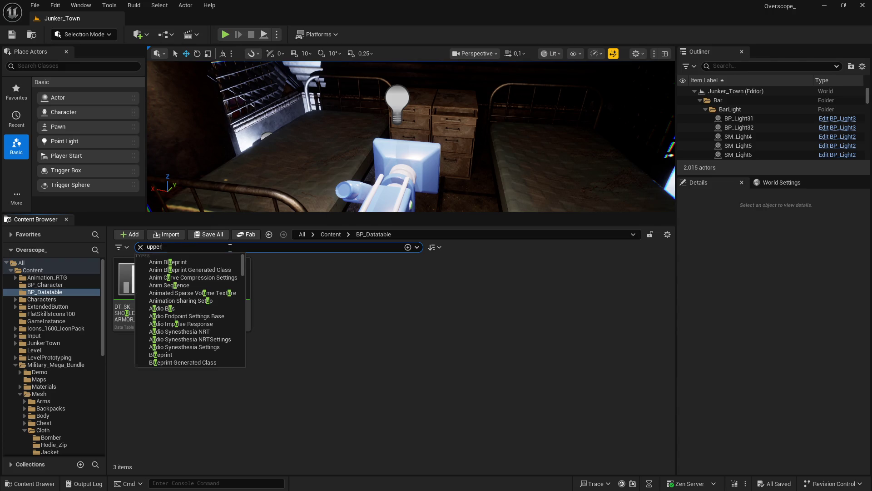
{"action": "left_click", "coordinate": [362, 334]}
{"action": "double_click", "coordinate": [198, 279]}
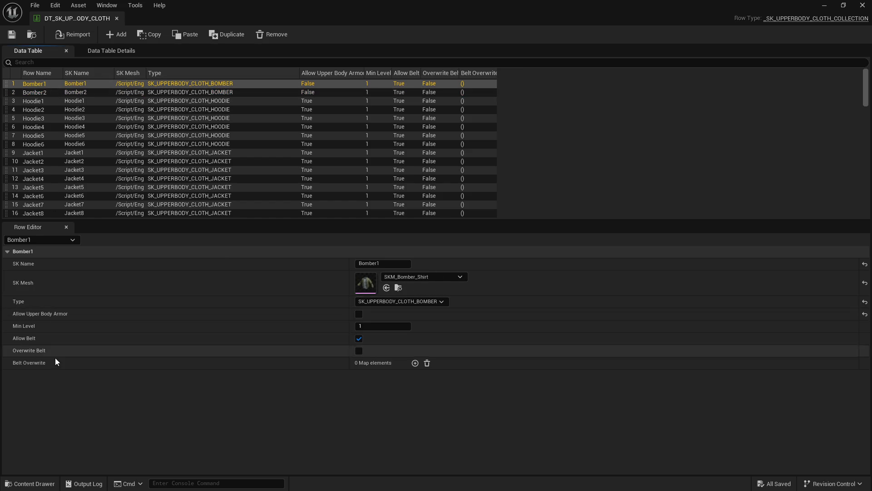
Set Allow Belt to False for the Bomber1 and Bomber2 rows
{"action": "left_click", "coordinate": [359, 340]}
{"action": "left_click", "coordinate": [34, 93]}
{"action": "left_click", "coordinate": [359, 339]}
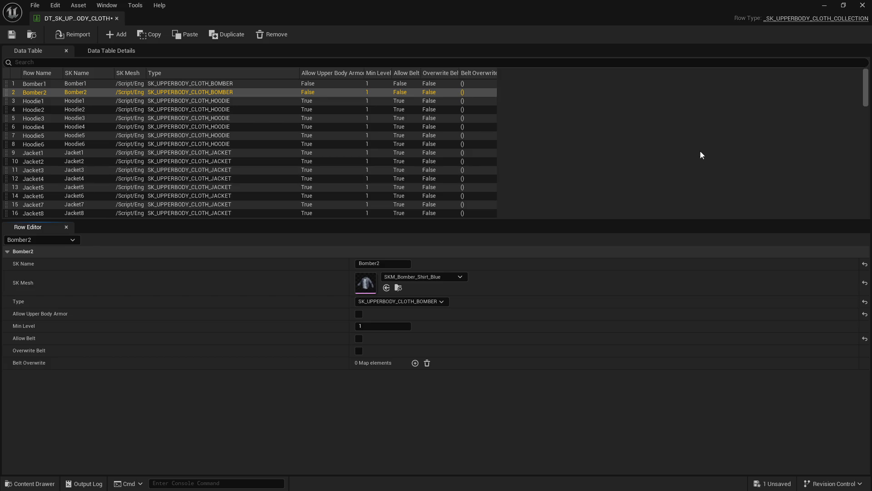
{"action": "left_click_drag", "start_coordinate": [866, 99], "coordinate": [870, 220]}
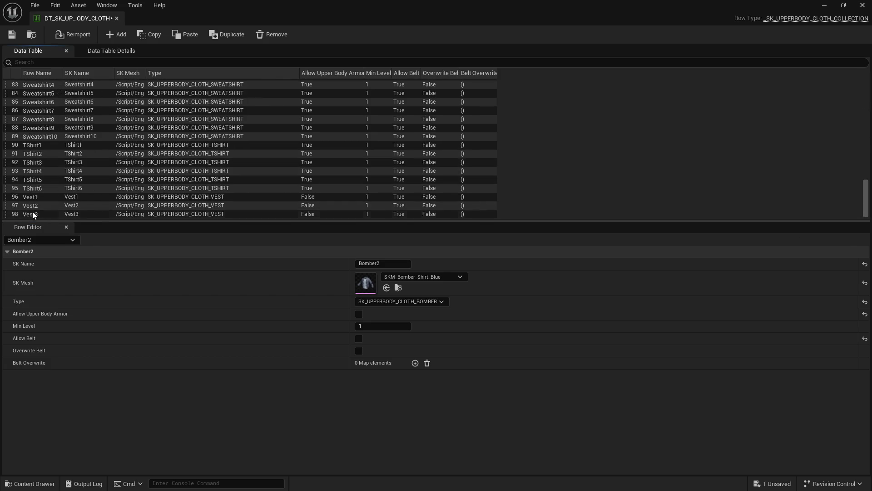
Set Allow Belt to False for Vest1, Vest2 and Vest3, and save the data table
{"action": "left_click", "coordinate": [36, 198]}
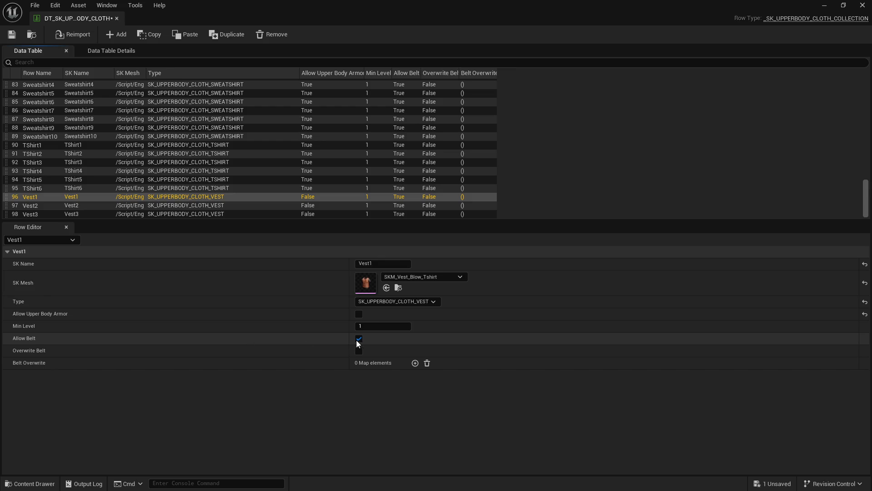
{"action": "left_click", "coordinate": [34, 205]}
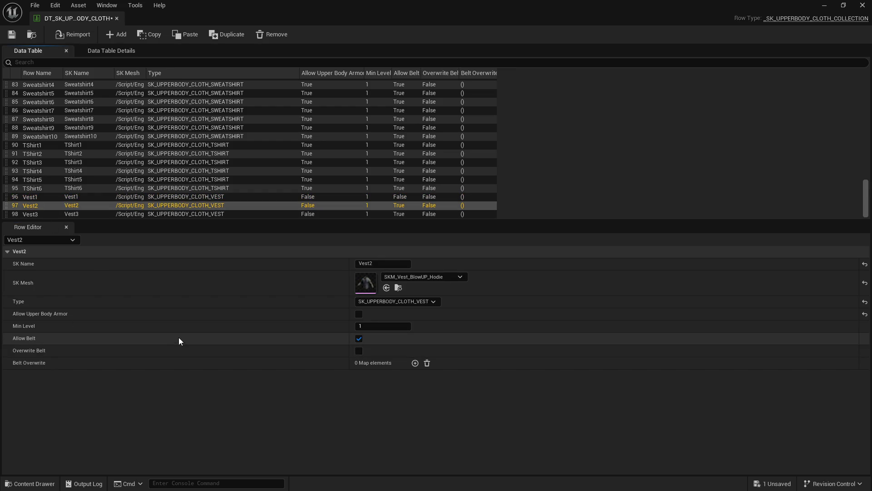
{"action": "left_click", "coordinate": [359, 339]}
{"action": "left_click", "coordinate": [46, 214]}
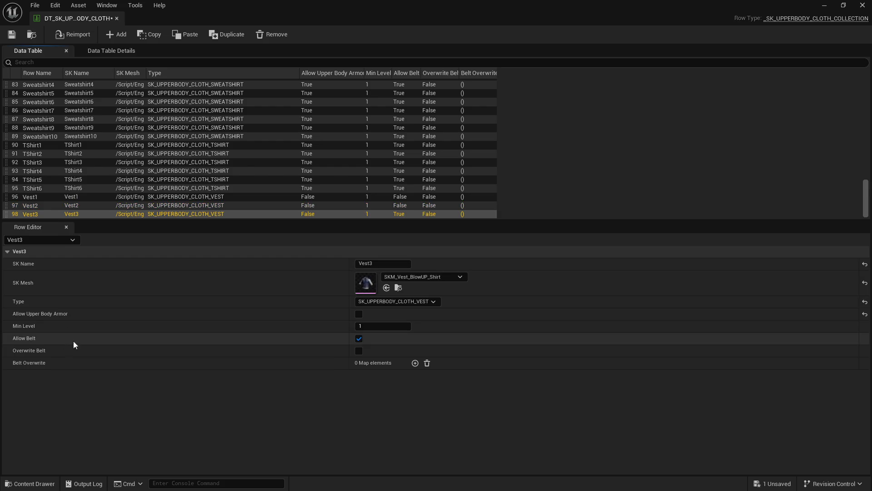
{"action": "left_click", "coordinate": [359, 339]}
{"action": "left_click", "coordinate": [12, 34]}
{"action": "left_click", "coordinate": [80, 189]}
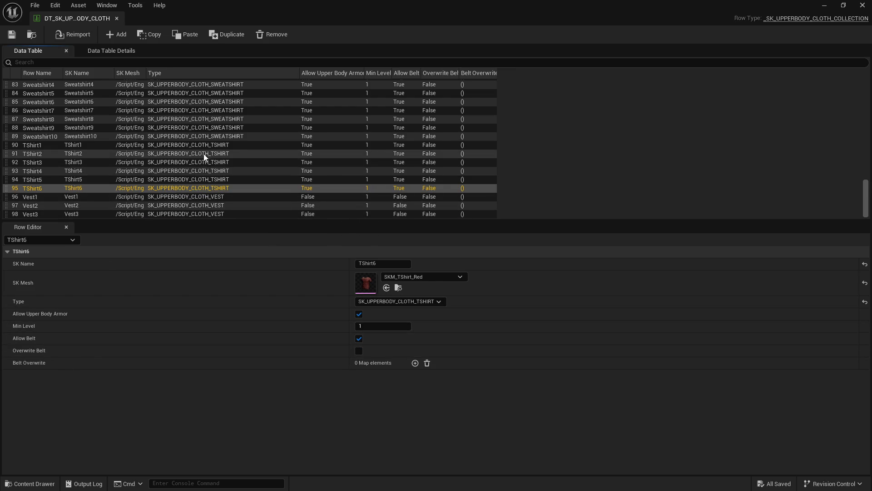
Select ShirtHawaii1, set its Overwrite Belt to True, and restore the editor to a floating window
{"action": "scroll", "coordinate": [204, 153], "scroll_direction": "up", "scroll_amount": 4}
{"action": "left_click_drag", "start_coordinate": [181, 221], "coordinate": [180, 267]}
{"action": "scroll", "coordinate": [104, 186], "scroll_direction": "up", "scroll_amount": 15}
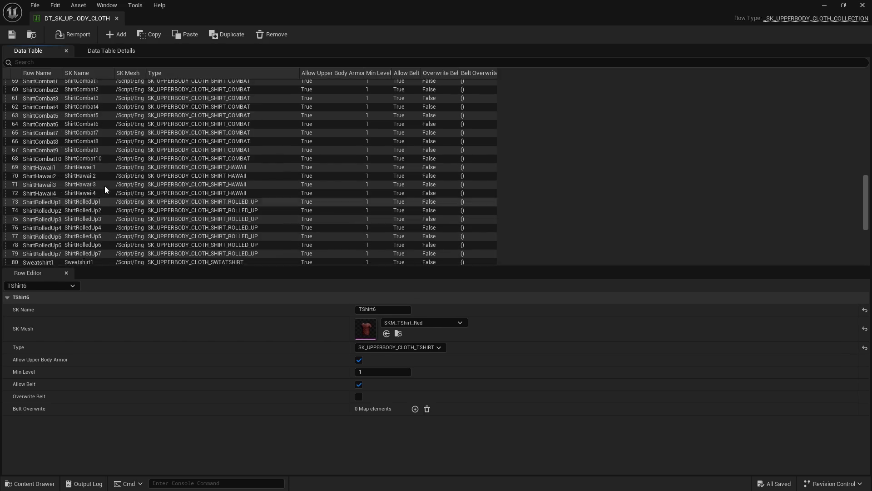
{"action": "scroll", "coordinate": [75, 191], "scroll_direction": "up", "scroll_amount": 8}
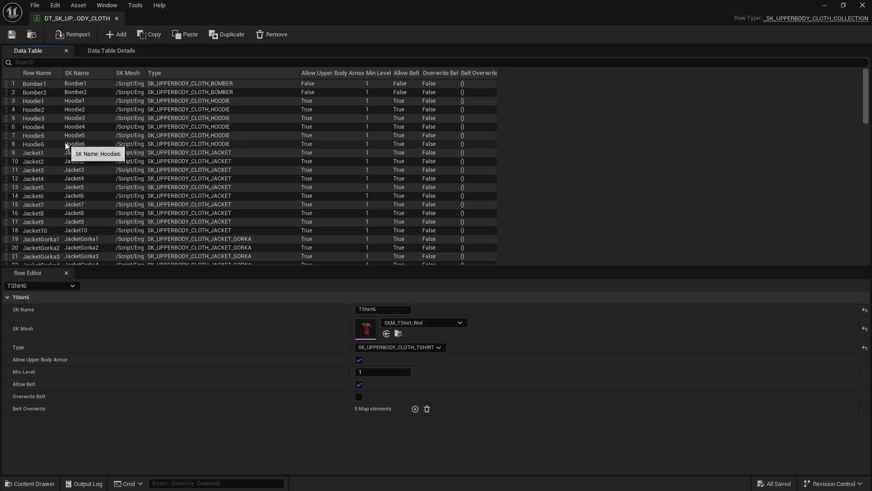
{"action": "scroll", "coordinate": [77, 182], "scroll_direction": "down", "scroll_amount": 7}
{"action": "scroll", "coordinate": [72, 190], "scroll_direction": "down", "scroll_amount": 17}
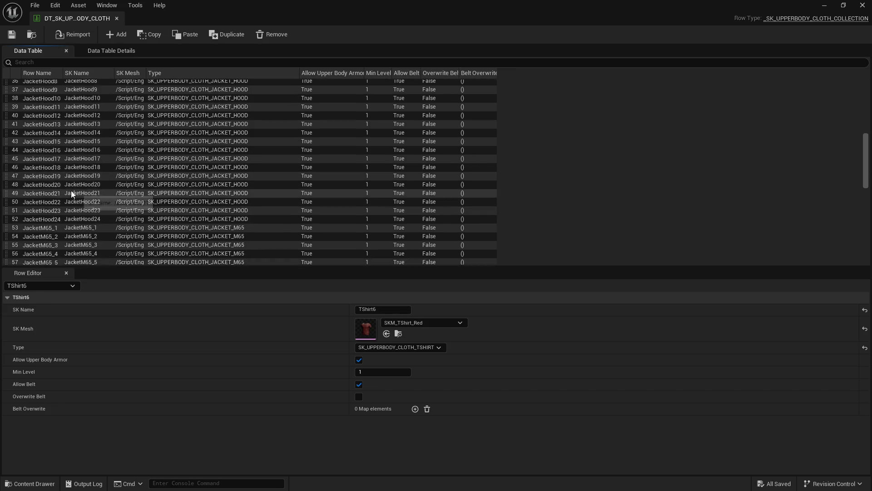
{"action": "scroll", "coordinate": [68, 180], "scroll_direction": "down", "scroll_amount": 2}
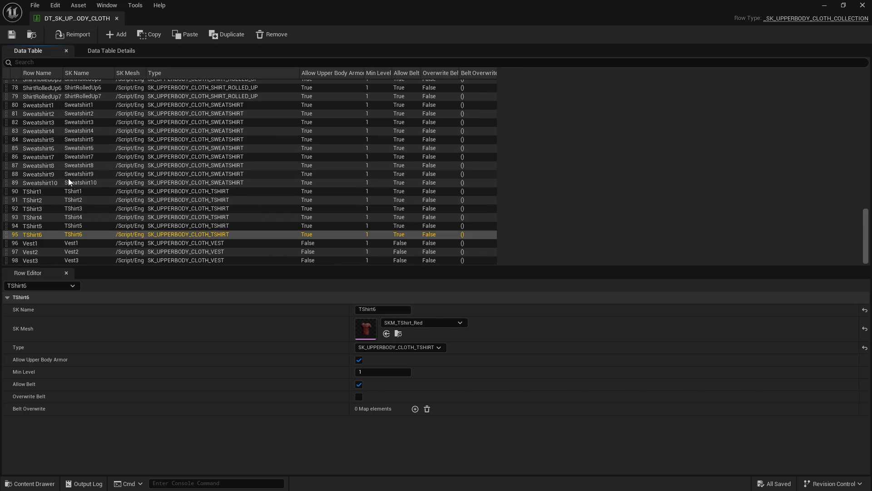
{"action": "scroll", "coordinate": [53, 186], "scroll_direction": "up", "scroll_amount": 5}
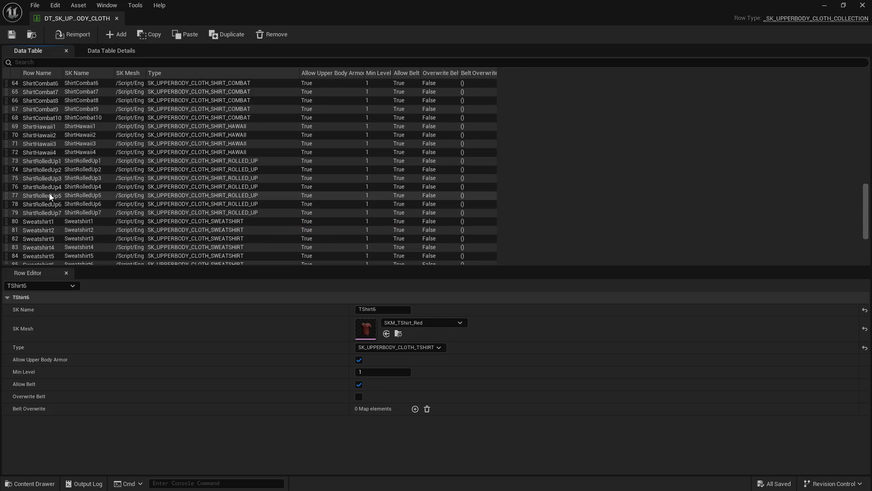
{"action": "left_click", "coordinate": [62, 127]}
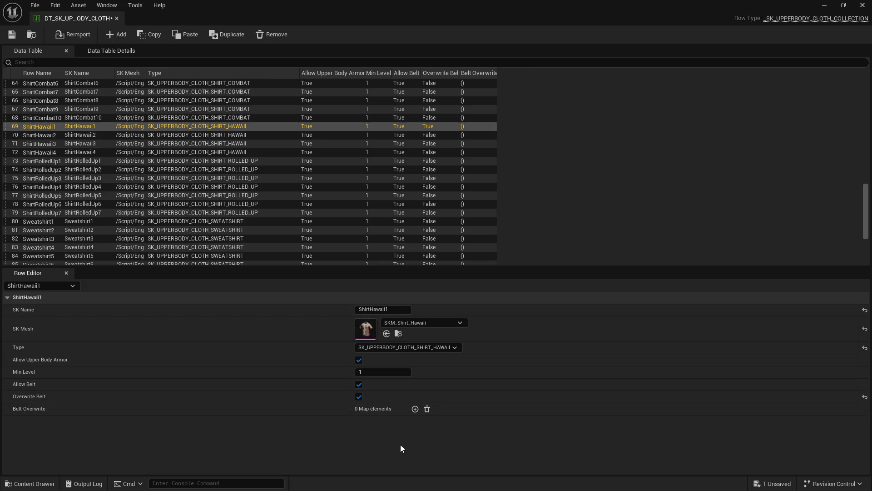
{"action": "double_click", "coordinate": [765, 16]}
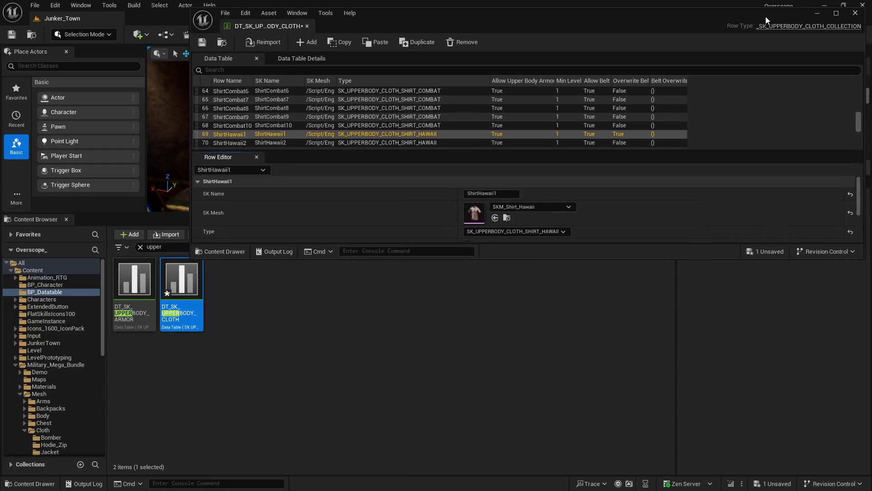
Clear the 'upper' search filter and save all assets, including the cloth data table
{"action": "left_click_drag", "start_coordinate": [161, 217], "coordinate": [160, 292]}
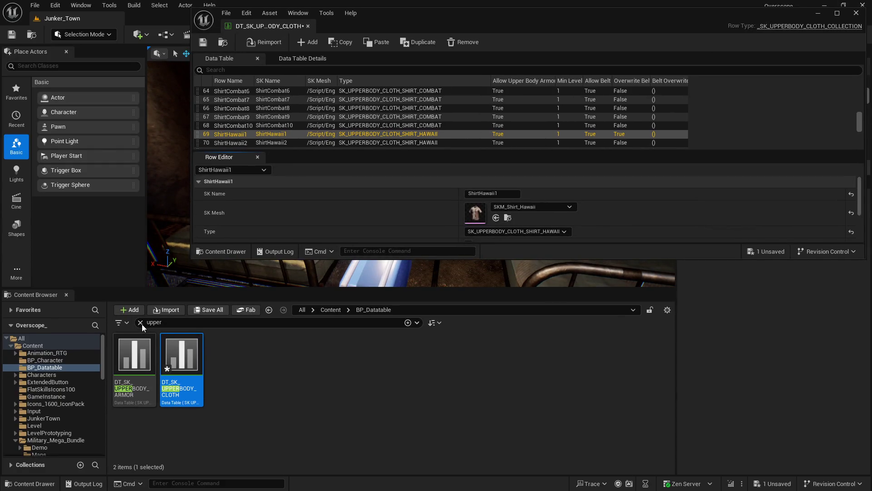
{"action": "left_click", "coordinate": [140, 323]}
{"action": "left_click", "coordinate": [212, 310]}
{"action": "left_click", "coordinate": [508, 354]}
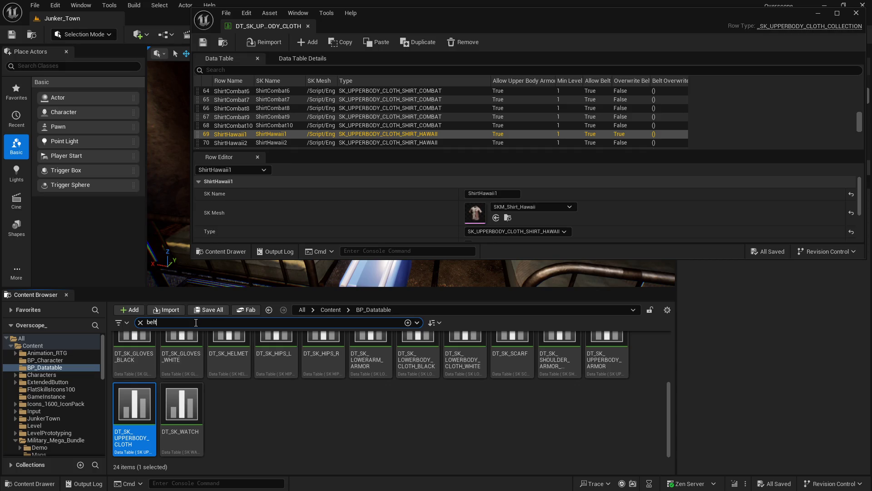
Open DT_SK_BELT beside the cloth table, widen its Row Name column, and select TacticalBelt1
{"action": "double_click", "coordinate": [134, 357]}
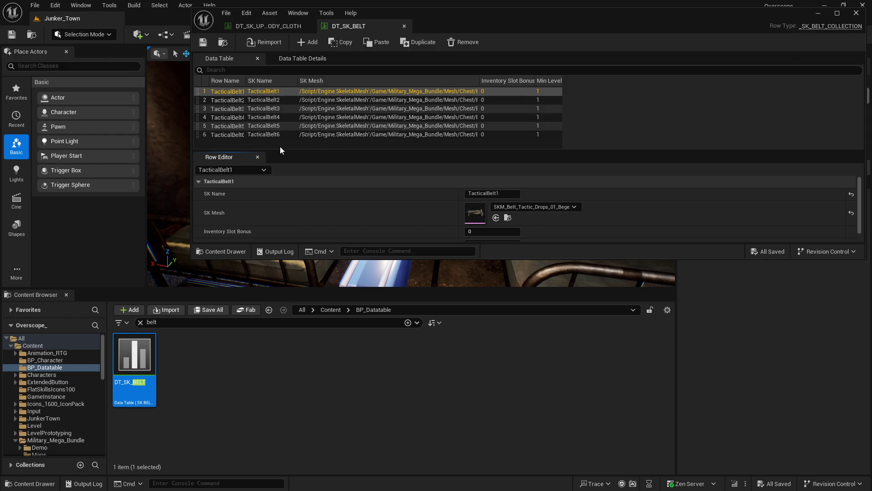
{"action": "left_click_drag", "start_coordinate": [244, 80], "coordinate": [255, 80]}
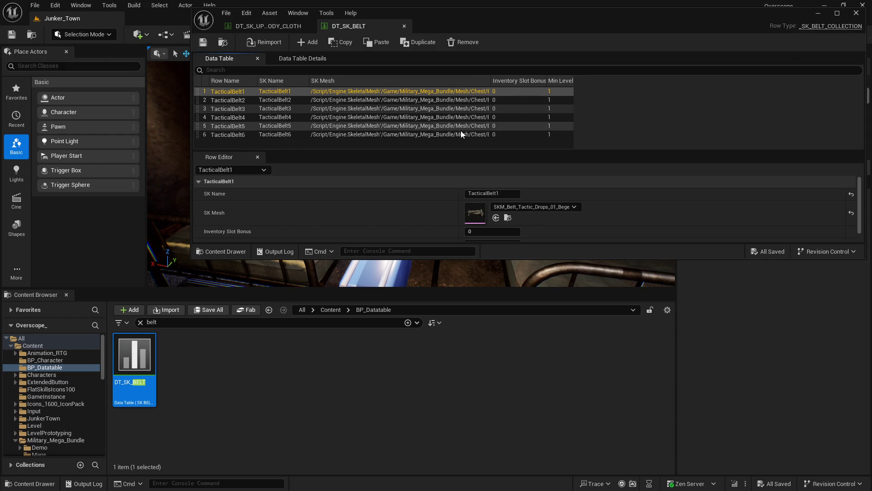
{"action": "left_click", "coordinate": [263, 26]}
{"action": "left_click_drag", "start_coordinate": [273, 290], "coordinate": [271, 324]}
{"action": "mouse_move", "coordinate": [187, 259]}
{"action": "left_mouse_down"}
{"action": "mouse_move", "coordinate": [120, 263]}
{"action": "mouse_move", "coordinate": [93, 298]}
{"action": "left_mouse_up"}
{"action": "scroll", "coordinate": [298, 238], "scroll_direction": "down", "scroll_amount": 2}
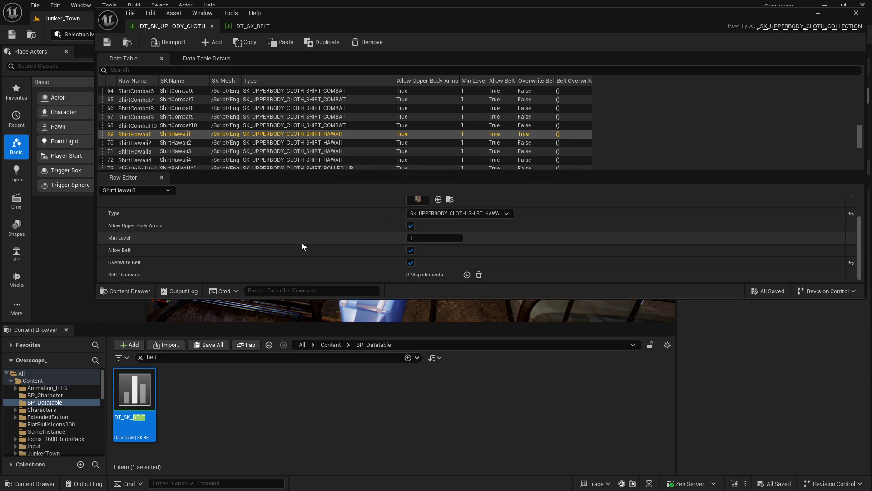
{"action": "left_click", "coordinate": [257, 30]}
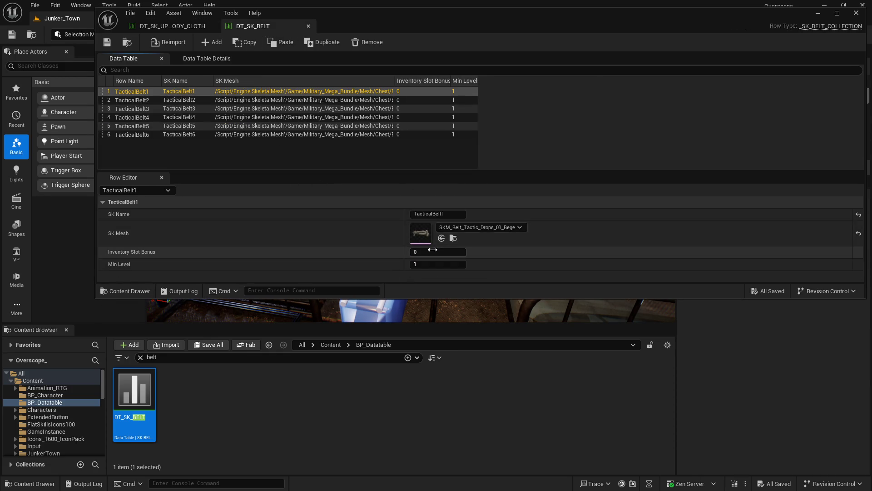
{"action": "left_click", "coordinate": [436, 213]}
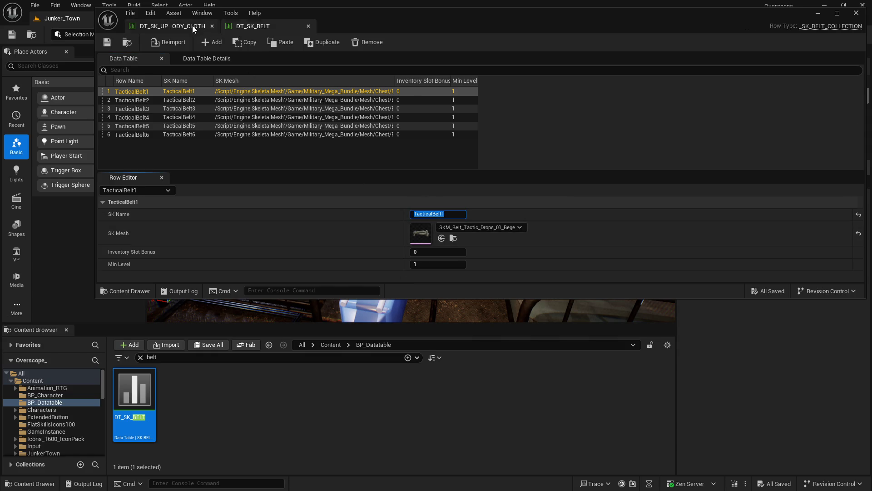
Add ShirtHawaii1 Belt Overwrite keys TacticalBelt1, TacticalBelt2 and TacticalBelt3
{"action": "left_click", "coordinate": [193, 26]}
{"action": "scroll", "coordinate": [306, 262], "scroll_direction": "down", "scroll_amount": 1}
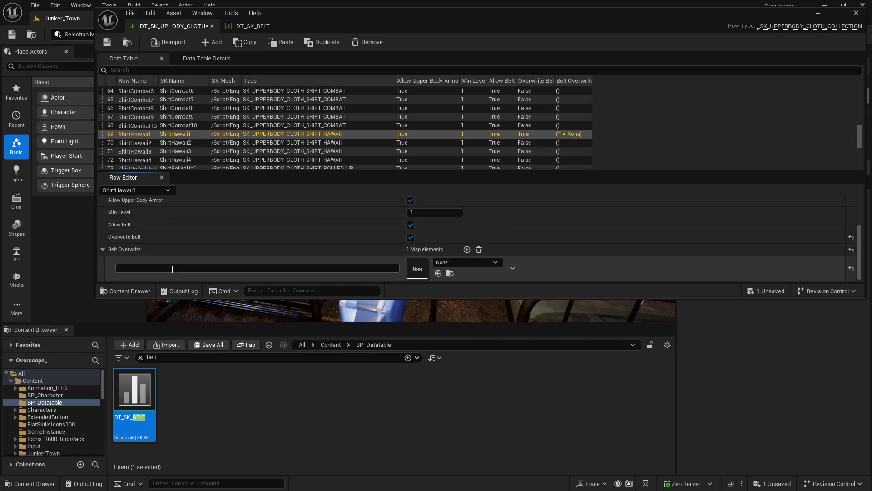
{"action": "key", "text": "Left"}
{"action": "key", "text": "shift+Left"}
{"action": "key", "text": "shift+Left"}
{"action": "key", "text": "shift+Left"}
{"action": "key", "text": "Return"}
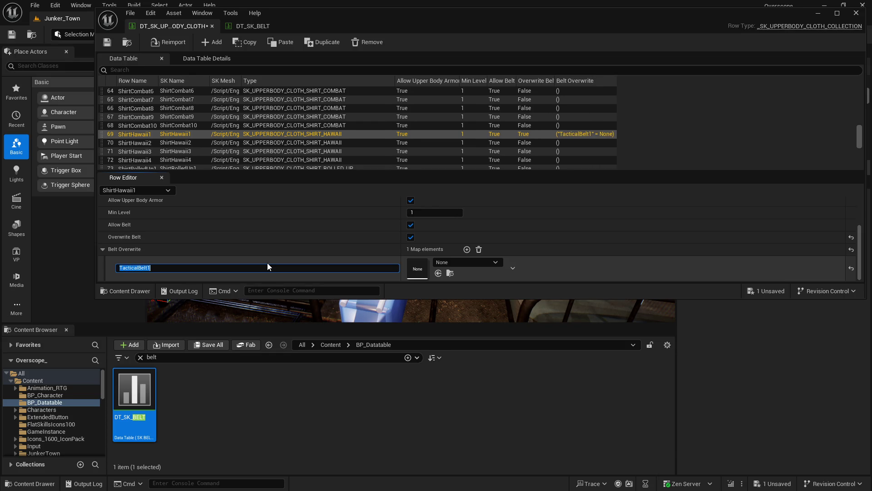
{"action": "left_click", "coordinate": [466, 249]}
{"action": "scroll", "coordinate": [233, 249], "scroll_direction": "down", "scroll_amount": 1}
{"action": "left_click", "coordinate": [149, 268]}
{"action": "type", "text": "TacticalBelt2"}
{"action": "left_click", "coordinate": [467, 223]}
{"action": "scroll", "coordinate": [323, 263], "scroll_direction": "down", "scroll_amount": 1}
{"action": "left_click", "coordinate": [323, 267]}
{"action": "type", "text": "TacticalBelt3"}
Add the remaining Belt Overwrite keys TacticalBelt4, TacticalBelt5 and TacticalBelt6
{"action": "left_click", "coordinate": [466, 198]}
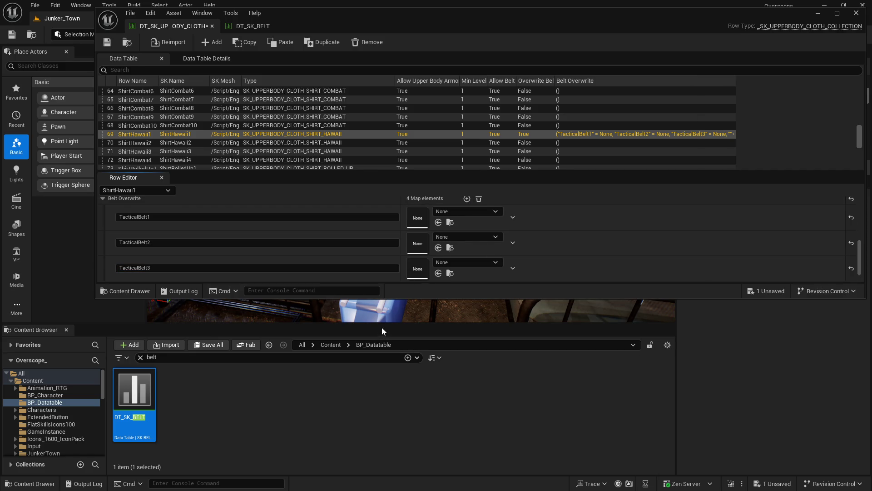
{"action": "left_click_drag", "start_coordinate": [383, 325], "coordinate": [386, 393]}
{"action": "mouse_move", "coordinate": [434, 299]}
{"action": "left_mouse_down"}
{"action": "mouse_move", "coordinate": [435, 367]}
{"action": "mouse_move", "coordinate": [283, 386]}
{"action": "left_mouse_up"}
{"action": "left_click", "coordinate": [214, 360]}
{"action": "type", "text": "TacticalBelt4"}
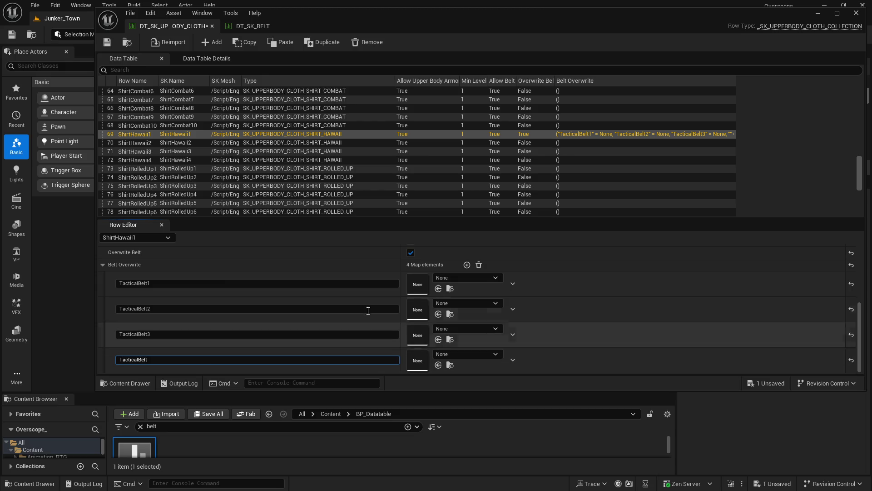
{"action": "left_click", "coordinate": [466, 264]}
{"action": "left_click", "coordinate": [162, 361]}
{"action": "type", "text": "TacticalBelt"}
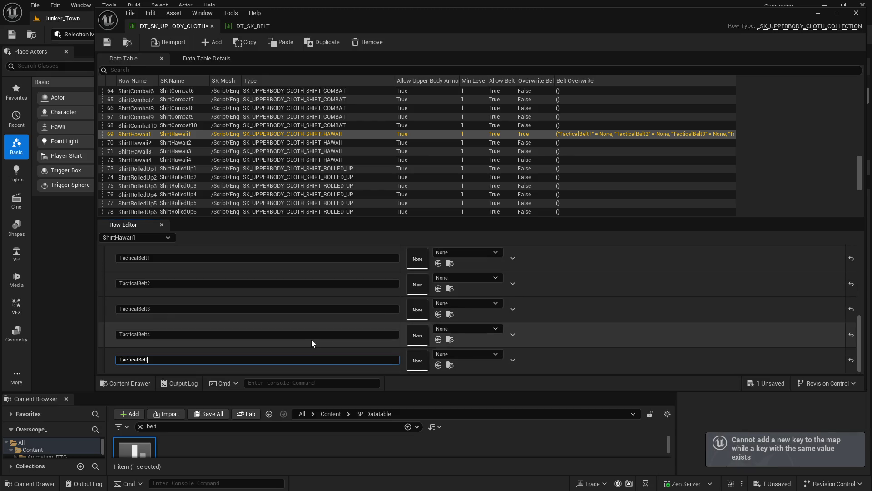
{"action": "type", "text": "5"}
{"action": "left_click", "coordinate": [466, 286]}
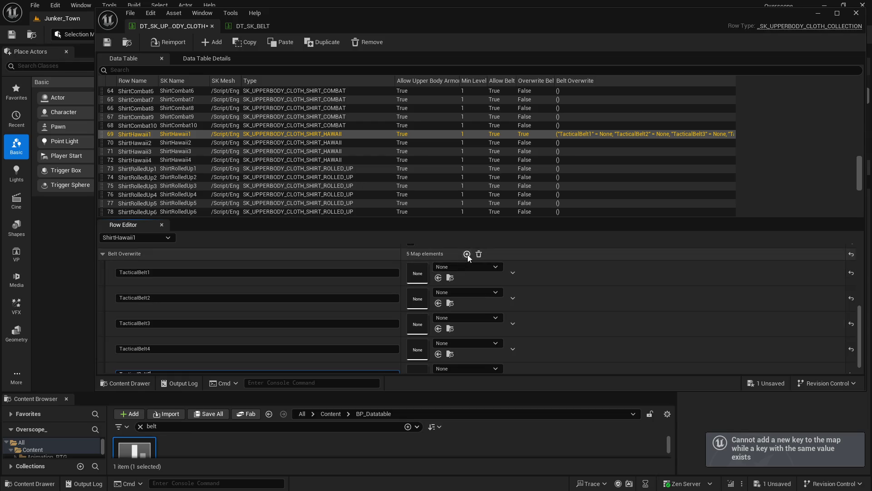
{"action": "scroll", "coordinate": [276, 330], "scroll_direction": "down", "scroll_amount": 1}
{"action": "left_click", "coordinate": [277, 359]}
{"action": "type", "text": "TacticalBelt6"}
Check the key names against DT_SK_BELT, clear the belt filter, and save all assets
{"action": "left_click", "coordinate": [262, 27]}
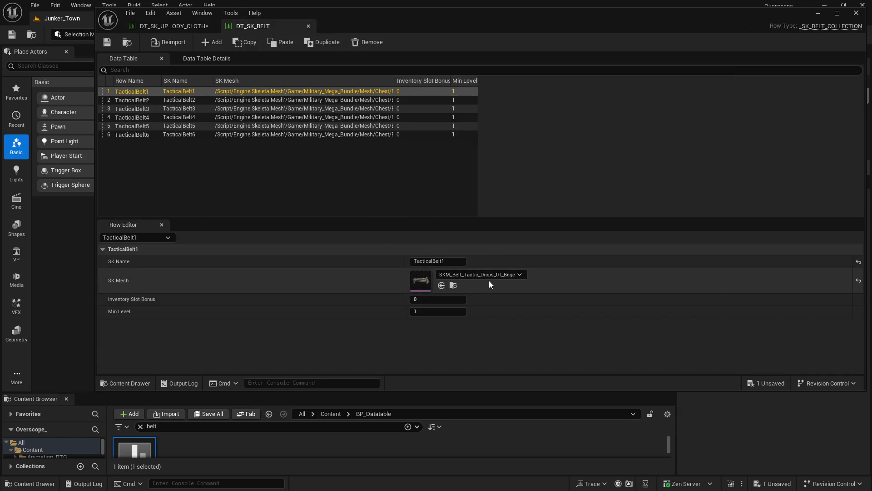
{"action": "left_click", "coordinate": [196, 101]}
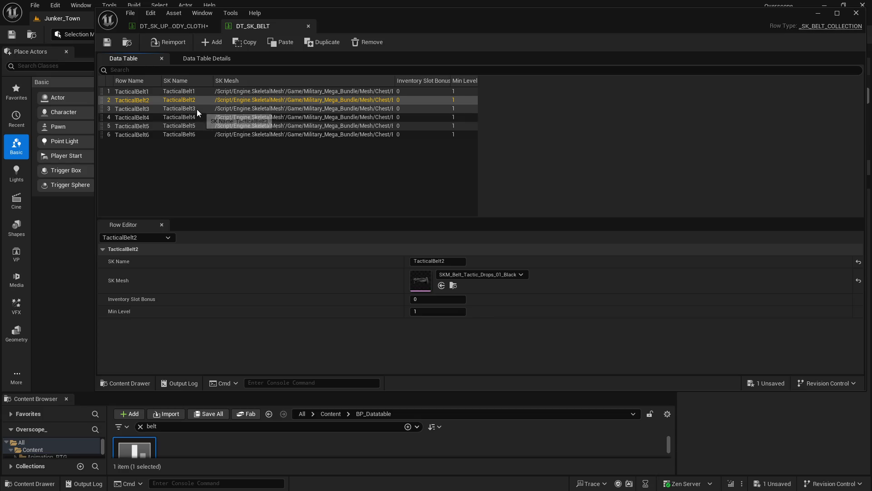
{"action": "left_click", "coordinate": [197, 109]}
{"action": "left_click", "coordinate": [180, 26]}
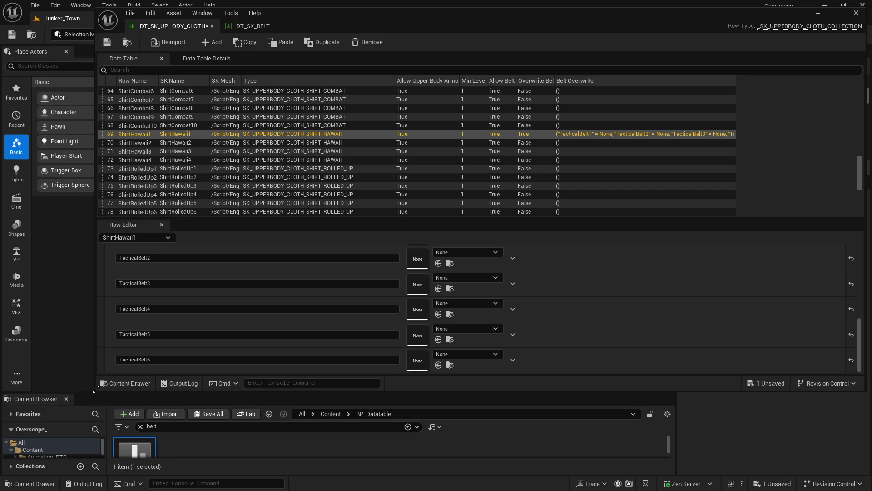
{"action": "left_click_drag", "start_coordinate": [95, 389], "coordinate": [99, 328]}
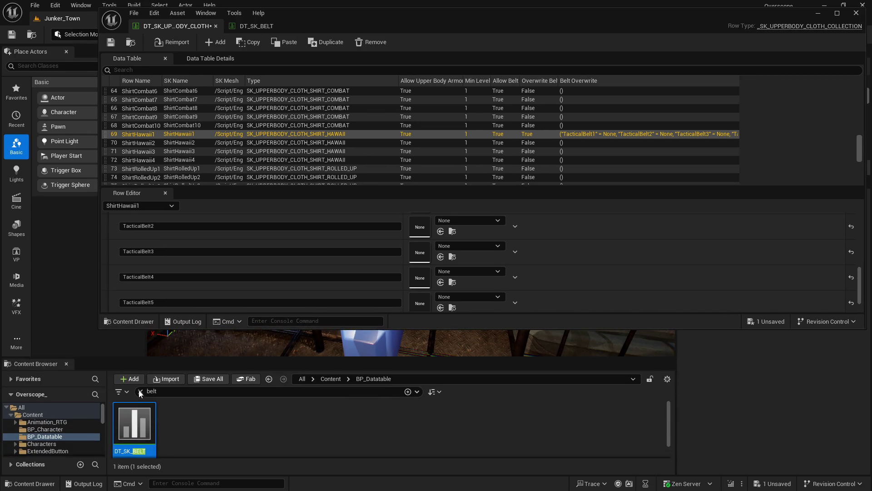
{"action": "left_click", "coordinate": [141, 391]}
{"action": "left_click", "coordinate": [208, 379]}
{"action": "left_click", "coordinate": [516, 353]}
{"action": "mouse_move", "coordinate": [88, 361]}
{"action": "left_mouse_down"}
{"action": "mouse_move", "coordinate": [98, 336]}
{"action": "mouse_move", "coordinate": [100, 253]}
{"action": "left_mouse_up"}
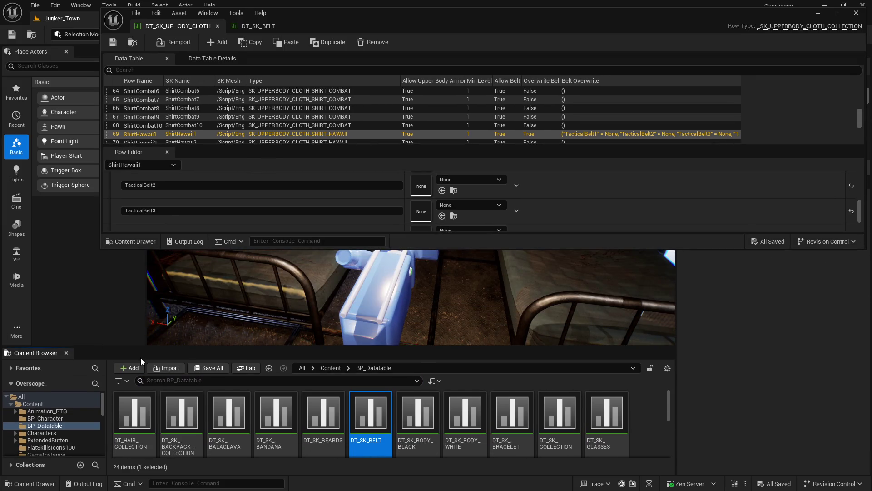